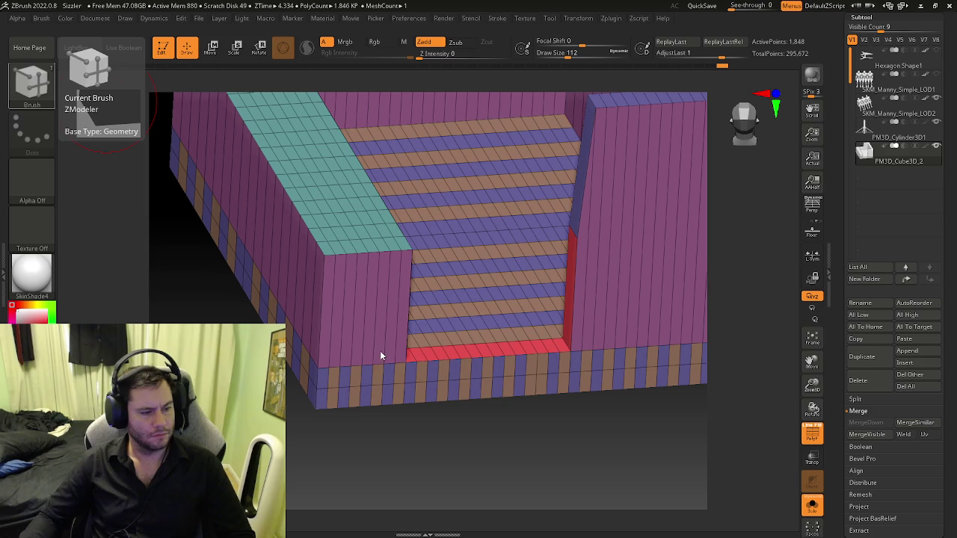
- Regroup the car body's bottom front row into a new yellow polygroup with A Single Poly
drag(430, 433, 408, 441)
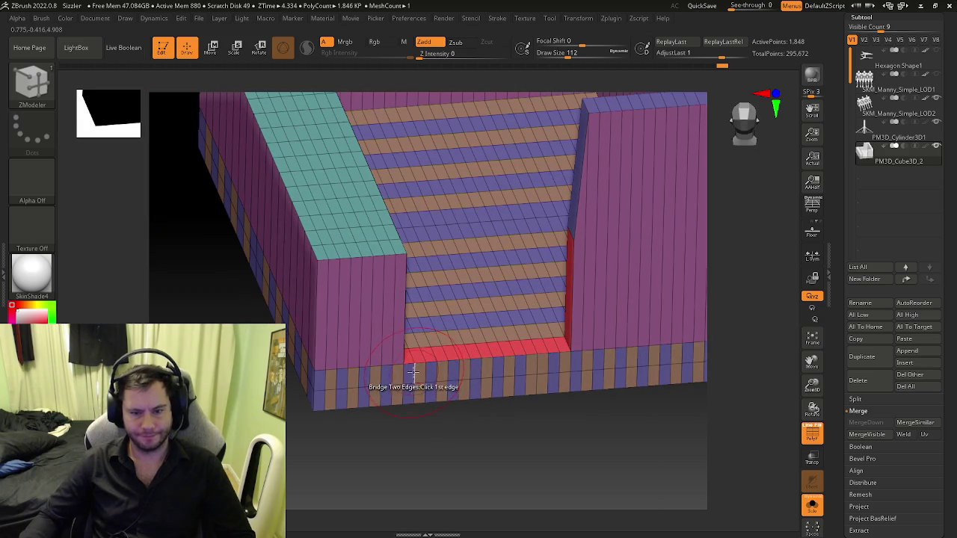
key(space)
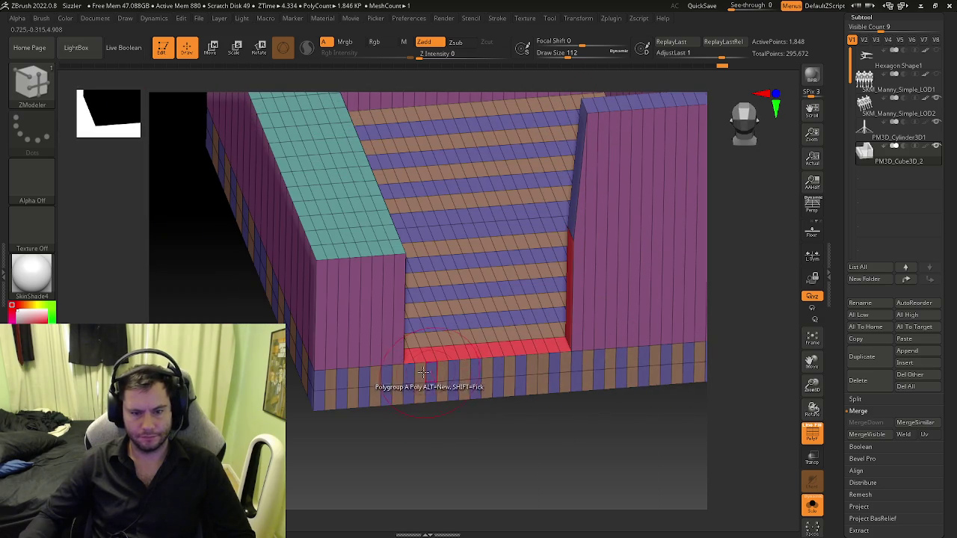
drag(410, 375, 475, 371)
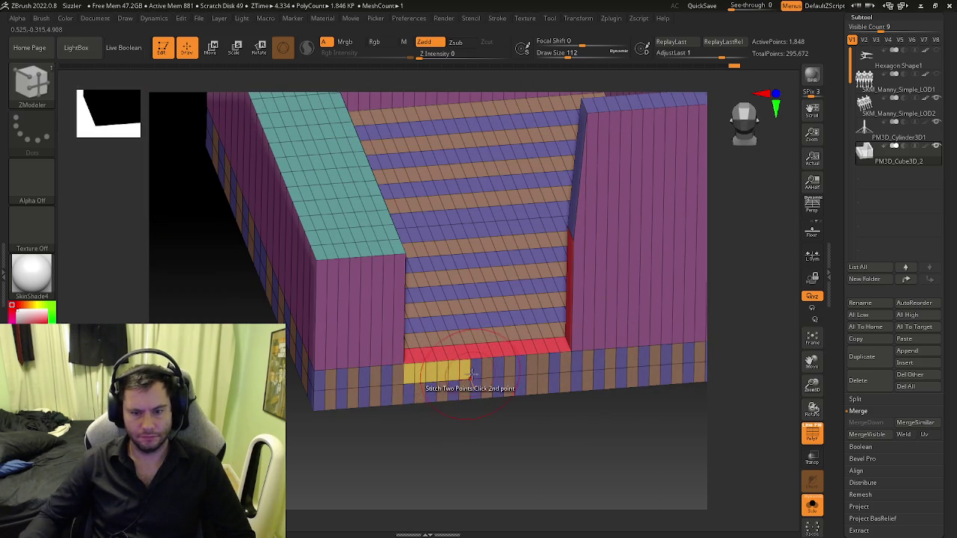
drag(475, 371, 550, 367)
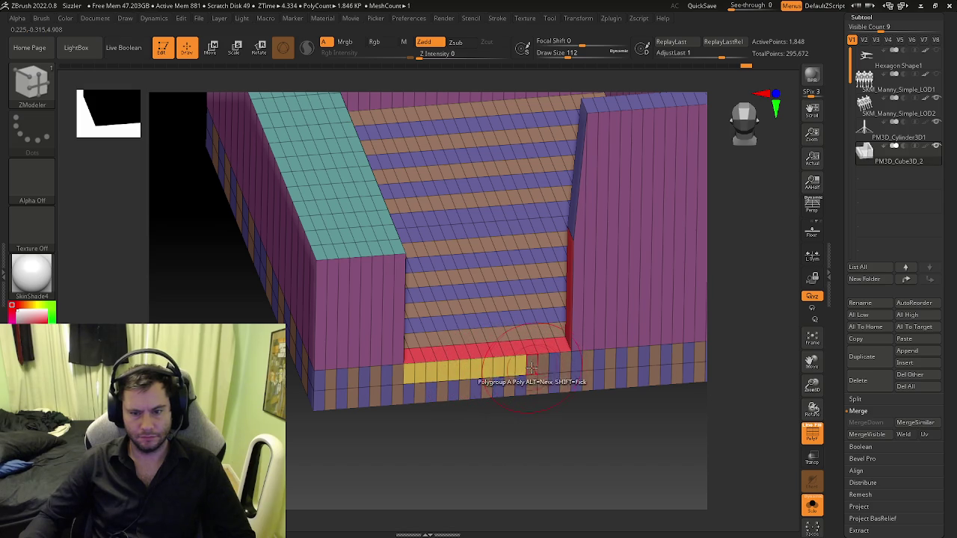
mouse_move(549, 367)
mouse_down()
mouse_move(559, 385)
mouse_move(565, 374)
mouse_up()
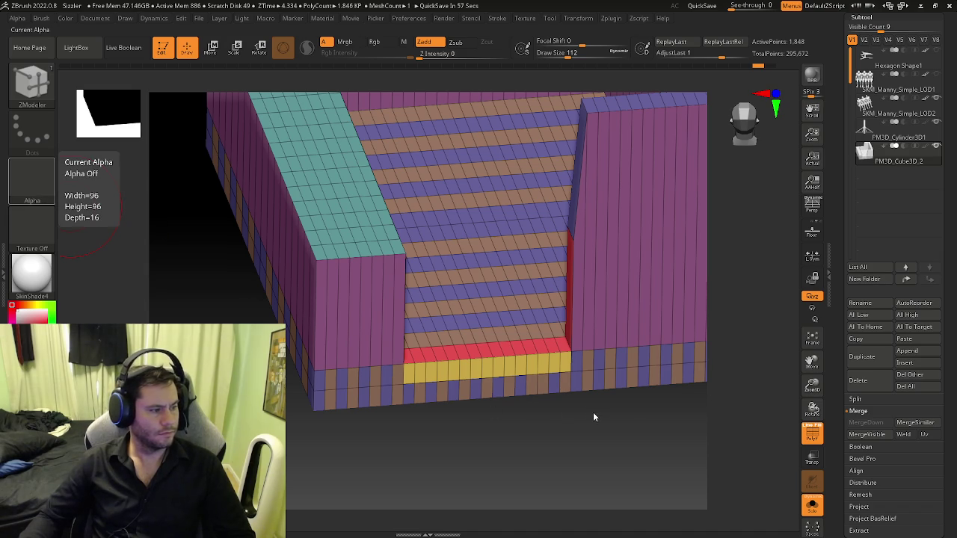
- Add one more face to the yellow strip, then show the other model parts in front view
drag(563, 409, 564, 393)
key(space)
click(534, 199)
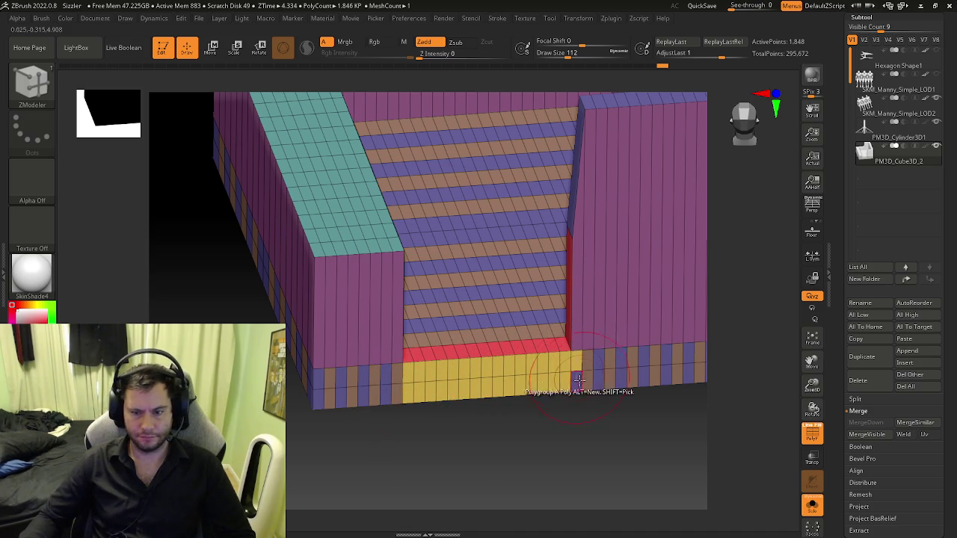
click(389, 364)
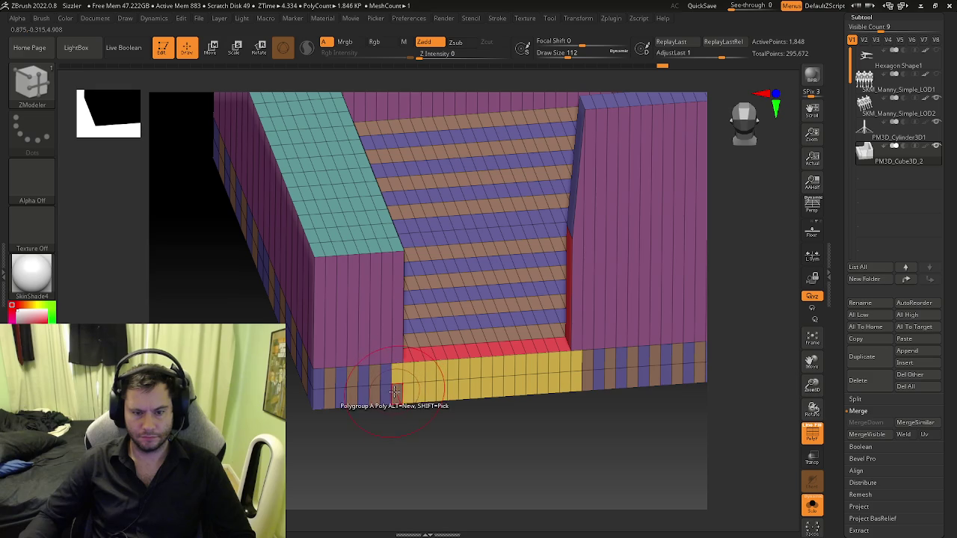
mouse_move(393, 391)
right_down()
mouse_move(458, 390)
mouse_move(445, 383)
mouse_move(413, 380)
mouse_move(737, 437)
right_up()
click(812, 504)
mouse_move(633, 376)
alt+right_down()
mouse_move(474, 398)
mouse_move(639, 361)
alt+right_up()
- Show the canopy subtool, frame the bench with its three mannequins, and mask part of the bench
click(939, 51)
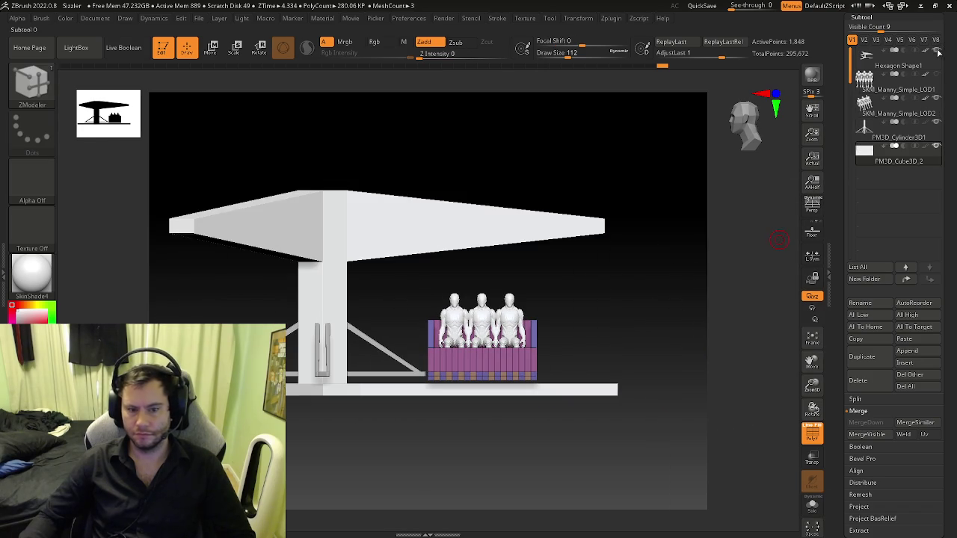
right_drag(650, 304, 600, 323)
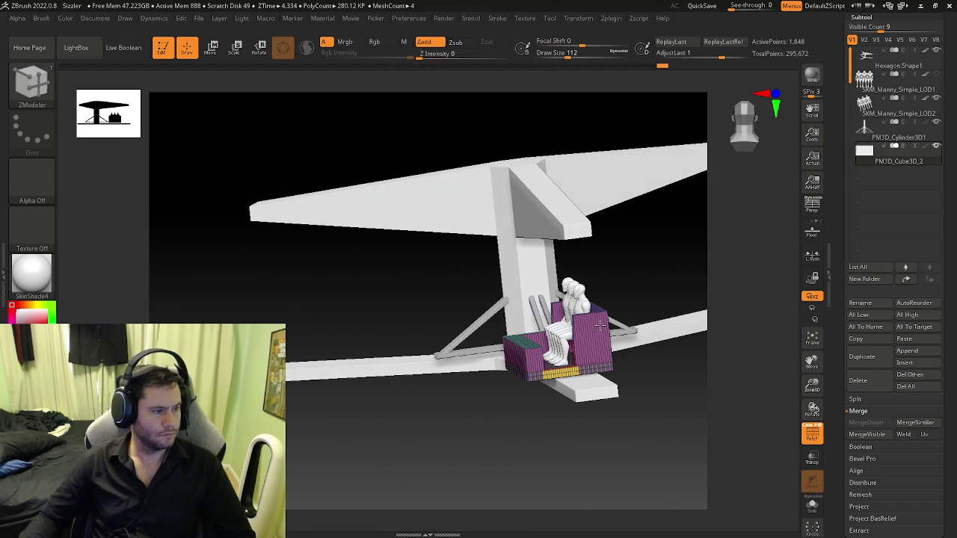
right_drag(600, 323, 653, 314)
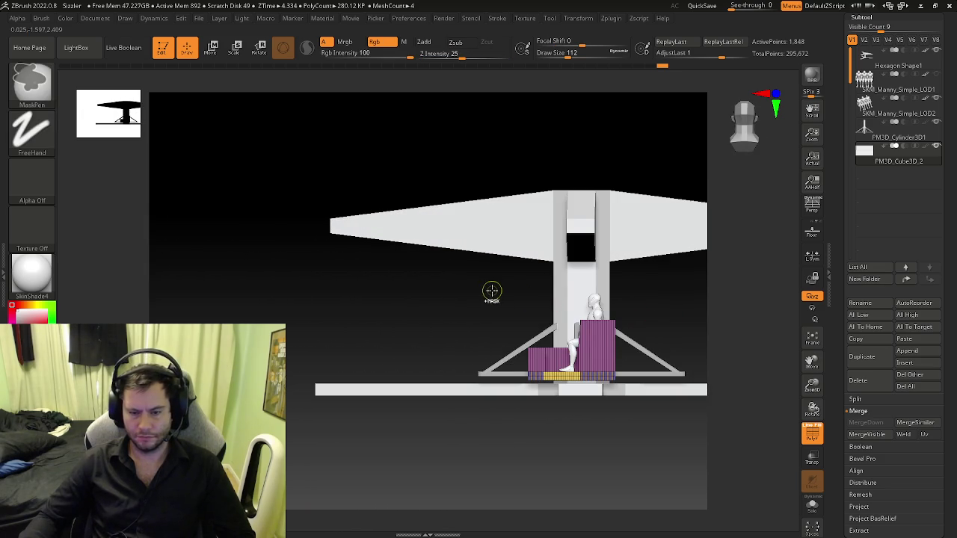
mouse_move(540, 323)
ctrl+right_down()
mouse_move(633, 363)
mouse_move(513, 342)
ctrl+right_up()
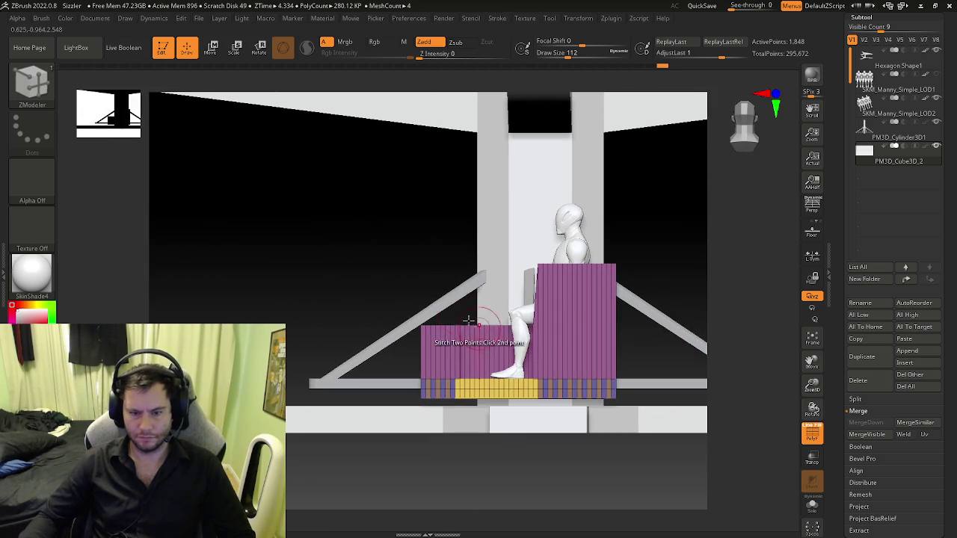
ctrl+drag(351, 224, 642, 383)
mouse_move(643, 383)
right_down()
mouse_move(672, 386)
mouse_move(573, 384)
mouse_move(580, 385)
mouse_move(577, 423)
mouse_move(606, 404)
mouse_move(602, 374)
mouse_move(628, 327)
right_up()
key(w)
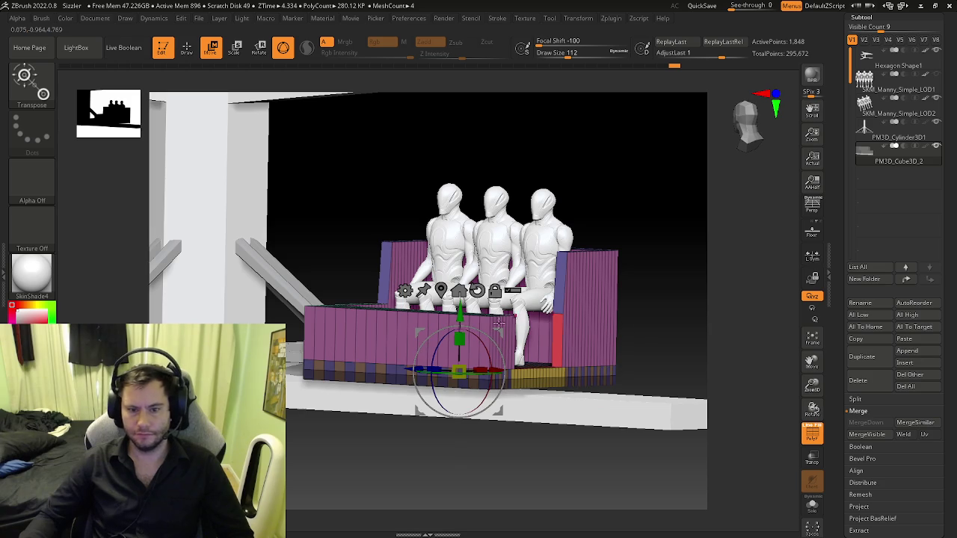
- Raise the car body with the Move gizmo, then nudge it slightly back down onto the platform
mouse_move(459, 315)
mouse_down()
mouse_move(461, 278)
mouse_move(459, 293)
mouse_up()
mouse_move(523, 448)
mouse_down()
mouse_move(478, 419)
mouse_move(491, 334)
mouse_up()
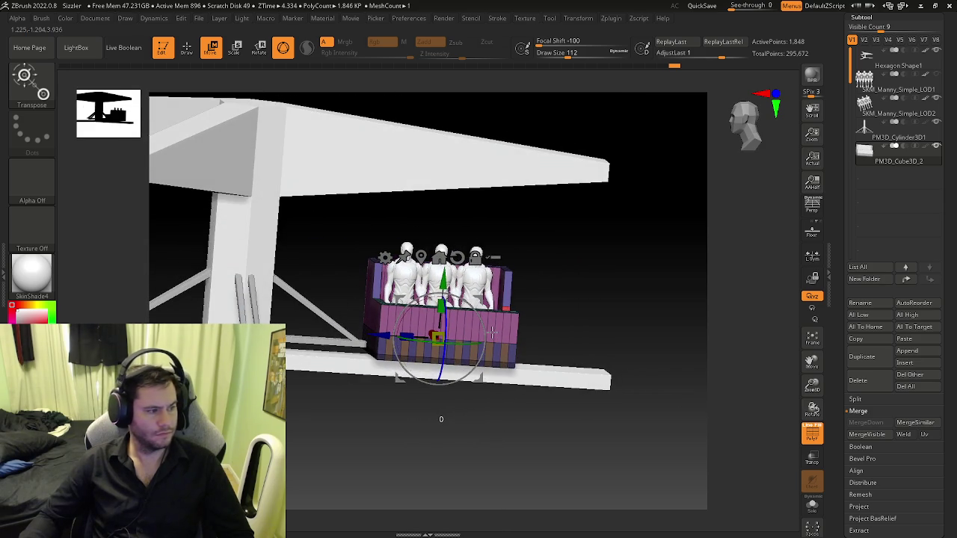
drag(442, 299, 443, 309)
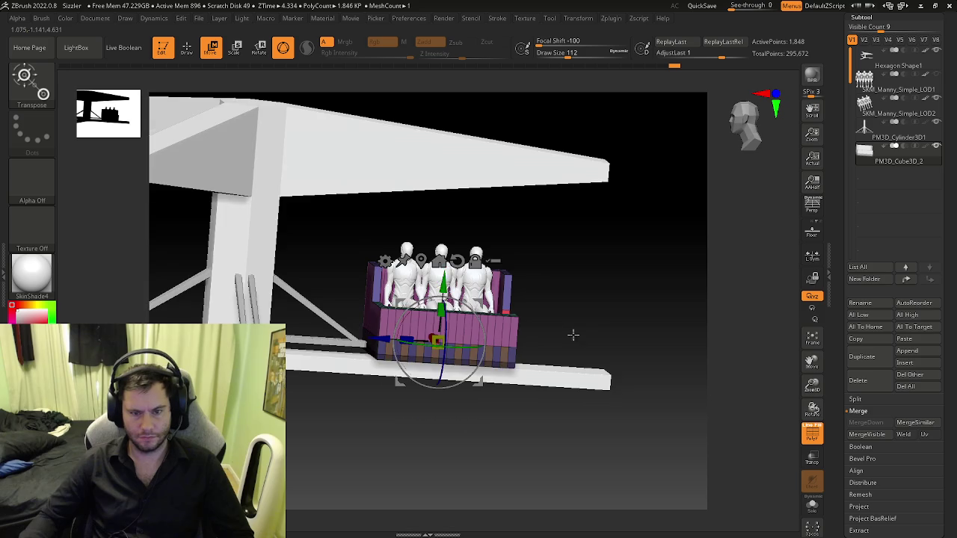
drag(574, 334, 547, 342)
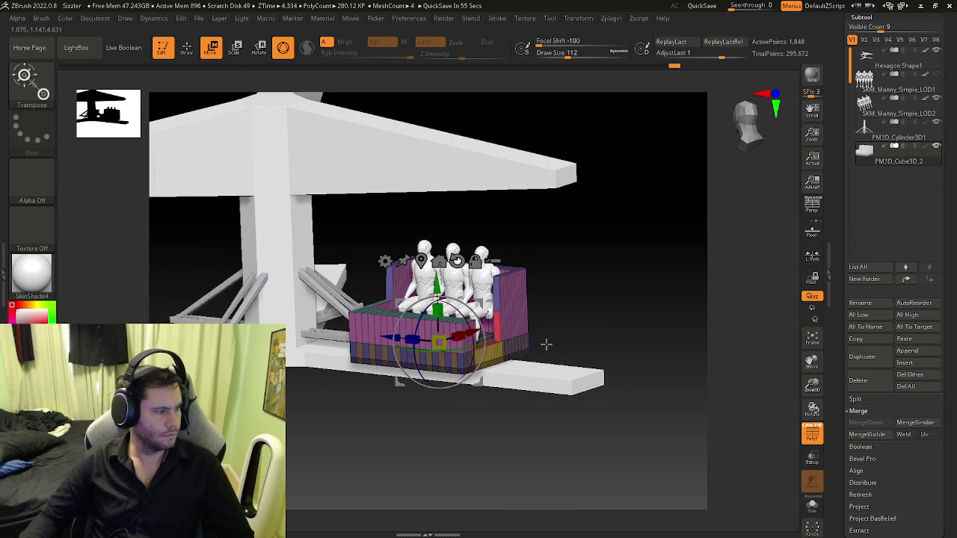
mouse_move(545, 343)
mouse_down()
mouse_move(523, 350)
mouse_move(739, 194)
mouse_up()
key(q)
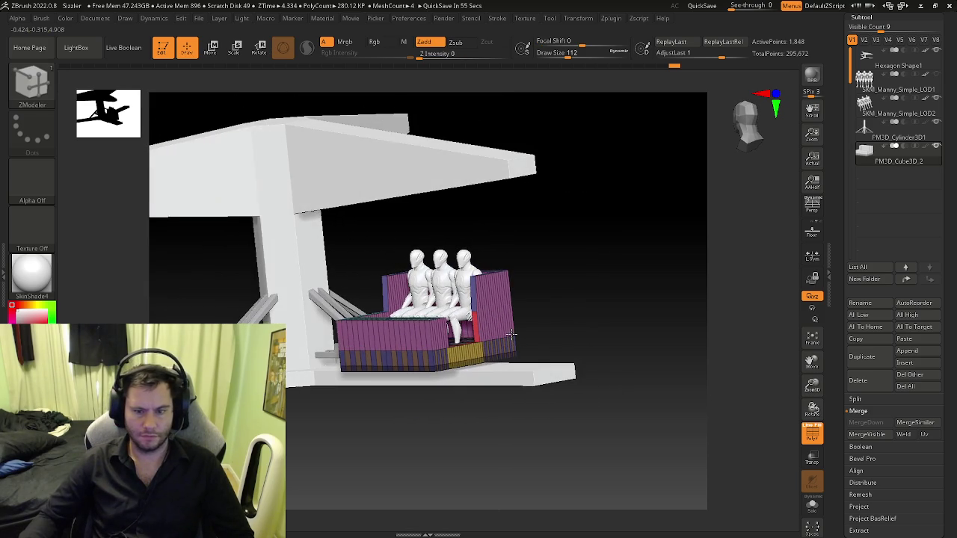
mouse_move(574, 307)
mouse_down()
mouse_move(563, 322)
mouse_move(508, 299)
mouse_up()
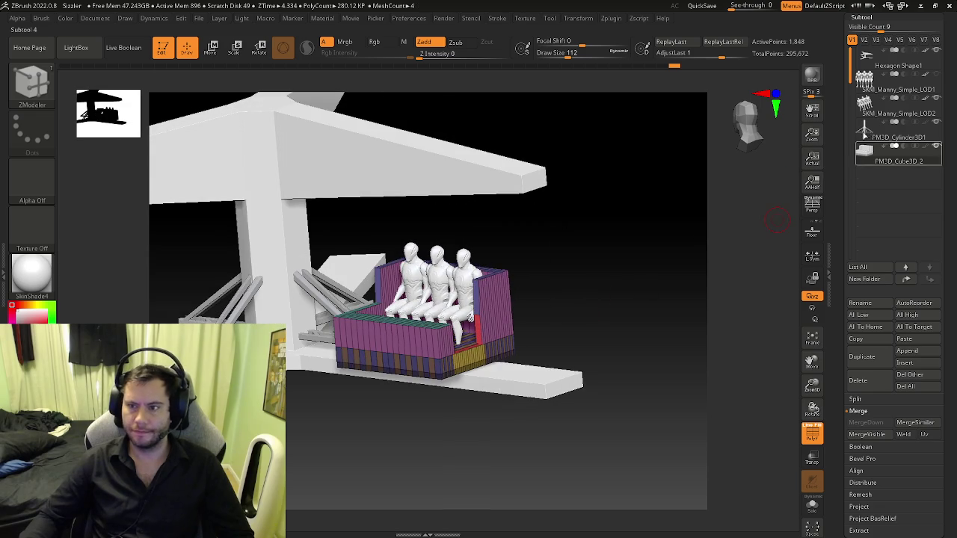
- Select the SKM_Manny_Simple_LOD2 mannequins, frame them and inspect their seating from above
alt+click(495, 288)
key(w)
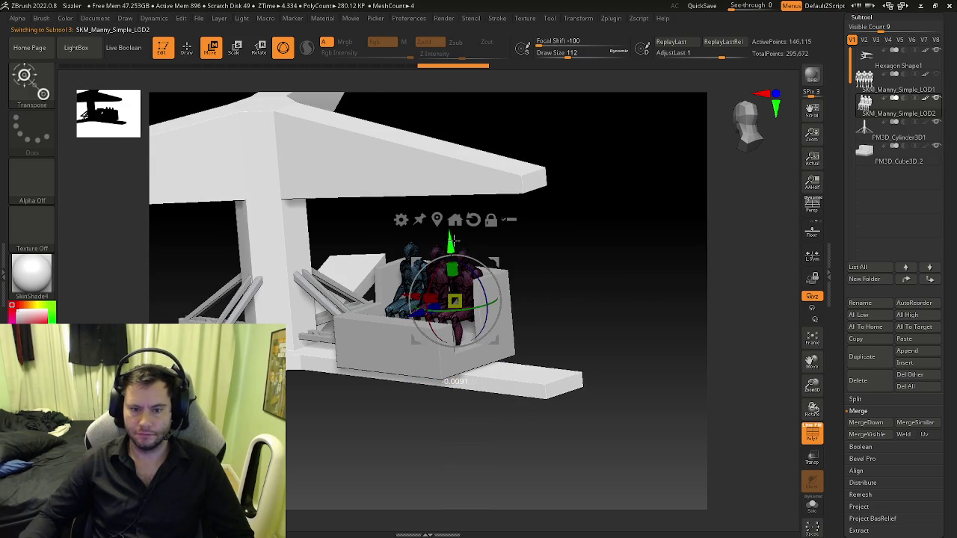
key(f)
drag(570, 264, 594, 314)
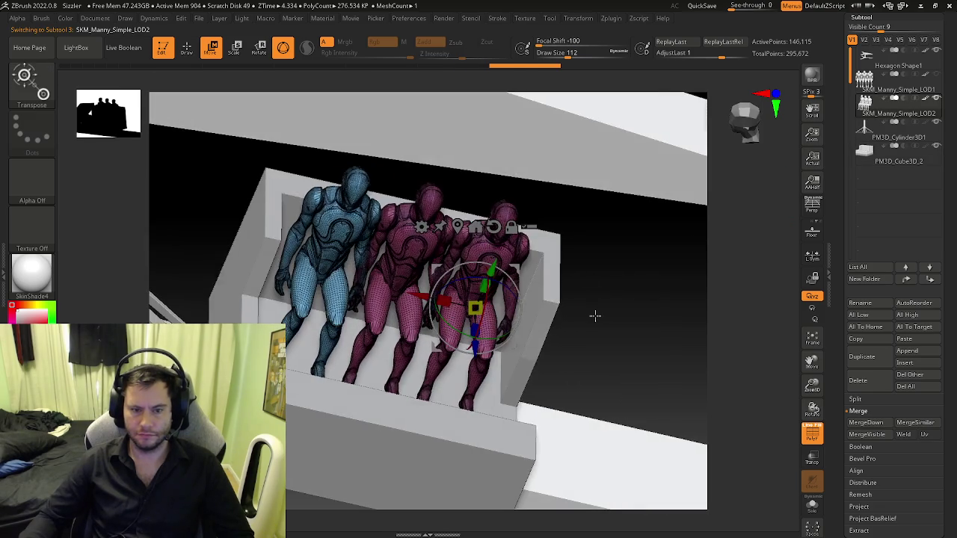
key(f)
mouse_move(475, 278)
mouse_down()
mouse_move(590, 321)
mouse_move(598, 308)
mouse_up()
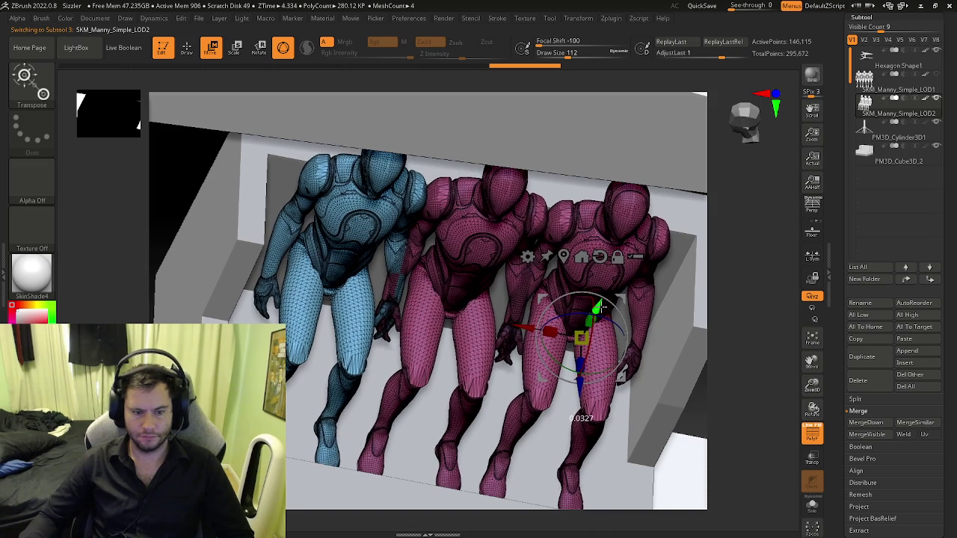
- Return to the PM3D_Cube3D_2 car body subtool and frame its front
key(q)
drag(641, 336, 754, 223)
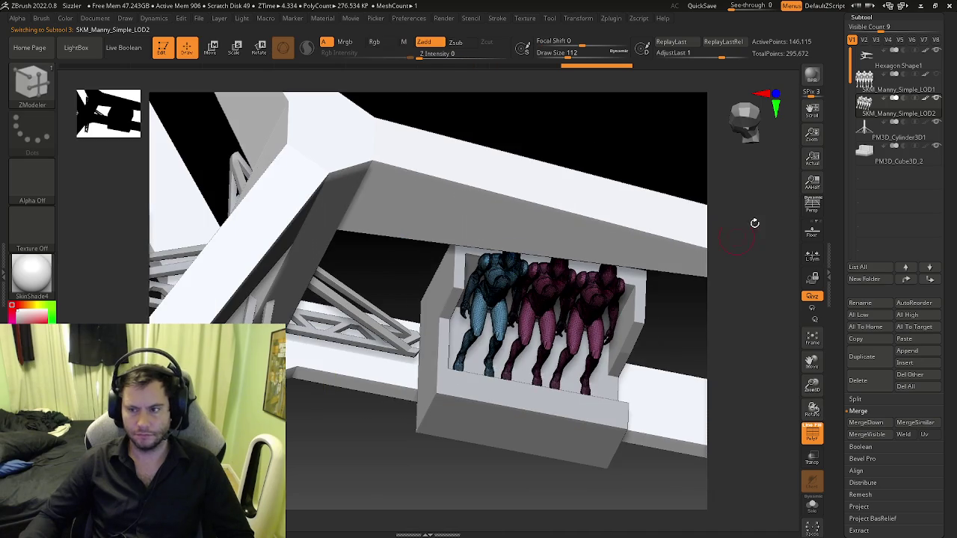
click(866, 163)
mouse_move(551, 399)
mouse_down()
mouse_move(576, 416)
mouse_move(495, 280)
mouse_move(305, 358)
mouse_move(303, 329)
mouse_up()
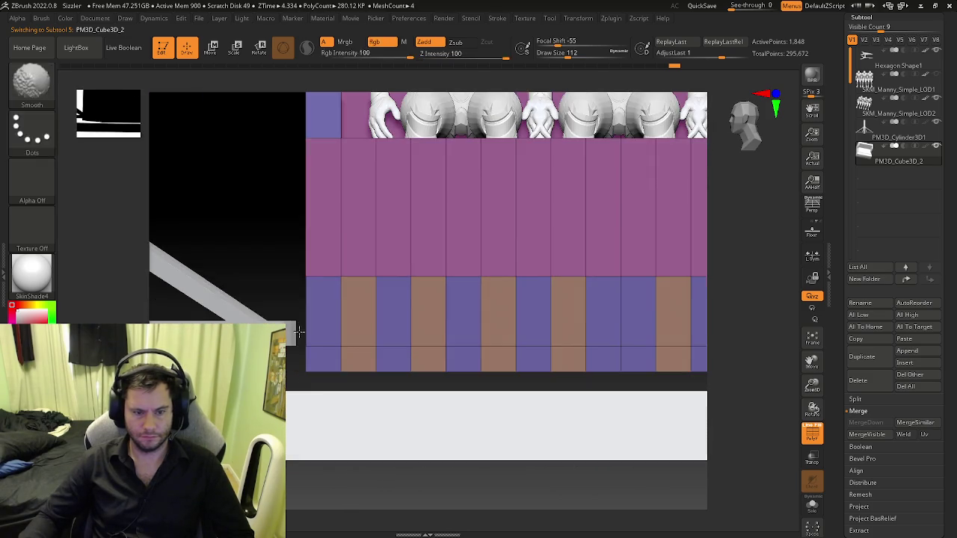
- Insert a horizontal EdgeLoop across the car body's front face, sliding it slightly down
key(b)
key(z)
key(m)
scroll(325, 331, up, 5)
scroll(364, 348, up, 2)
key(space)
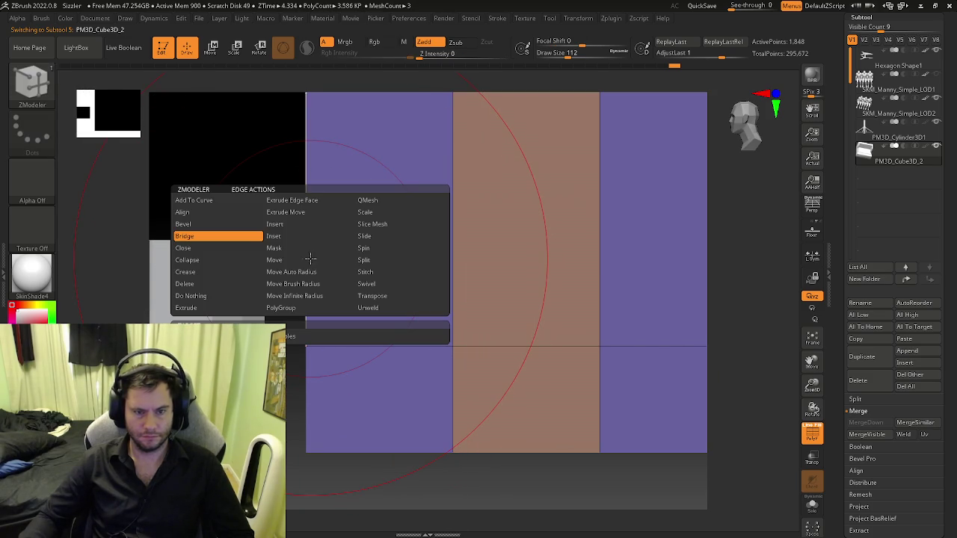
click(321, 224)
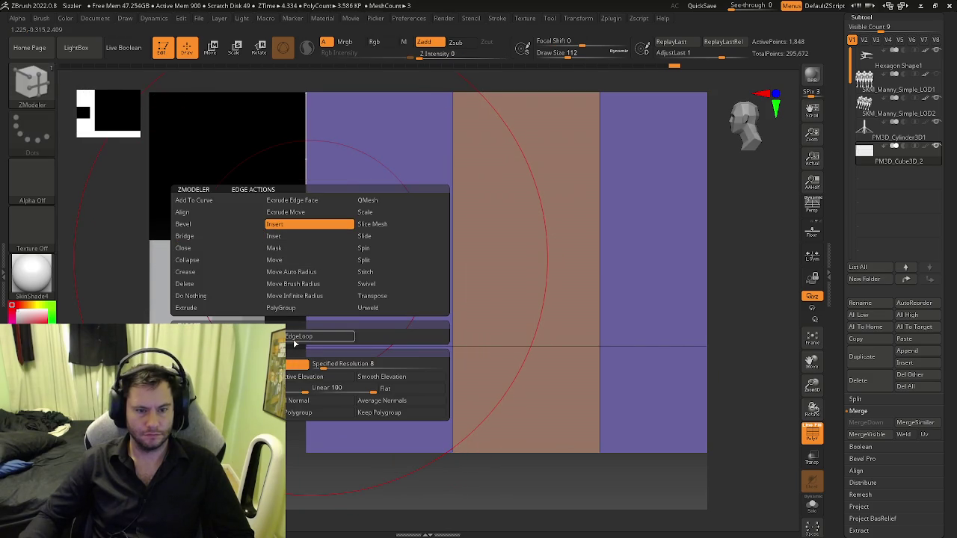
click(308, 235)
drag(308, 236, 308, 238)
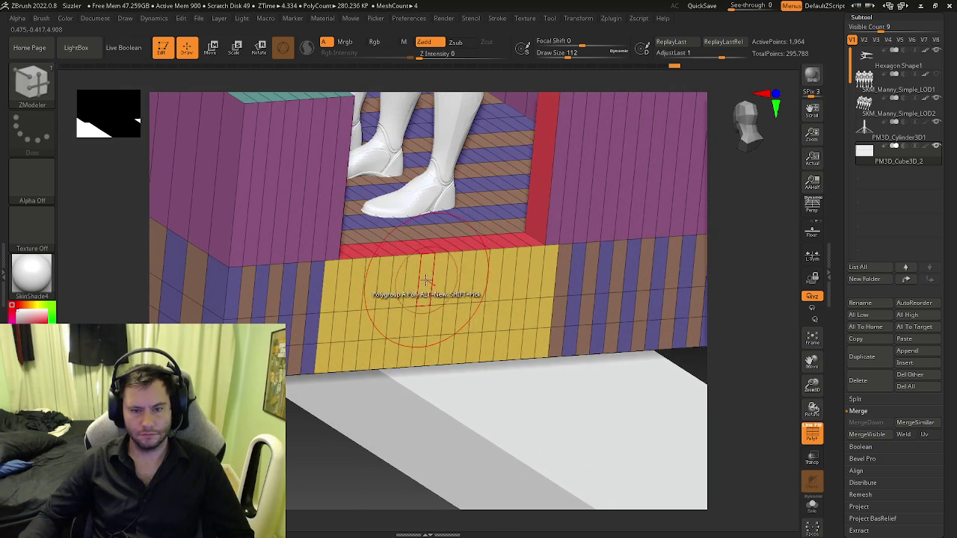
- Extrude the yellow polygroup outward with Extrude Polygroup All into a small front step block
key(space)
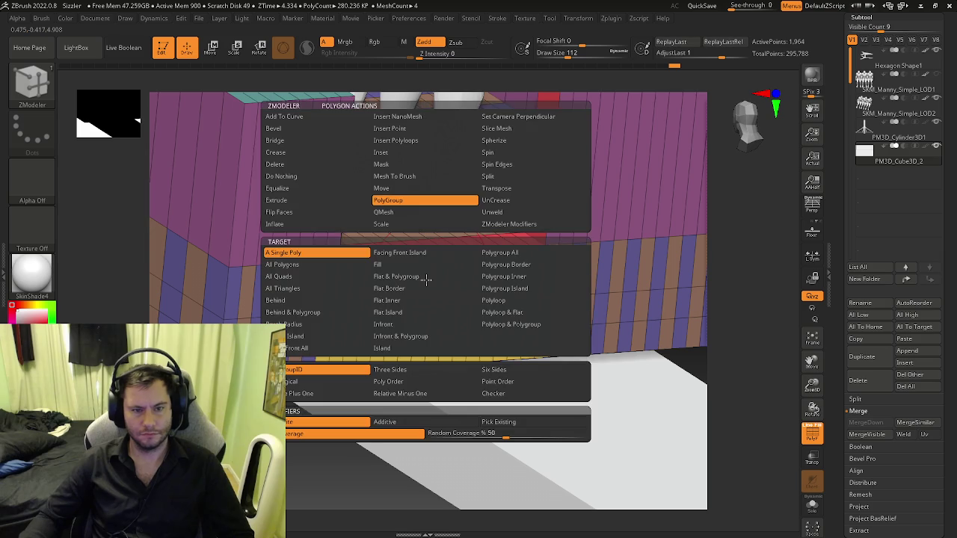
click(299, 200)
click(425, 265)
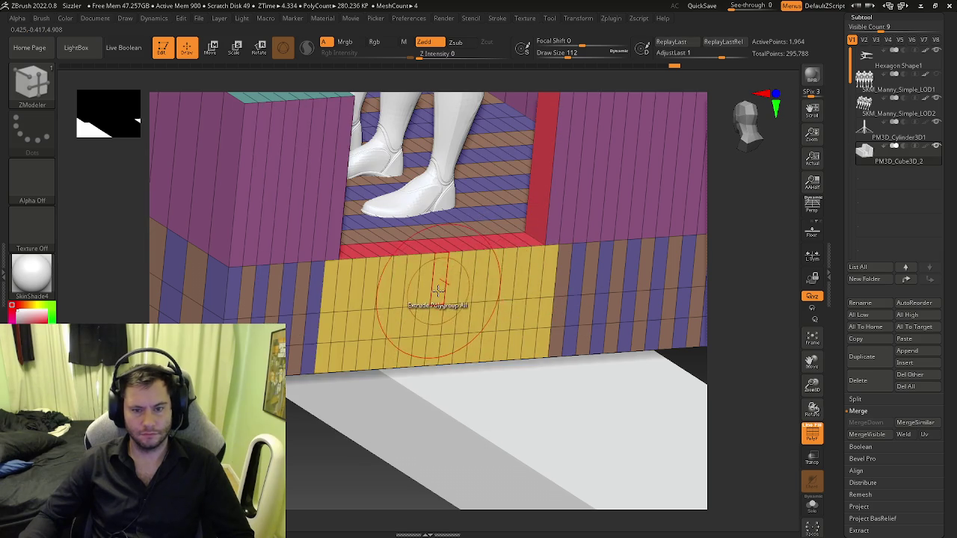
mouse_move(442, 301)
mouse_down()
mouse_move(685, 447)
mouse_move(657, 421)
mouse_up()
right_drag(561, 374, 561, 356)
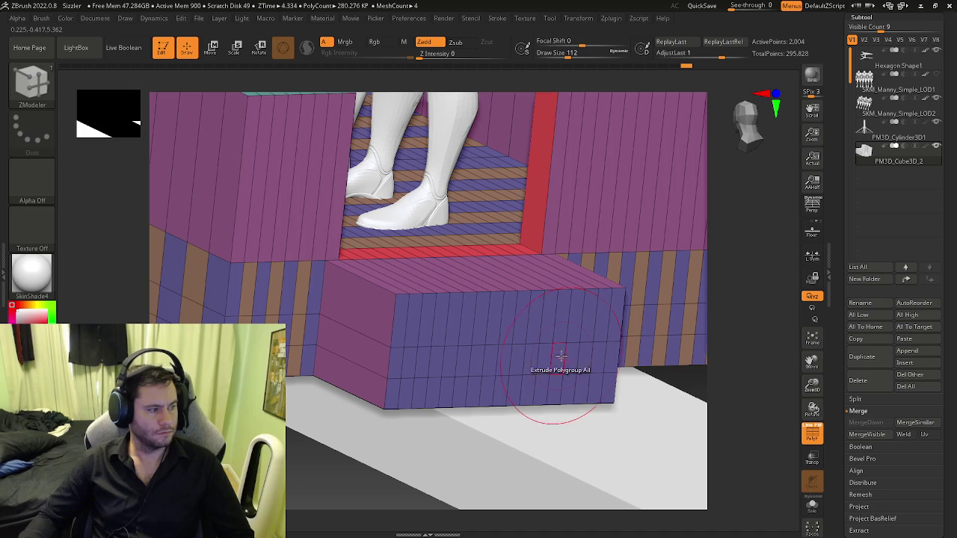
mouse_move(540, 346)
ctrl+right_down()
mouse_move(279, 285)
mouse_move(330, 313)
mouse_move(545, 238)
ctrl+right_up()
shift+right_drag(585, 278, 529, 298)
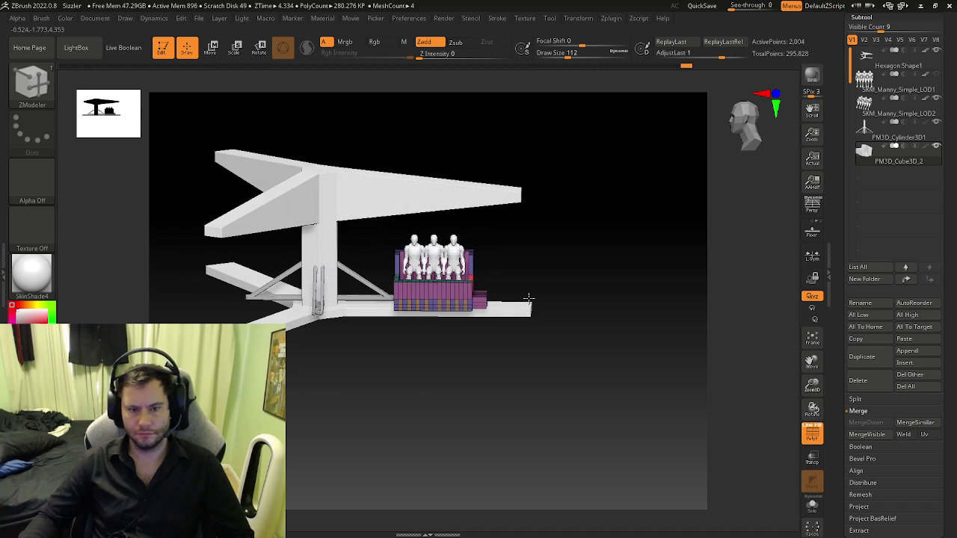
mouse_move(522, 287)
alt+right_down()
mouse_move(580, 319)
mouse_move(431, 306)
mouse_move(433, 277)
mouse_move(418, 322)
alt+right_up()
- Set the ZModeler brush to polygon regrouping and orbit to view the seat steps
key(b)
key(z)
key(m)
key(space)
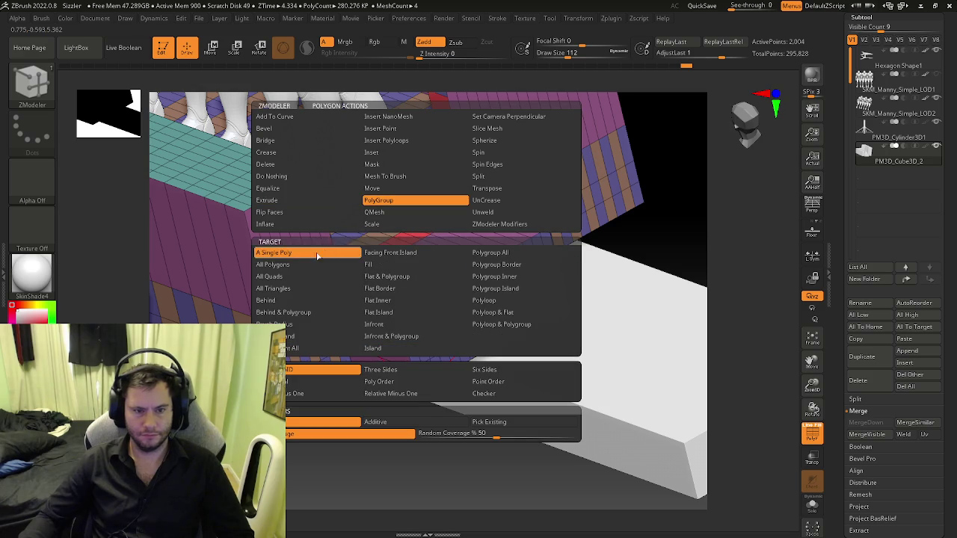
click(317, 256)
mouse_move(322, 261)
right_down()
mouse_move(405, 323)
mouse_move(411, 310)
mouse_move(431, 320)
right_up()
key(ctrl)
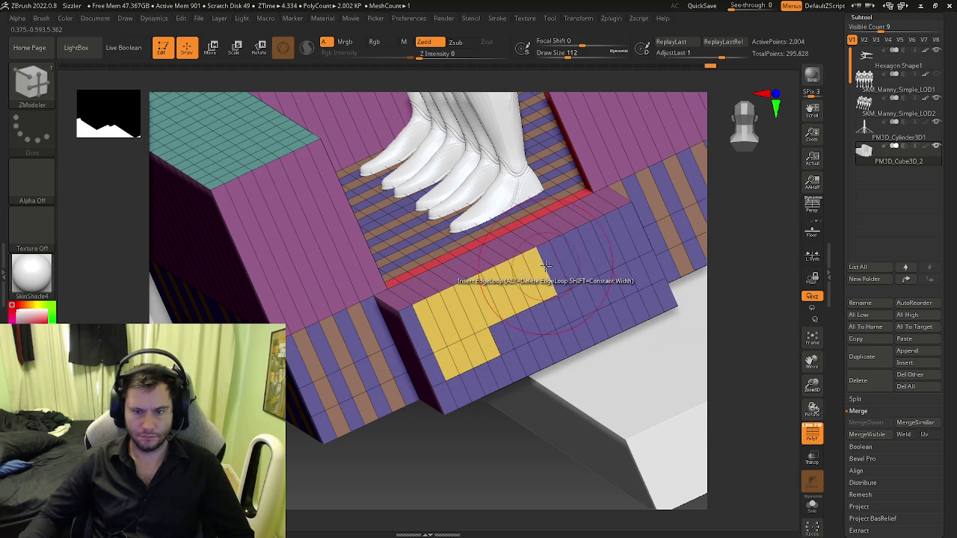
- Paint the yellow polygroup across more columns of the step block's top face
drag(569, 255, 618, 230)
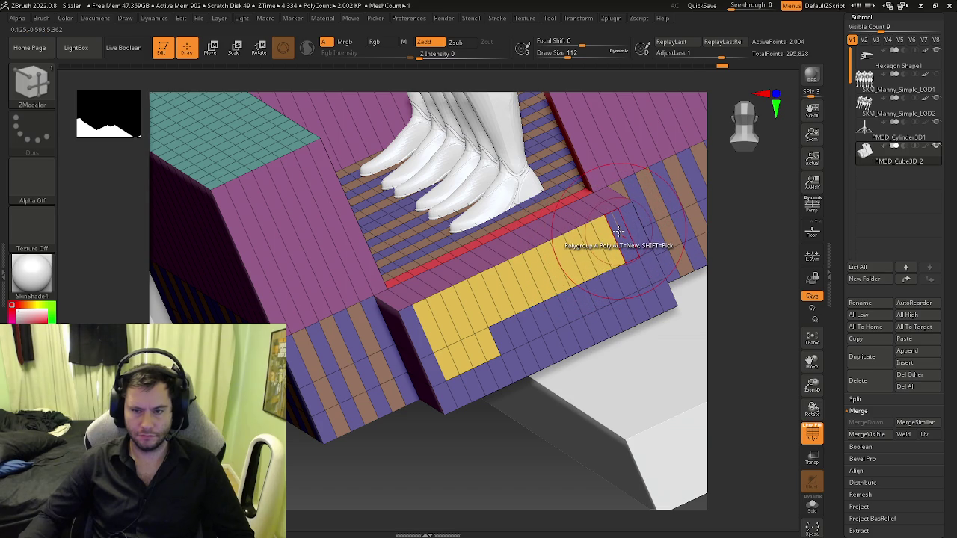
right_drag(617, 232, 570, 314)
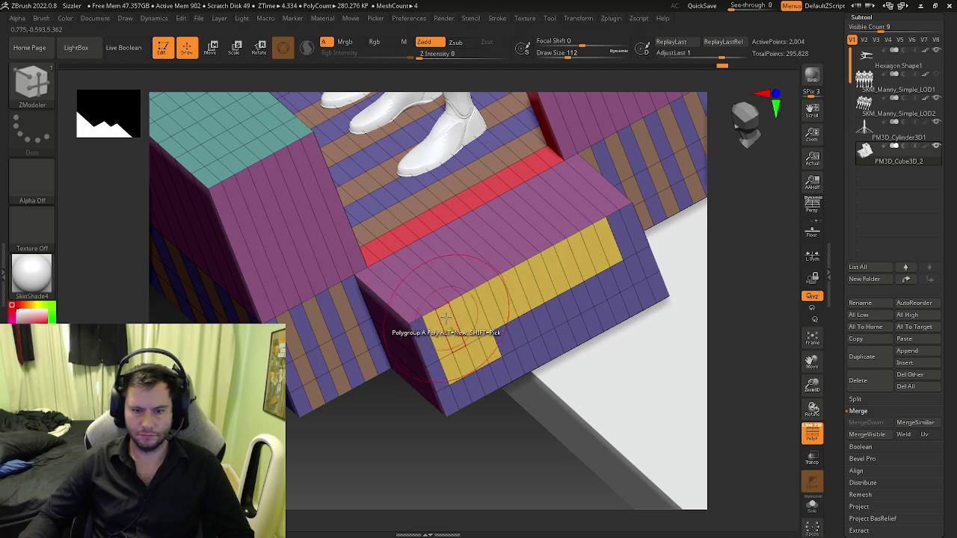
right_drag(461, 313, 441, 323)
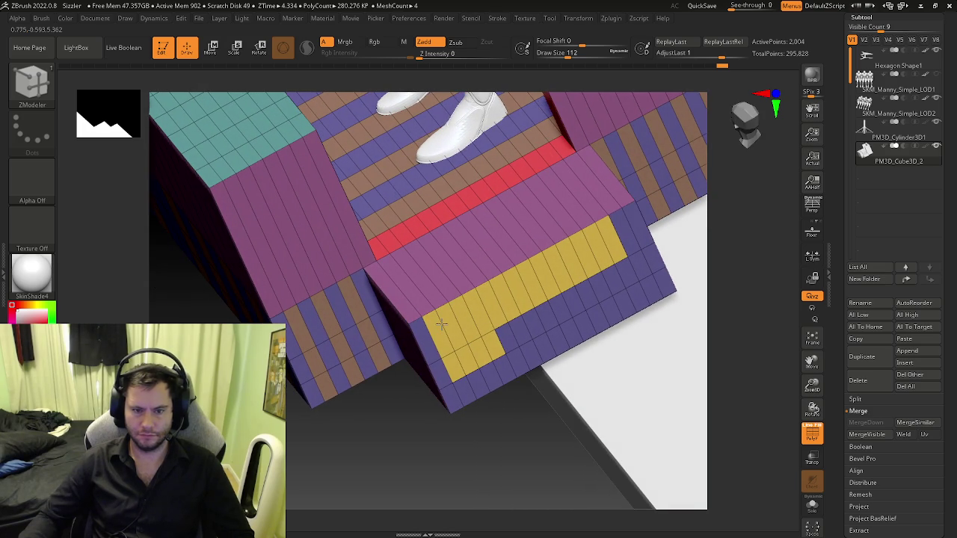
mouse_move(441, 323)
right_down()
mouse_move(441, 299)
mouse_move(437, 325)
mouse_move(428, 315)
mouse_move(452, 303)
mouse_move(508, 340)
right_up()
click(484, 383)
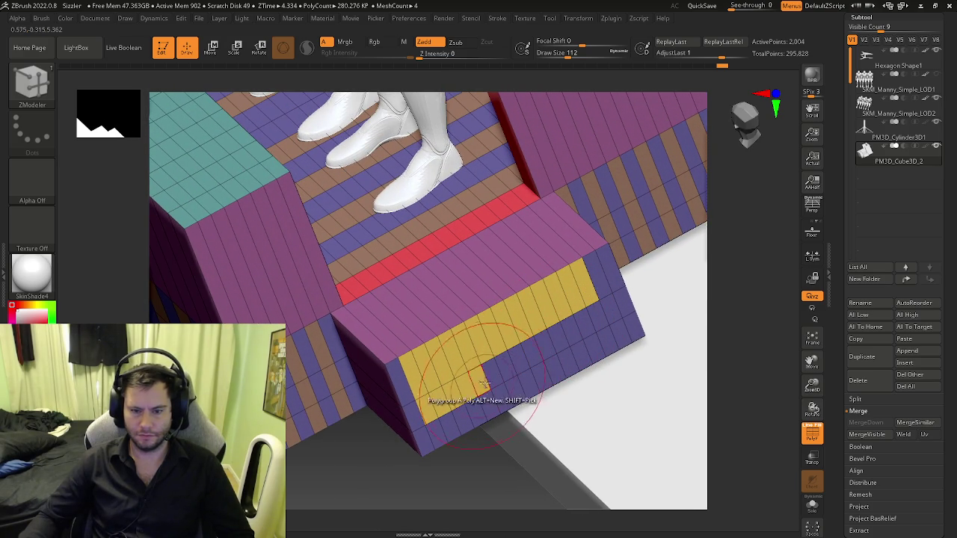
drag(508, 366, 546, 343)
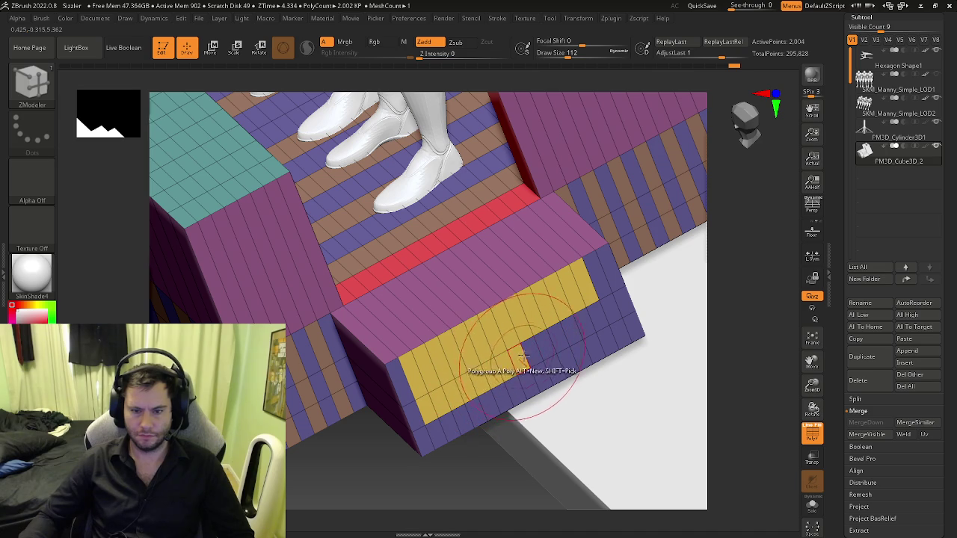
- Undo three times to revert the yellow grouping and the ledge extrusion
key(ctrl+z)
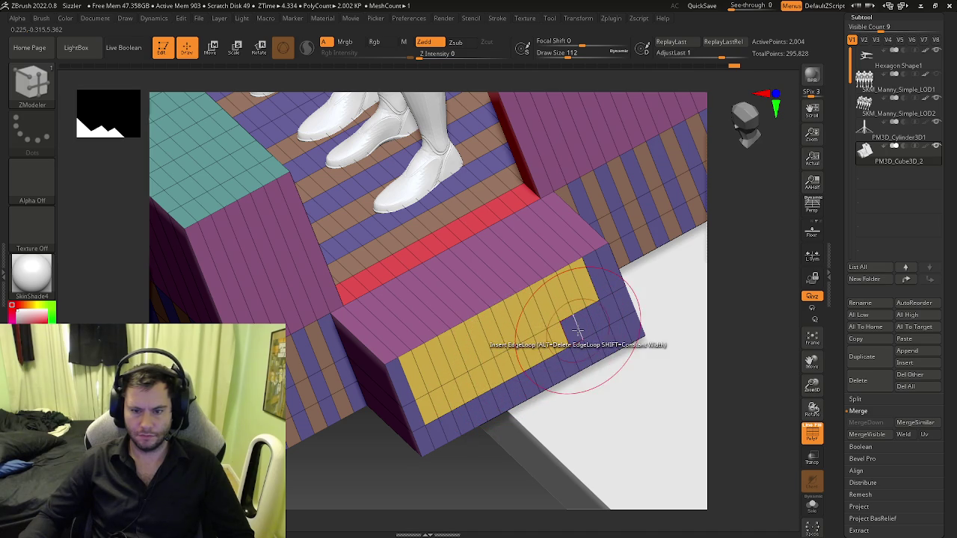
key(ctrl+z)
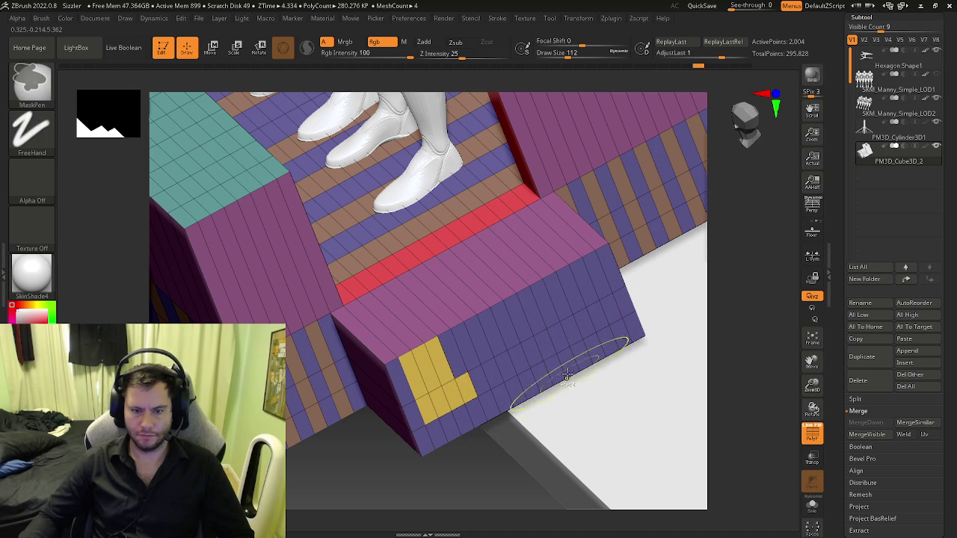
key(ctrl+z)
key(ctrl+z)
key(ctrl+z)
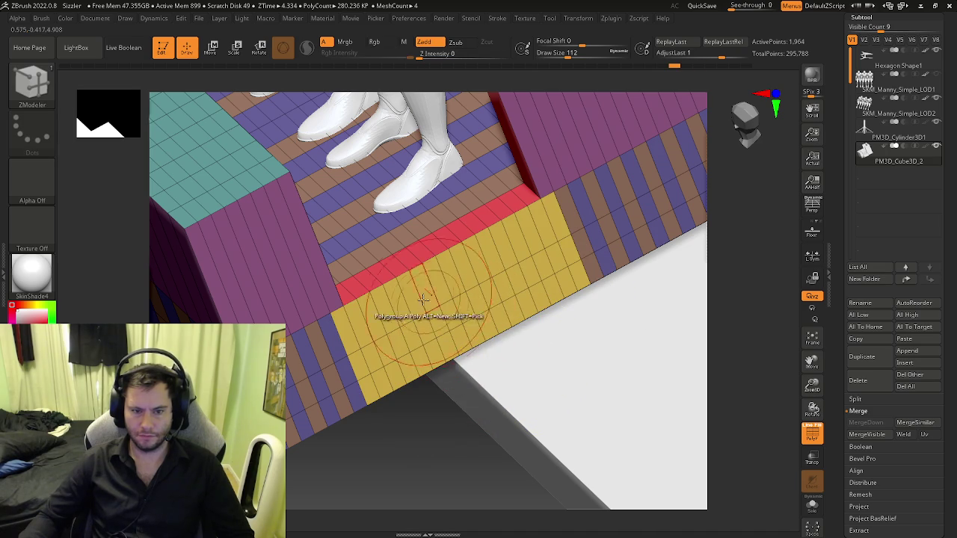
- Discard the later undo history and paint a purple patch into the yellow floor strip
click(288, 275)
click(292, 314)
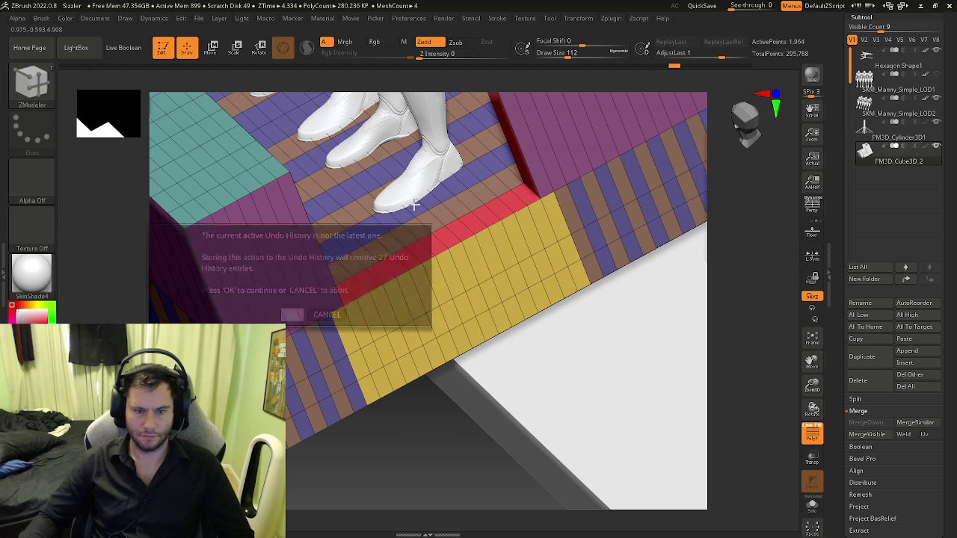
drag(375, 318, 426, 325)
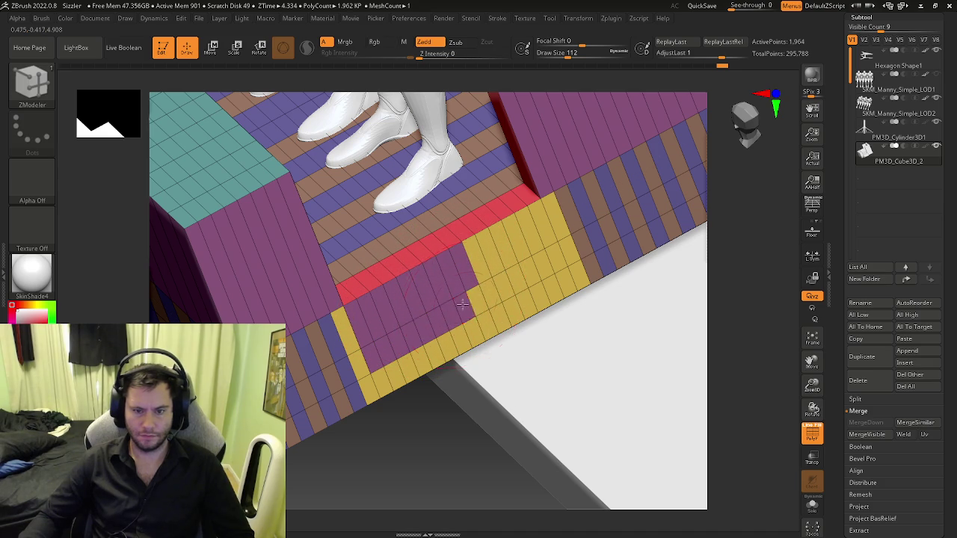
drag(490, 272, 500, 282)
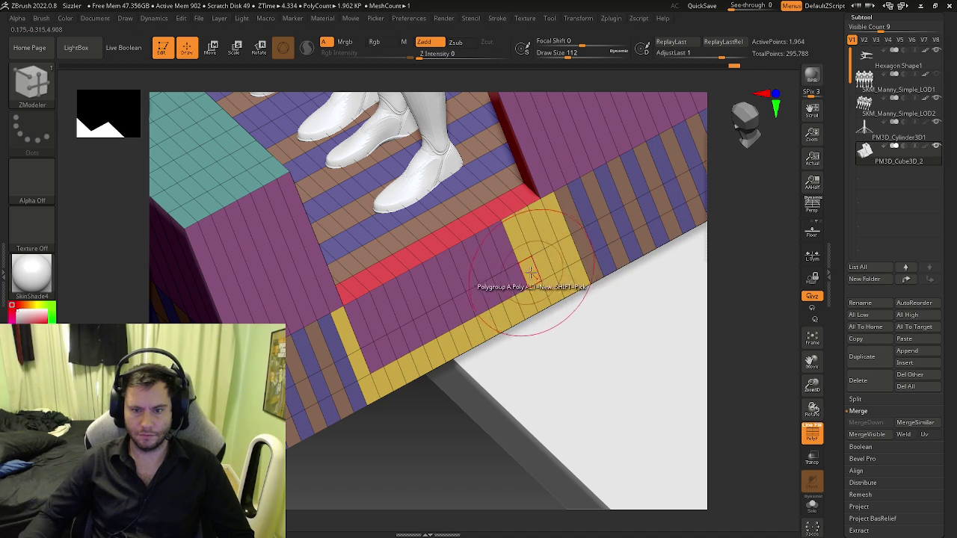
drag(500, 283, 550, 261)
key(ctrl+z)
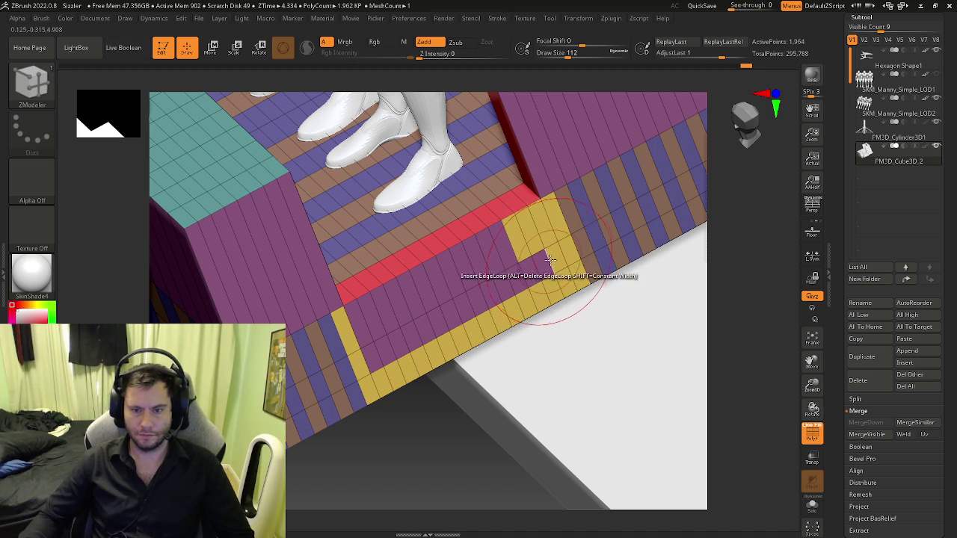
key(ctrl+z)
right_drag(532, 238, 336, 385)
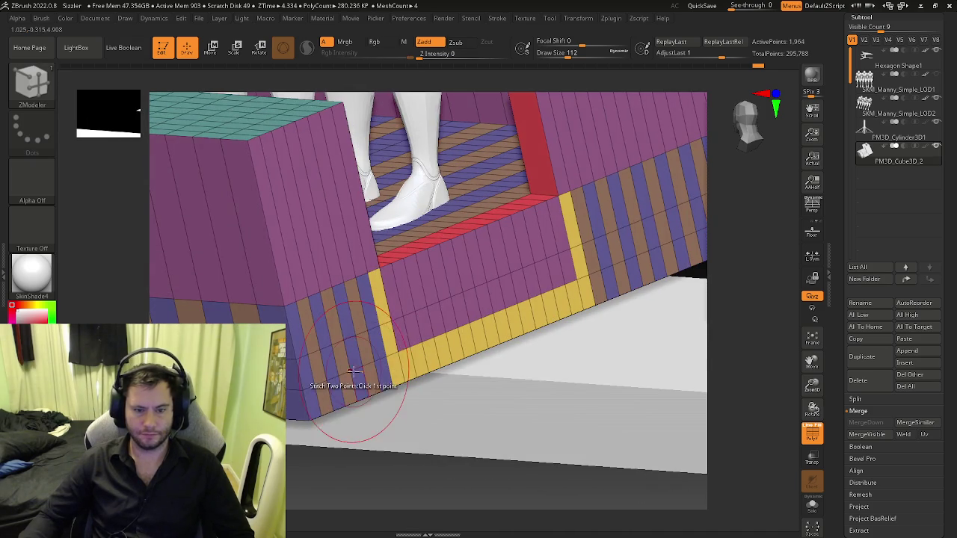
- Insert a single edge loop along the yellow strip
key(space)
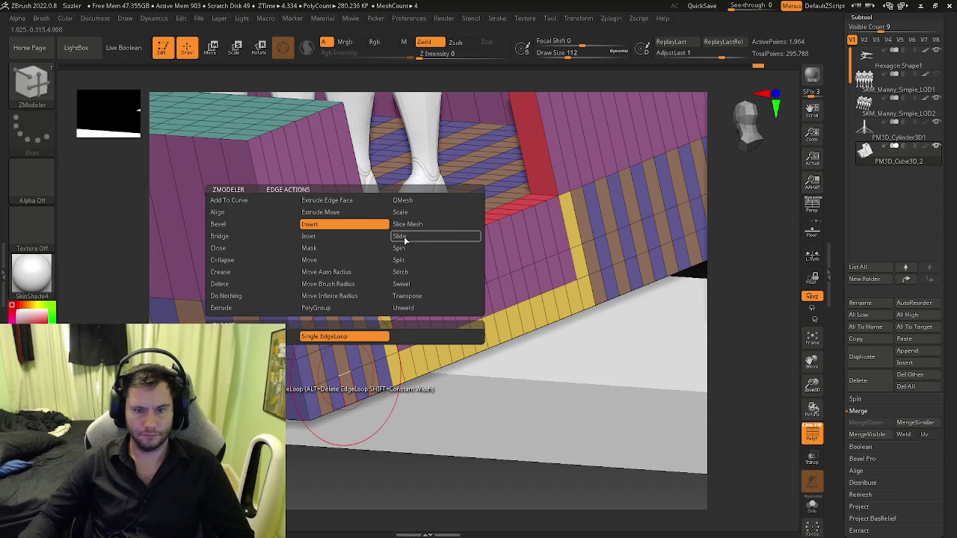
click(402, 238)
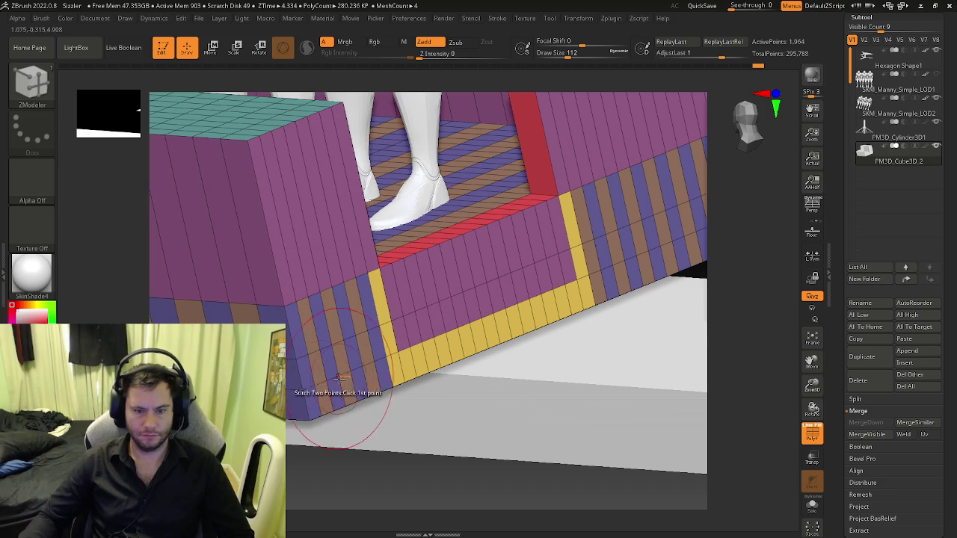
key(space)
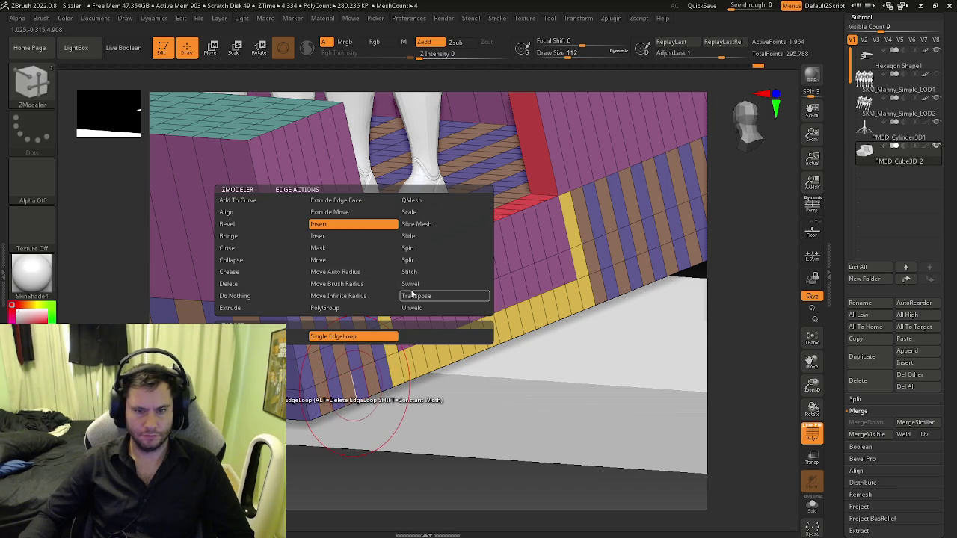
click(355, 380)
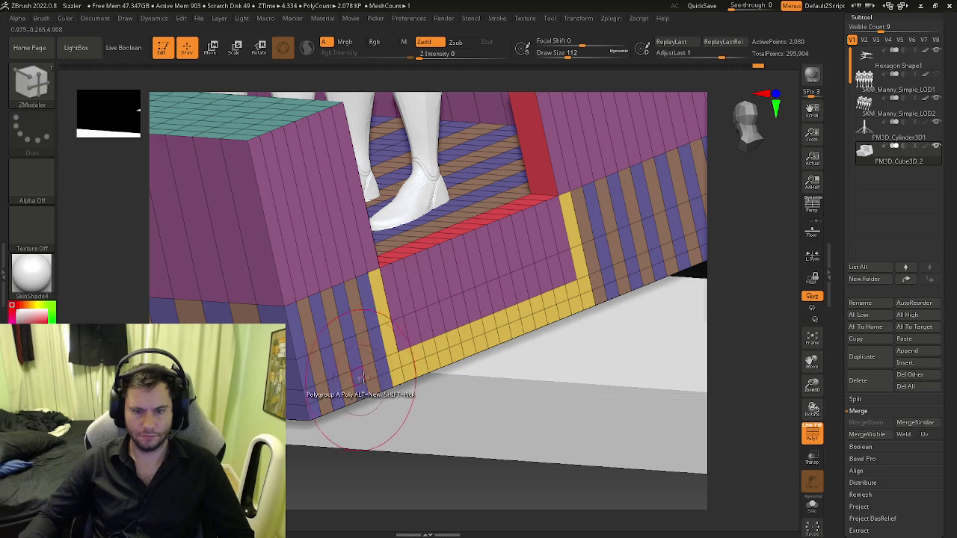
drag(420, 369, 401, 362)
- Regroup the strip's inner row purple from its corner polygon to the far corner
click(402, 362)
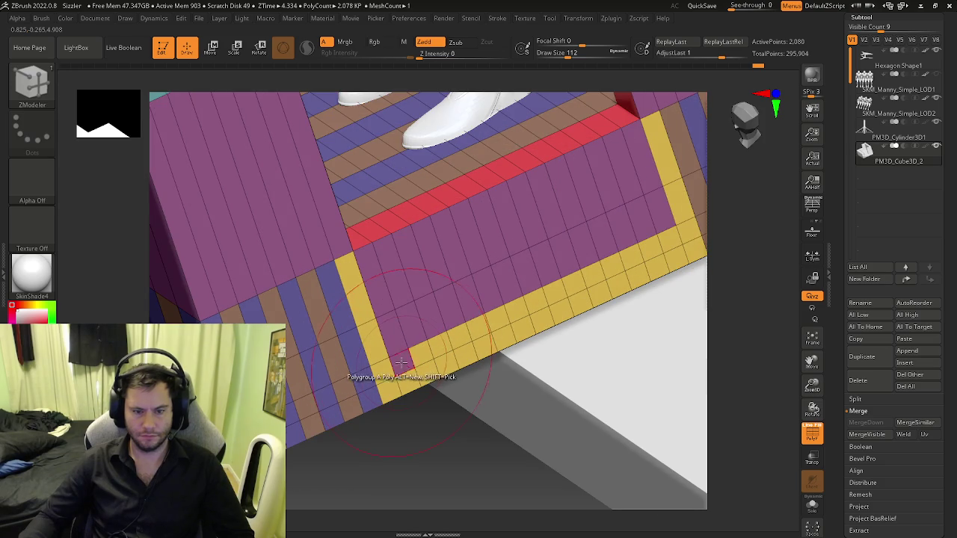
click(435, 344)
click(451, 336)
click(468, 329)
click(484, 321)
click(501, 314)
click(517, 311)
click(534, 304)
click(550, 297)
click(566, 291)
click(583, 284)
click(618, 270)
click(634, 262)
click(650, 255)
click(665, 248)
right_drag(659, 249, 353, 299)
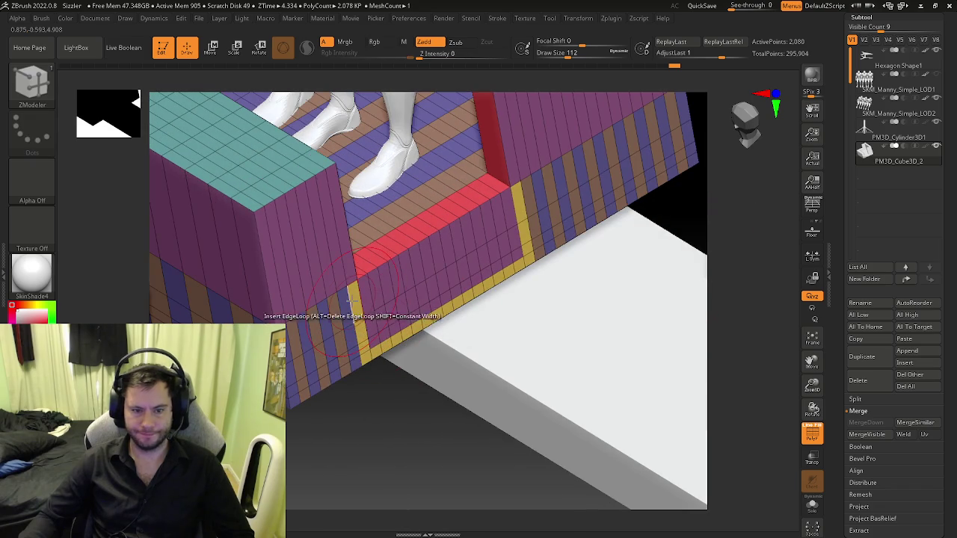
- Set edge loop insertion to slice across the mesh and Extrude to Polygroup All
key(space)
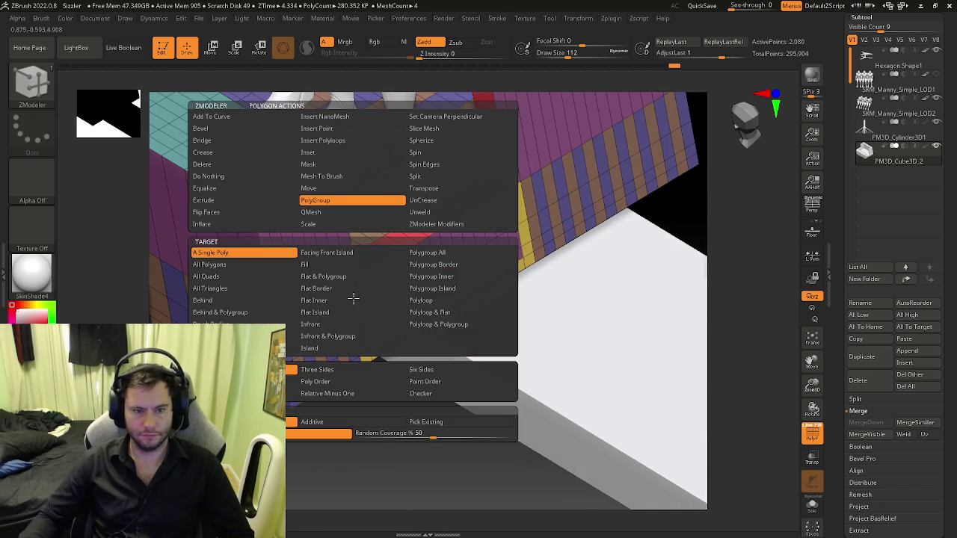
click(368, 199)
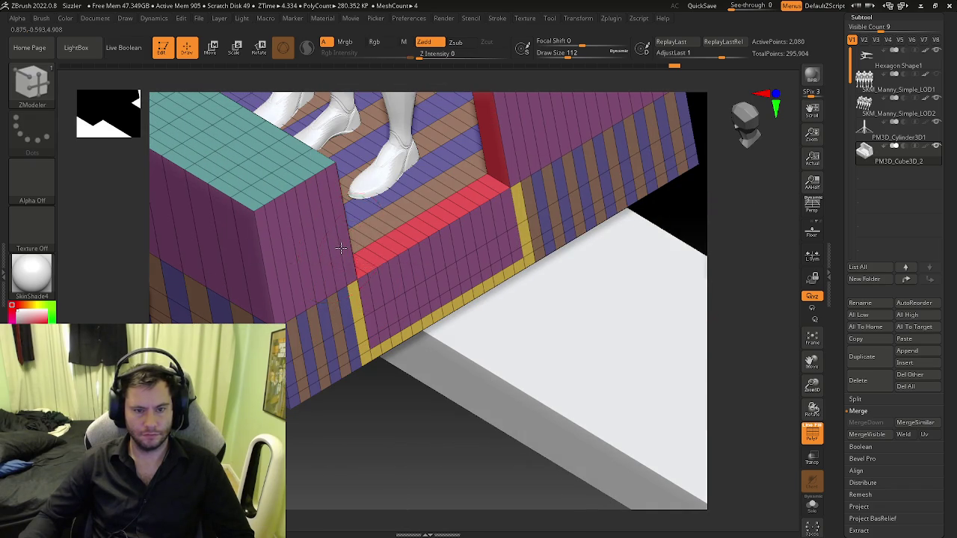
key(space)
click(408, 226)
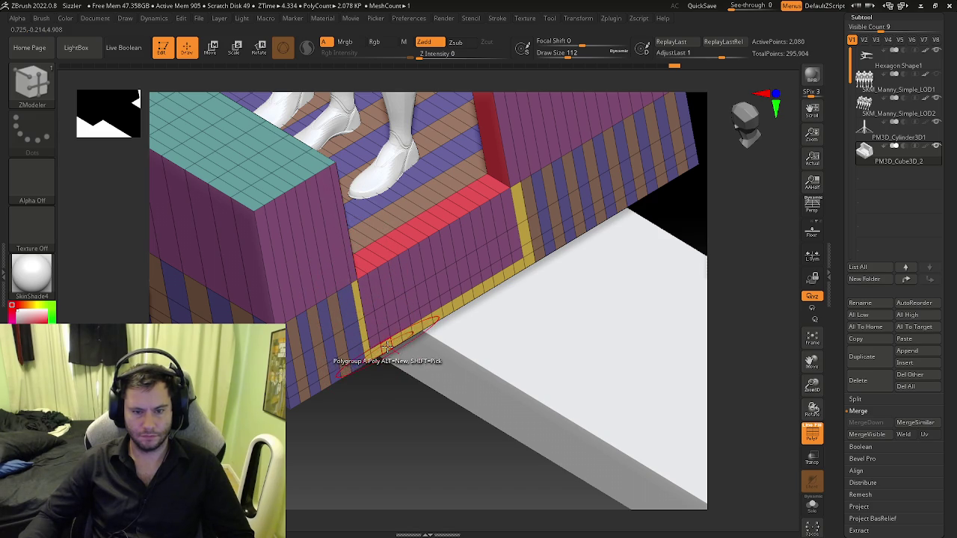
key(space)
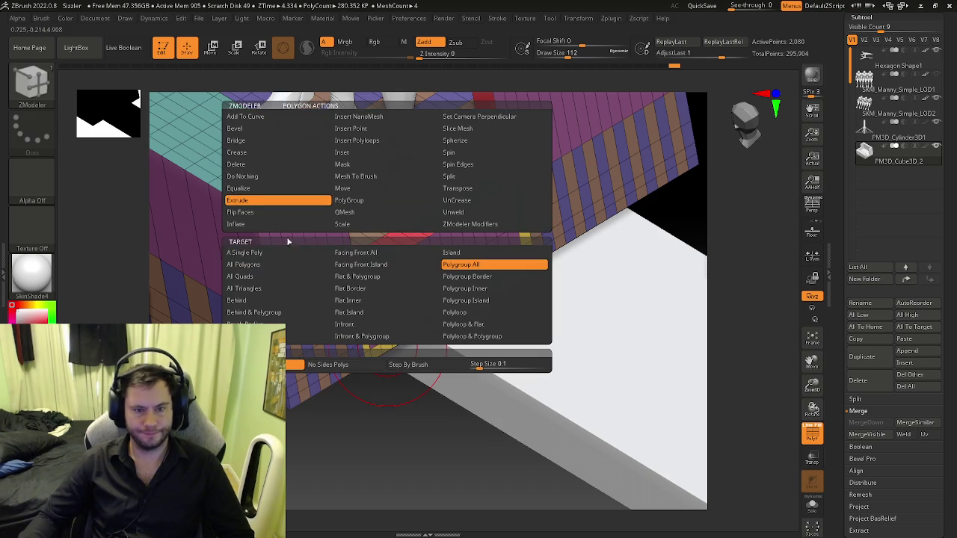
click(377, 263)
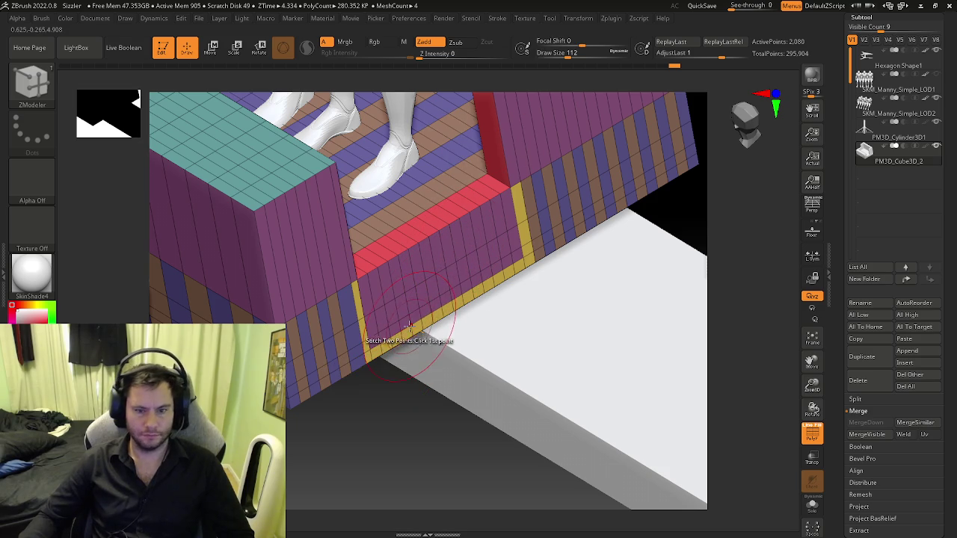
- Extrude the yellow border upward into thin walls forming a box in front of the mannequins
drag(415, 328, 546, 385)
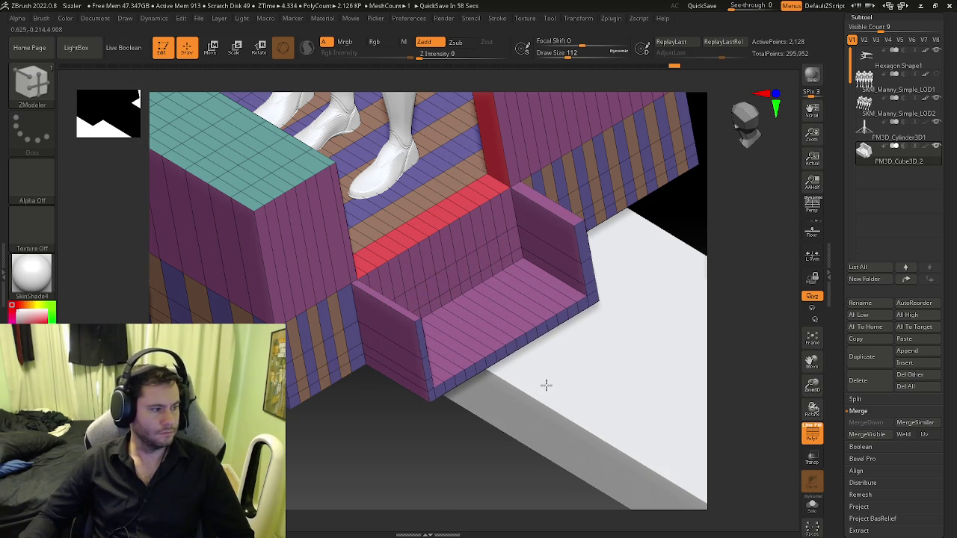
drag(546, 384, 536, 371)
mouse_move(539, 373)
right_down()
mouse_move(557, 349)
mouse_move(531, 382)
mouse_move(573, 335)
mouse_move(551, 250)
right_up()
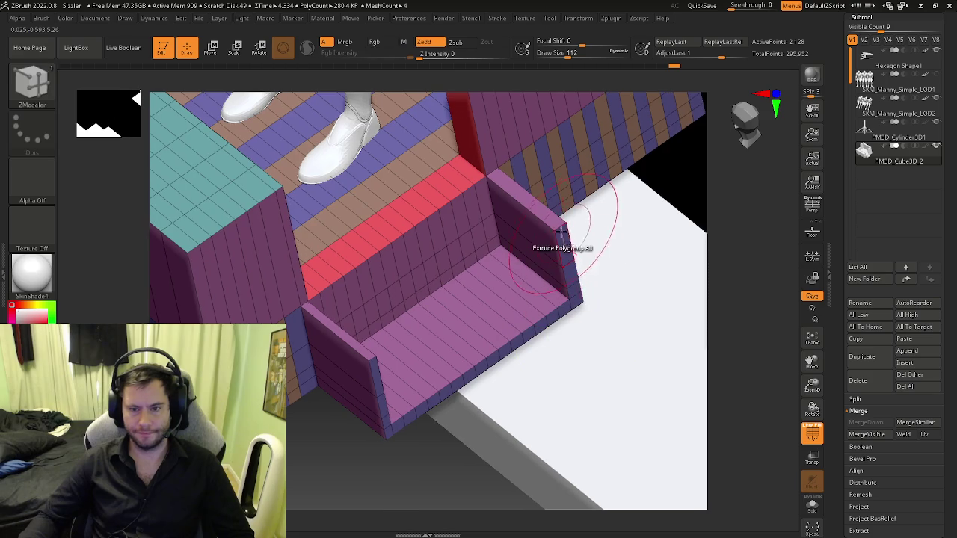
- Edge Slide an edge loop on the box's side wall
key(space)
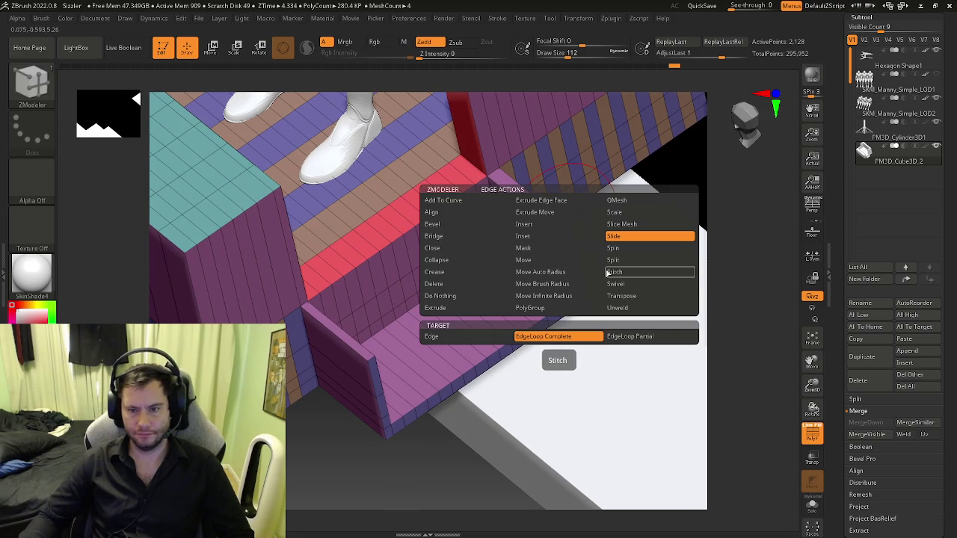
click(611, 241)
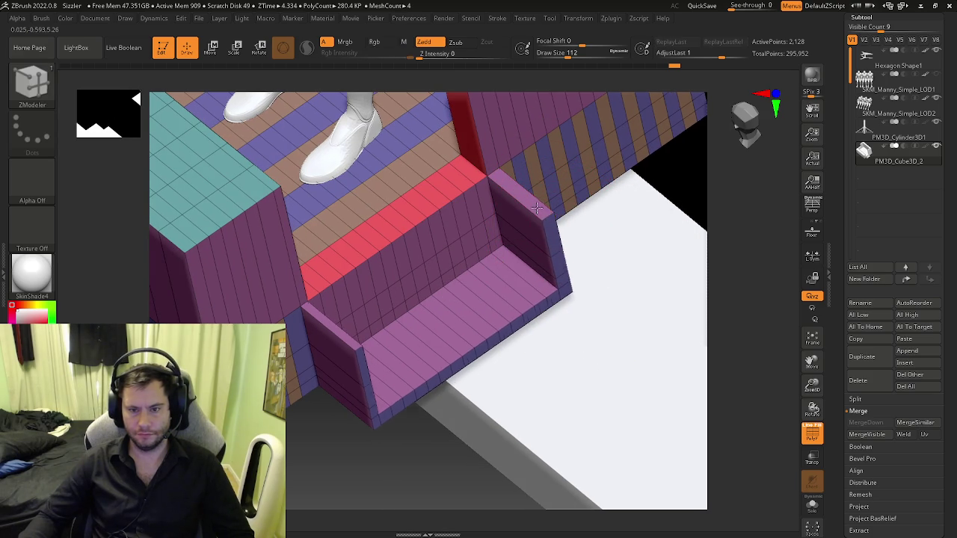
drag(553, 230, 559, 224)
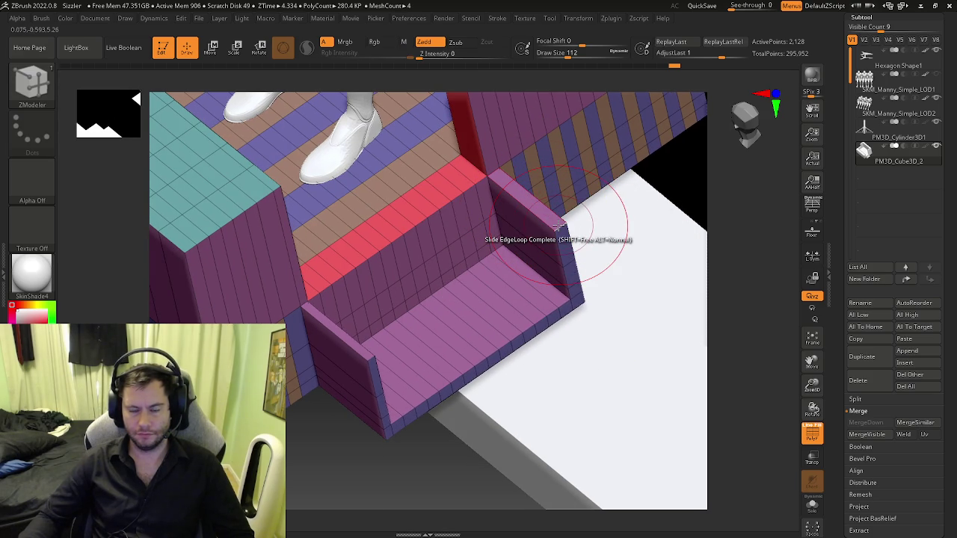
mouse_move(559, 251)
right_down()
mouse_move(571, 210)
mouse_move(568, 224)
right_up()
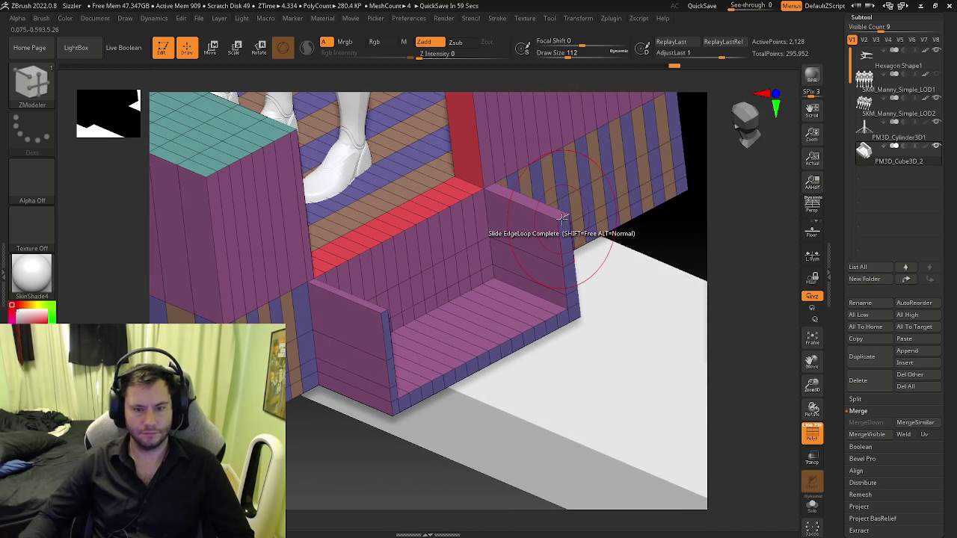
key(space)
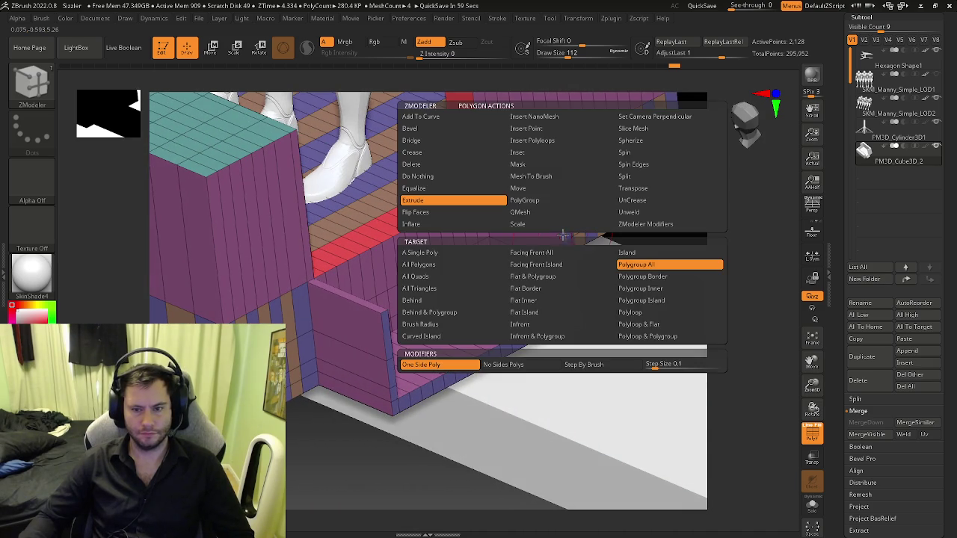
- Regroup the side-wall edge polygons into one group with PolyGroup One GroupID
click(525, 200)
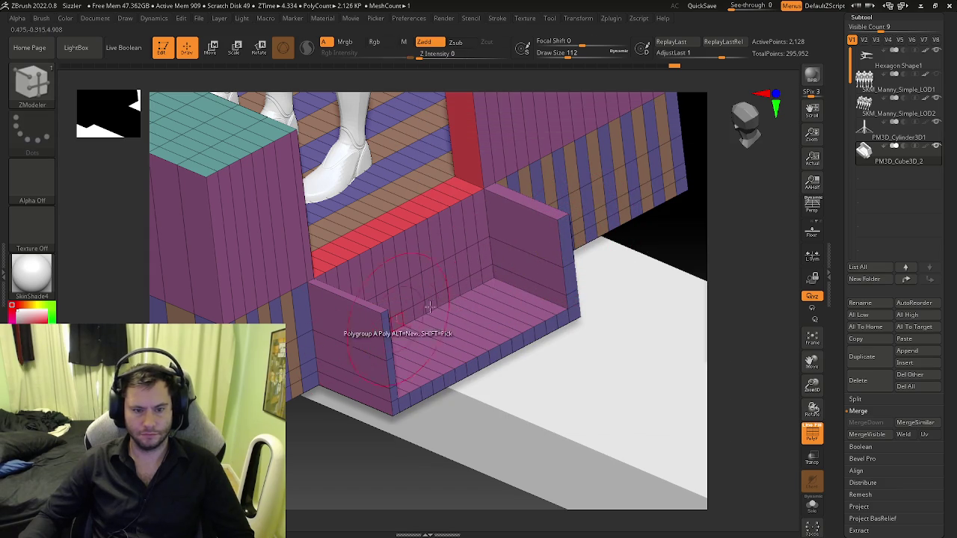
key(space)
click(413, 394)
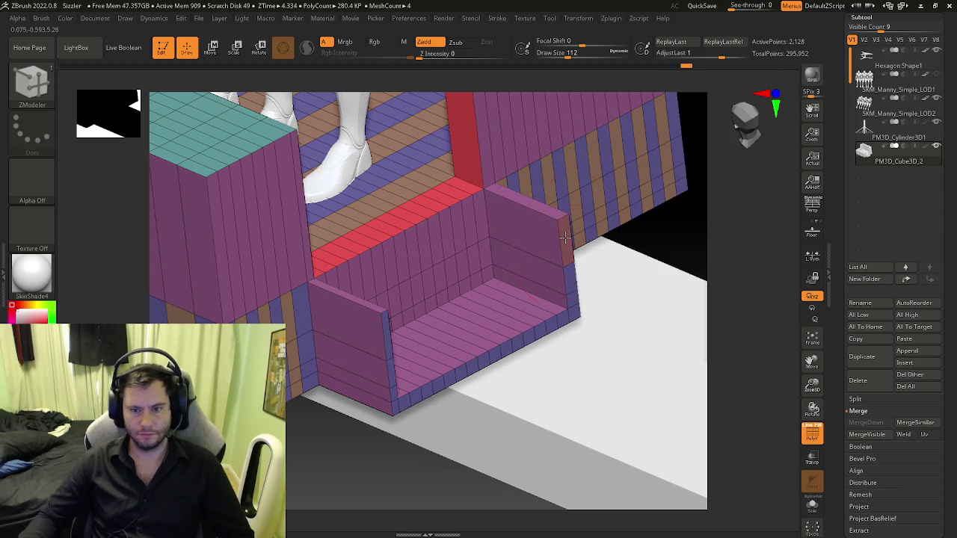
key(space)
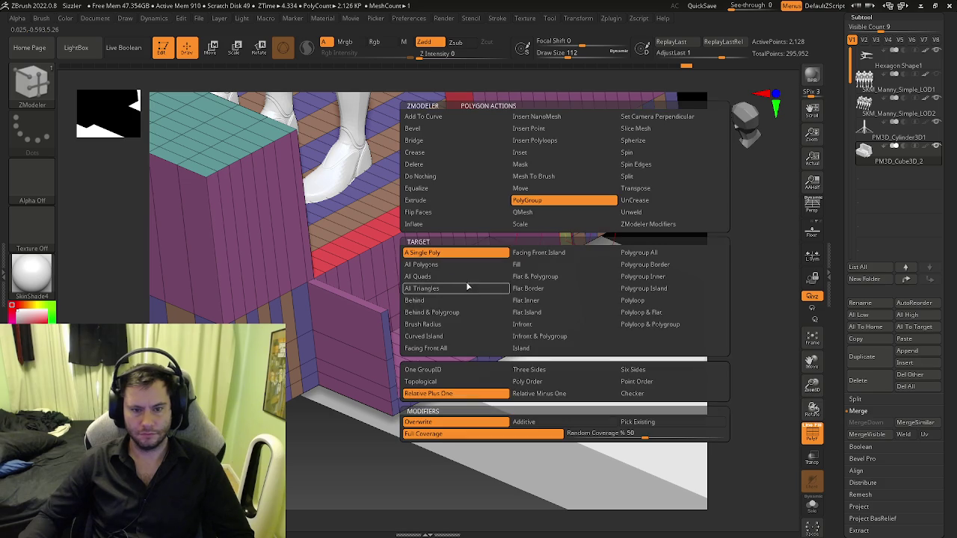
click(425, 371)
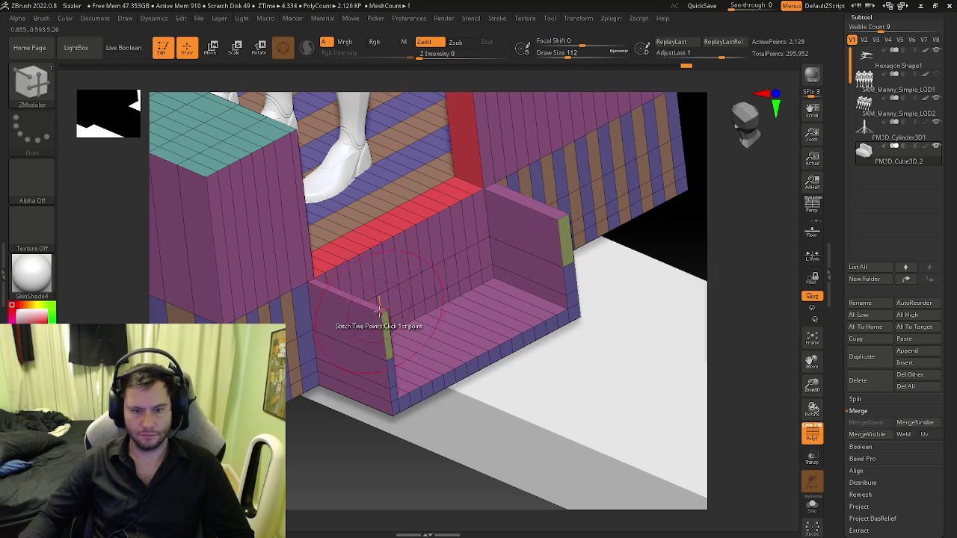
- Transpose the side wall's edge loop along X
key(space)
click(442, 298)
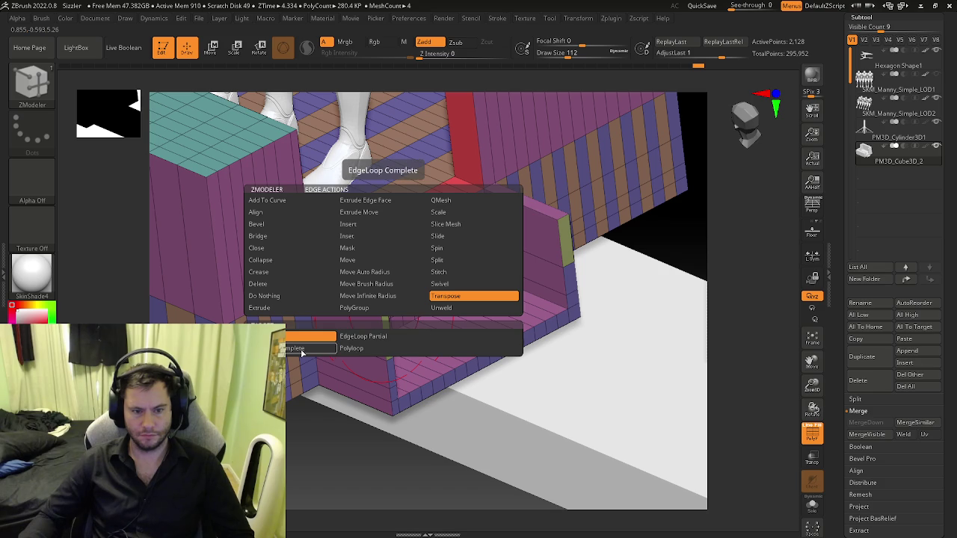
click(340, 349)
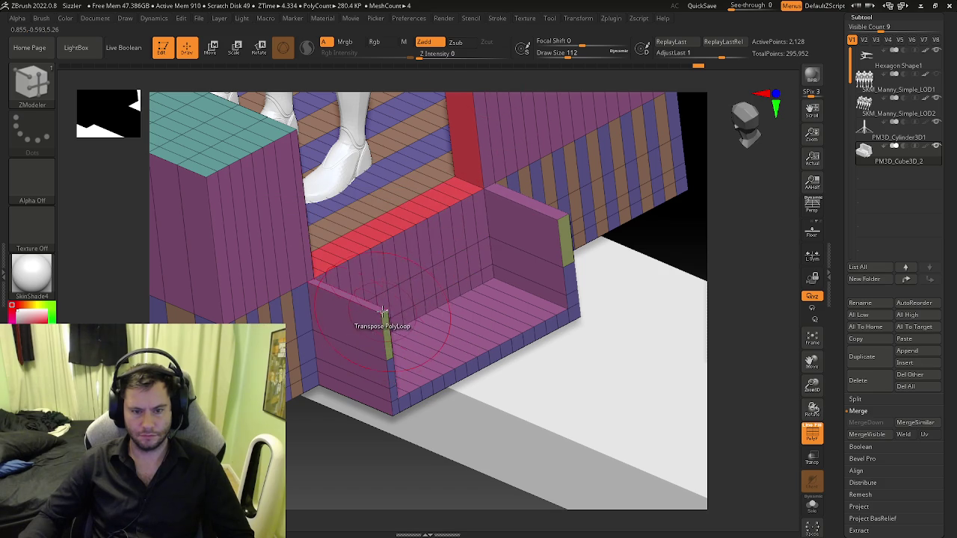
click(381, 310)
mouse_move(414, 360)
mouse_down()
mouse_move(394, 334)
mouse_move(565, 225)
mouse_up()
key(q)
ctrl+drag(506, 284, 445, 321)
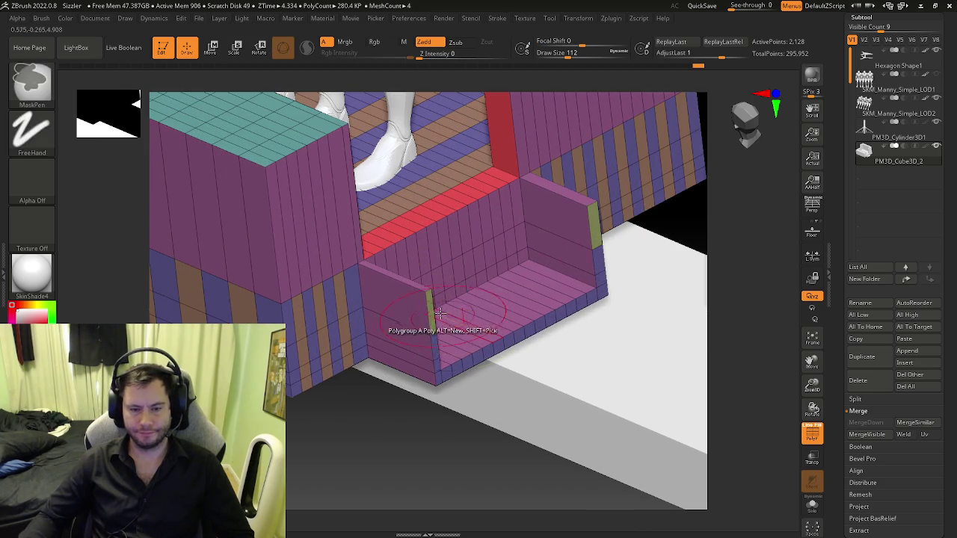
- Transpose the side wall's front PolyLoop outward along Z, offsetting it by 0.1932
key(space)
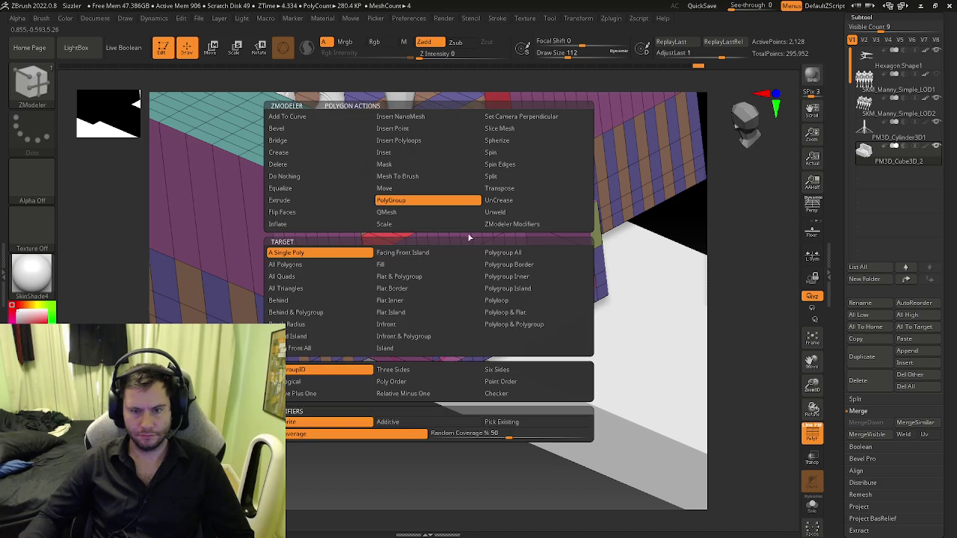
click(511, 192)
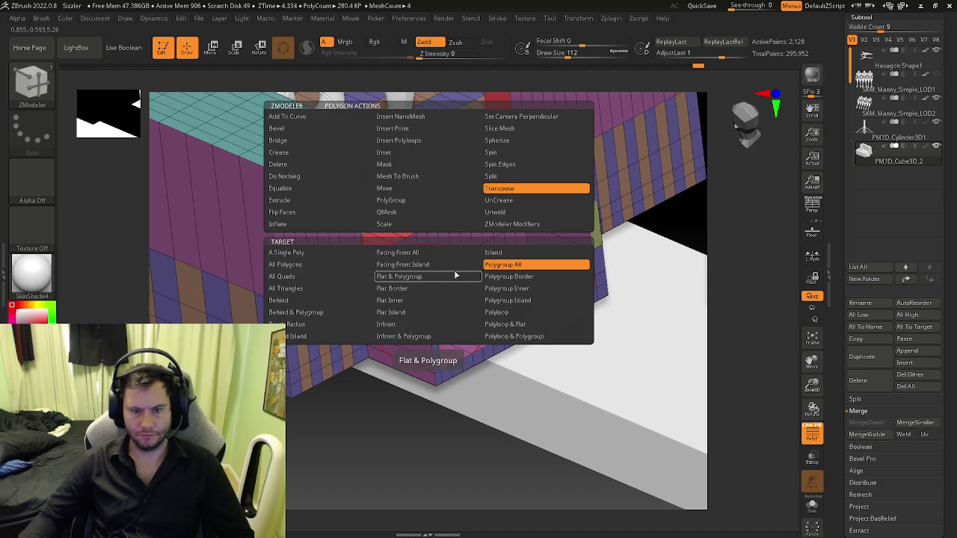
click(496, 312)
click(431, 311)
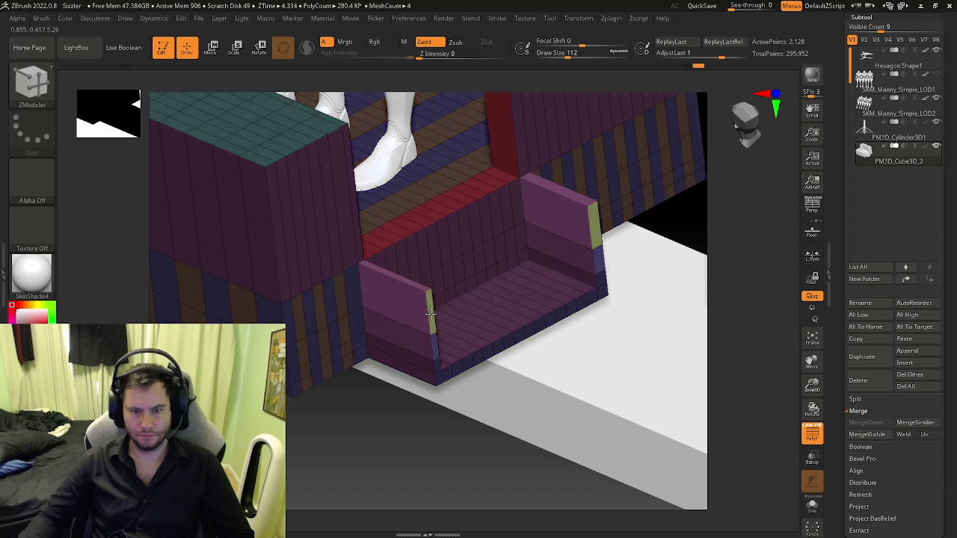
drag(580, 335, 495, 315)
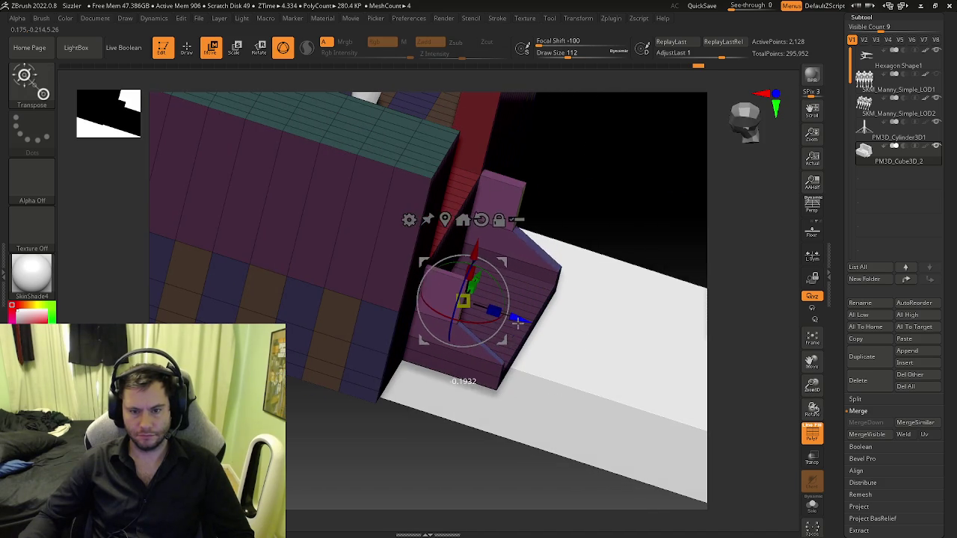
- Pick the other side wall's front loop and move it to slope that wall's edge
mouse_move(500, 315)
right_down()
mouse_move(477, 310)
mouse_move(480, 295)
mouse_move(454, 299)
mouse_move(479, 303)
right_up()
key(q)
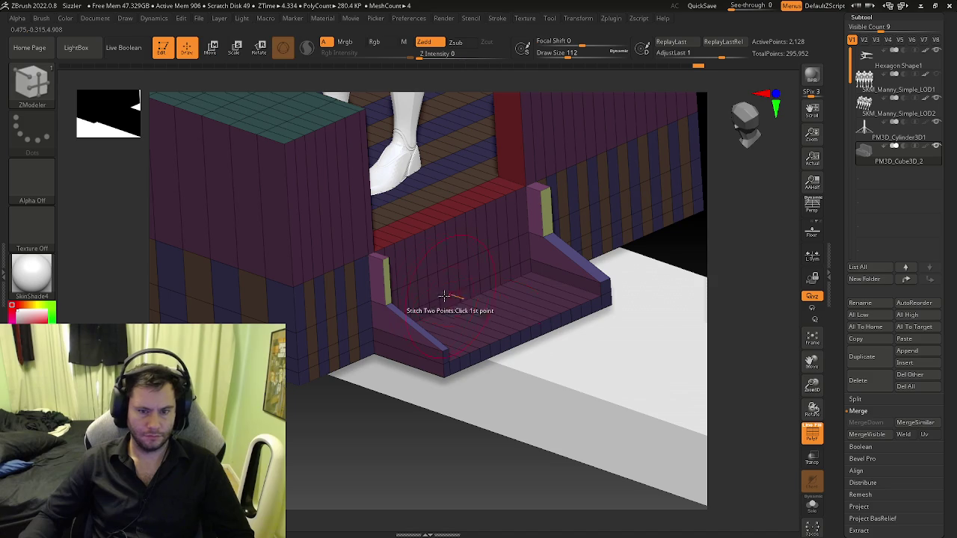
right_drag(418, 291, 423, 308)
key(w)
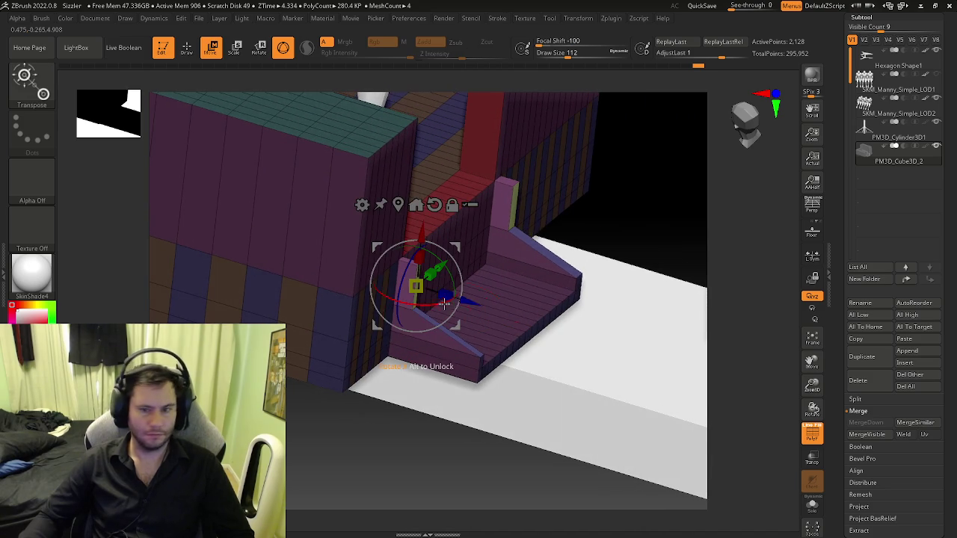
key(q)
mouse_move(513, 306)
right_down()
mouse_move(512, 289)
mouse_move(595, 266)
mouse_move(620, 273)
mouse_move(598, 277)
mouse_move(521, 418)
right_up()
mouse_move(493, 302)
ctrl+right_down()
mouse_move(459, 346)
mouse_move(491, 374)
mouse_move(508, 364)
mouse_move(501, 381)
mouse_move(505, 366)
mouse_move(493, 377)
ctrl+right_up()
key(space)
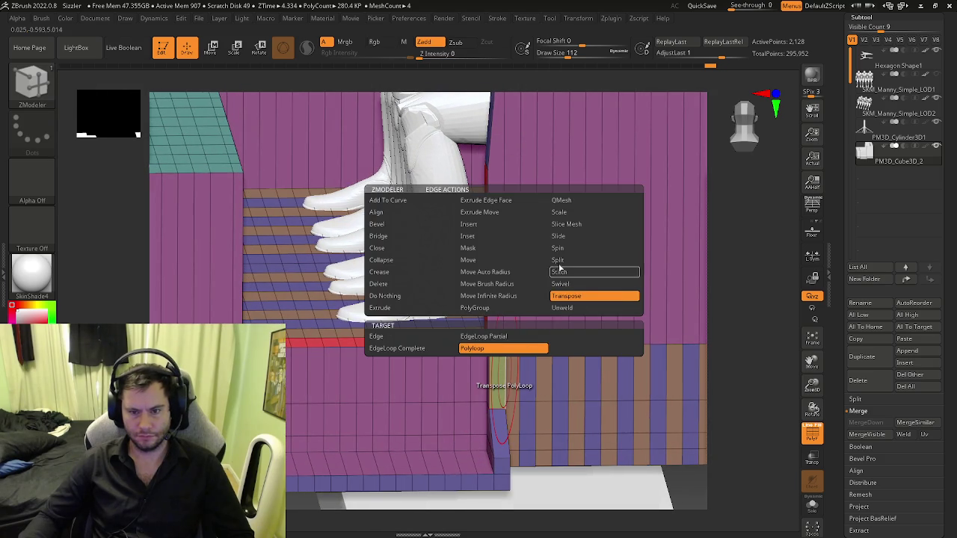
- Set the edge action to Stitch Two Points and view the seat box from the front
click(559, 271)
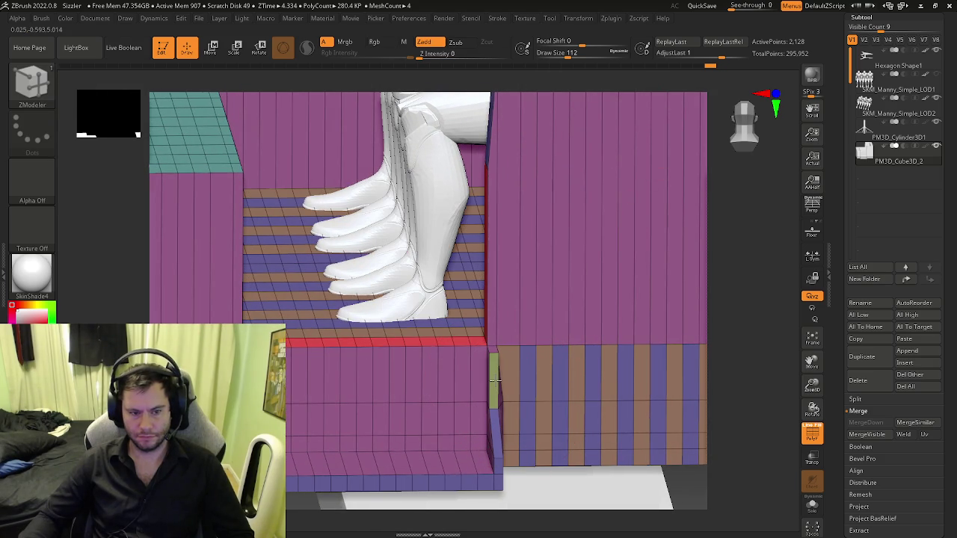
mouse_move(493, 381)
shift+right_down()
mouse_move(478, 411)
mouse_move(530, 396)
shift+right_up()
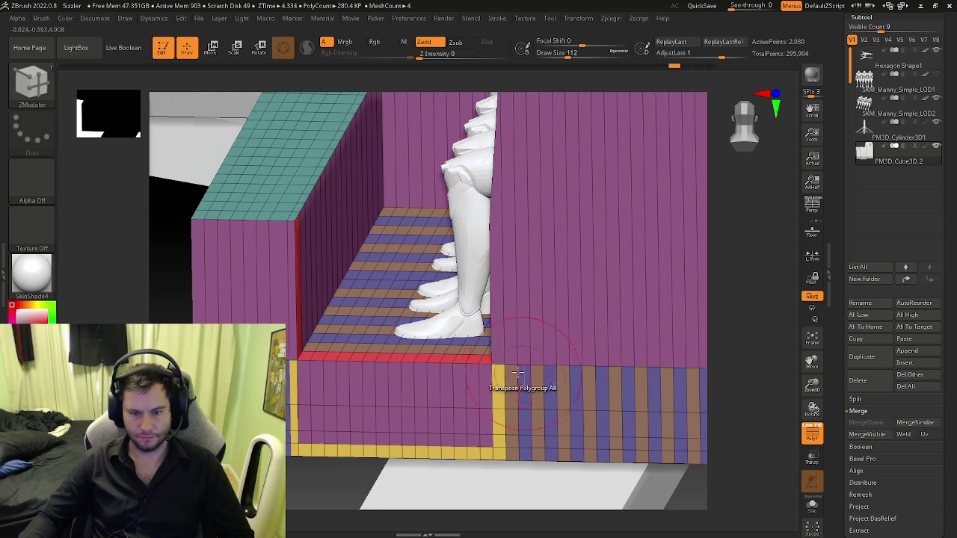
shift+right_drag(519, 376, 515, 383)
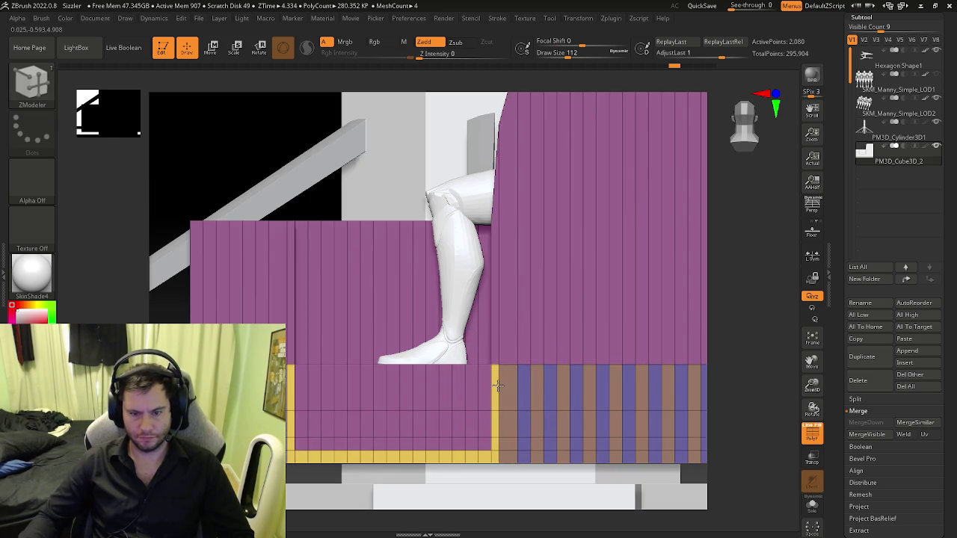
right_drag(493, 389, 369, 356)
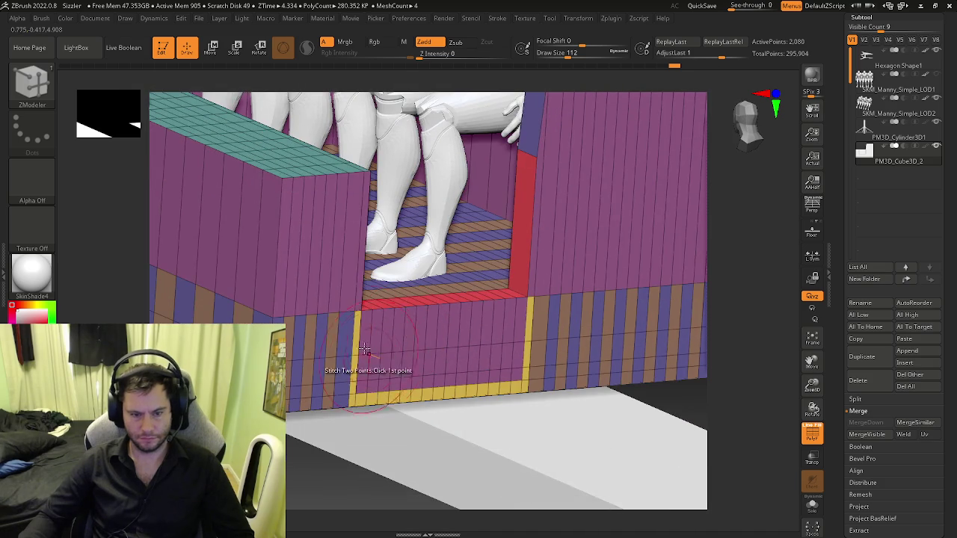
- Recess the yellow panel under the floor inward with Extrude Polygroup All
right_click(355, 334)
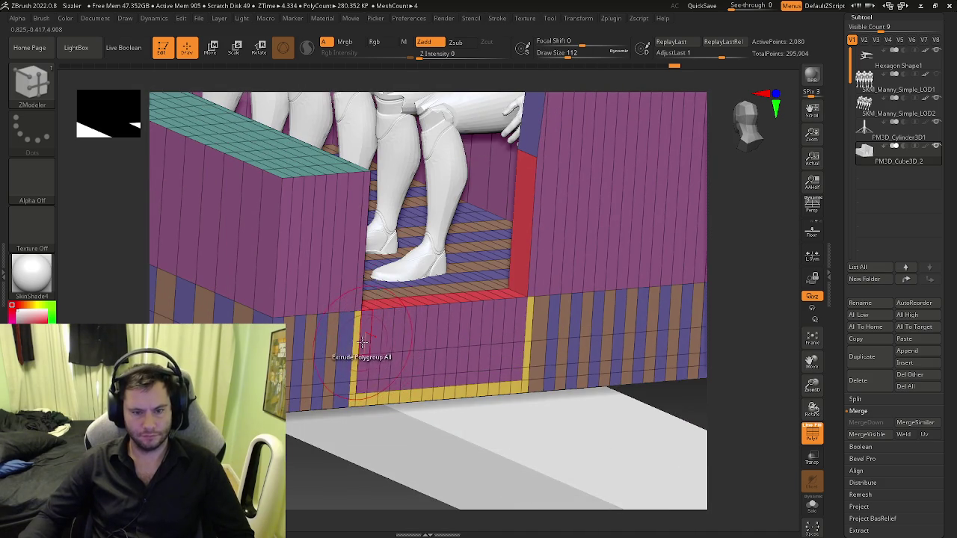
drag(357, 337, 378, 372)
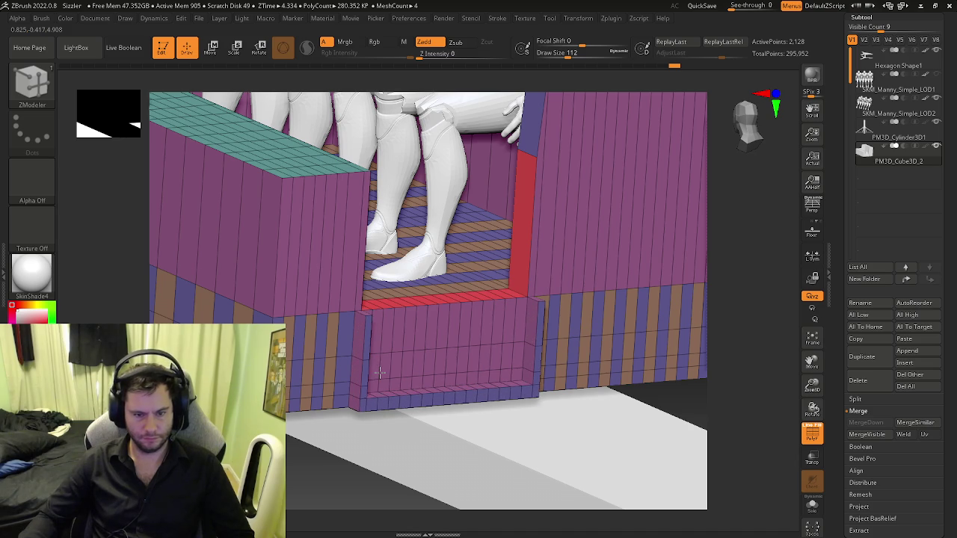
drag(379, 378, 382, 381)
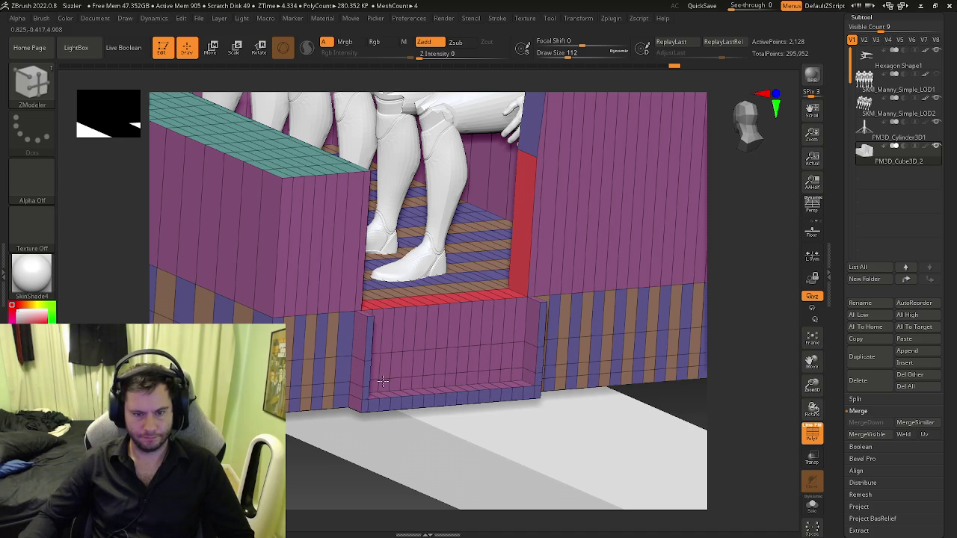
right_drag(381, 381, 369, 378)
drag(369, 378, 368, 382)
- Regroup the recess's bottom rim green using PolyGroup with Polyloop & Flat targeting
key(space)
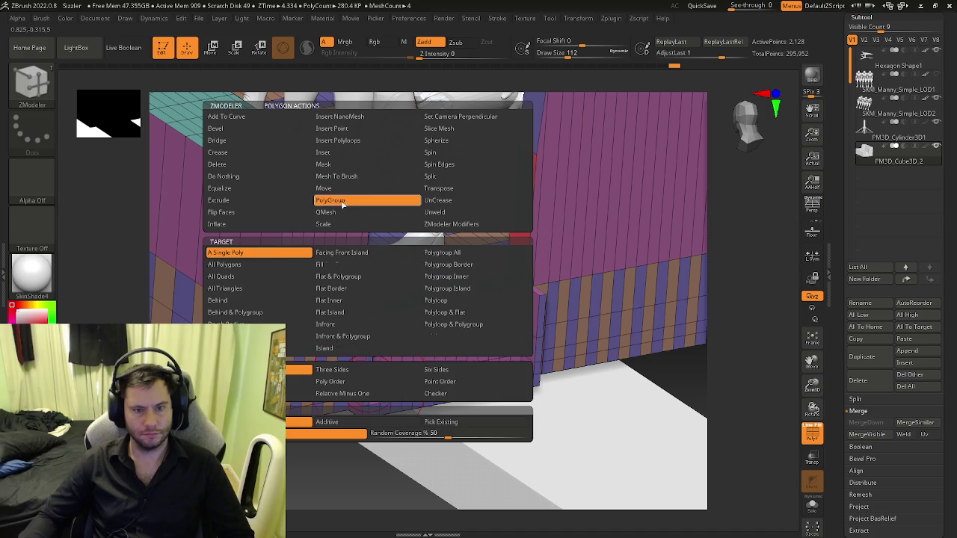
click(342, 201)
click(366, 381)
click(541, 364)
scroll(541, 365, up, 3)
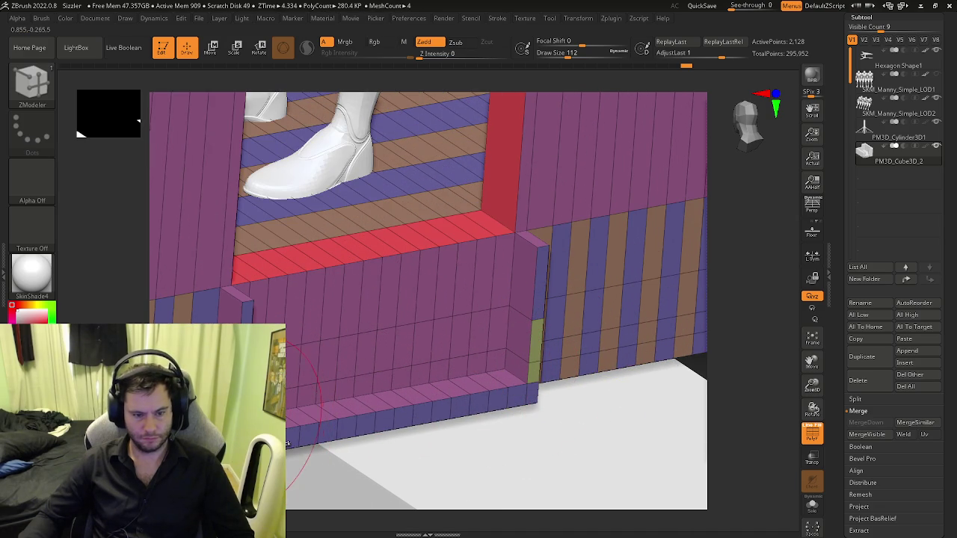
key(space)
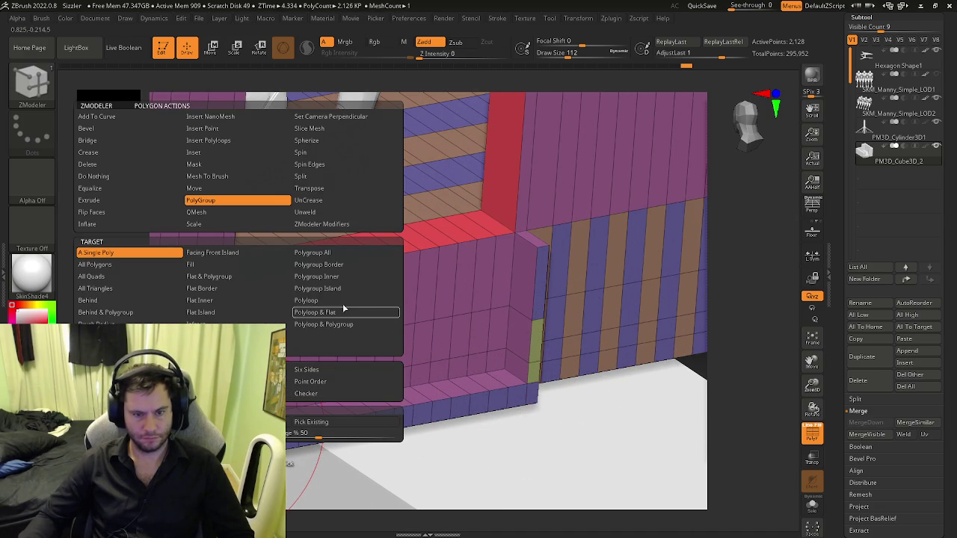
click(326, 312)
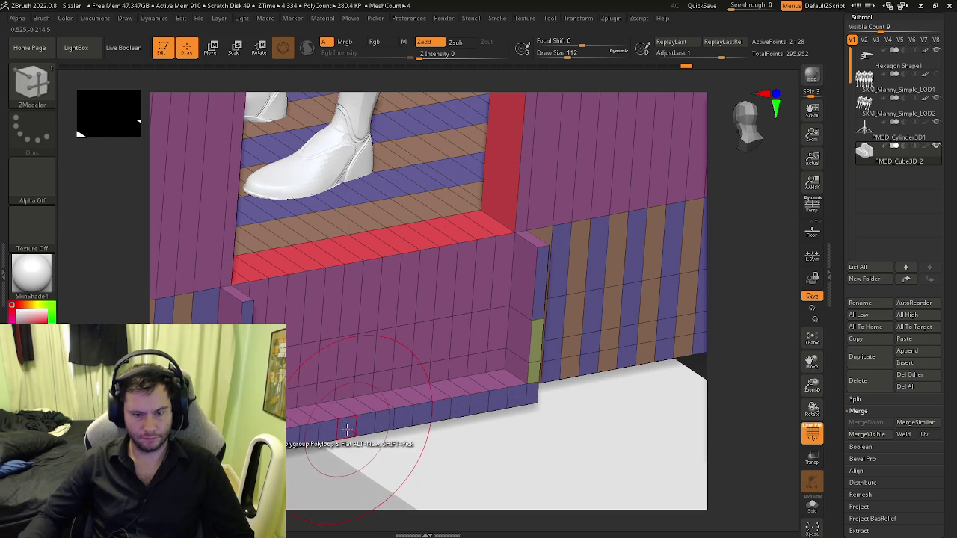
- Extrude the green bottom rim outward into a tray-like step
key(space)
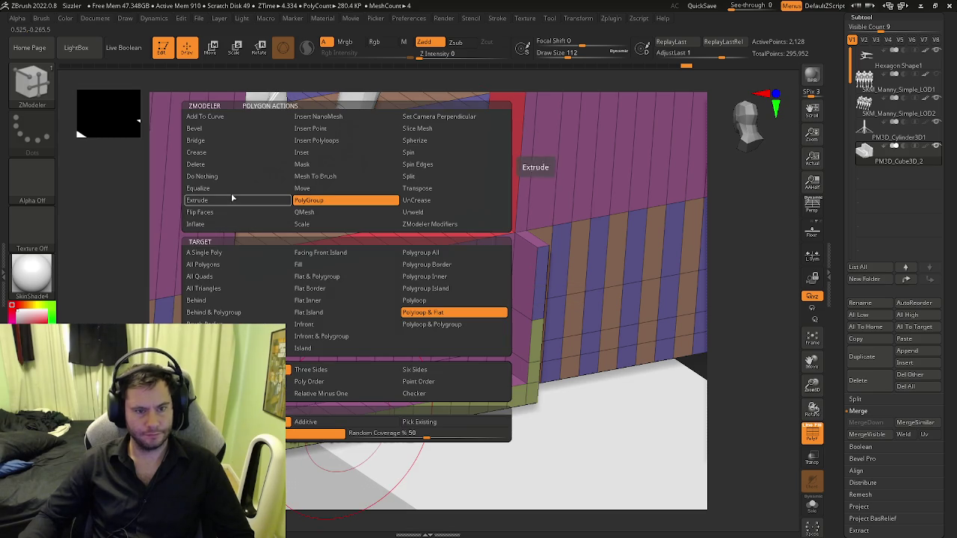
click(205, 200)
right_drag(267, 224, 462, 407)
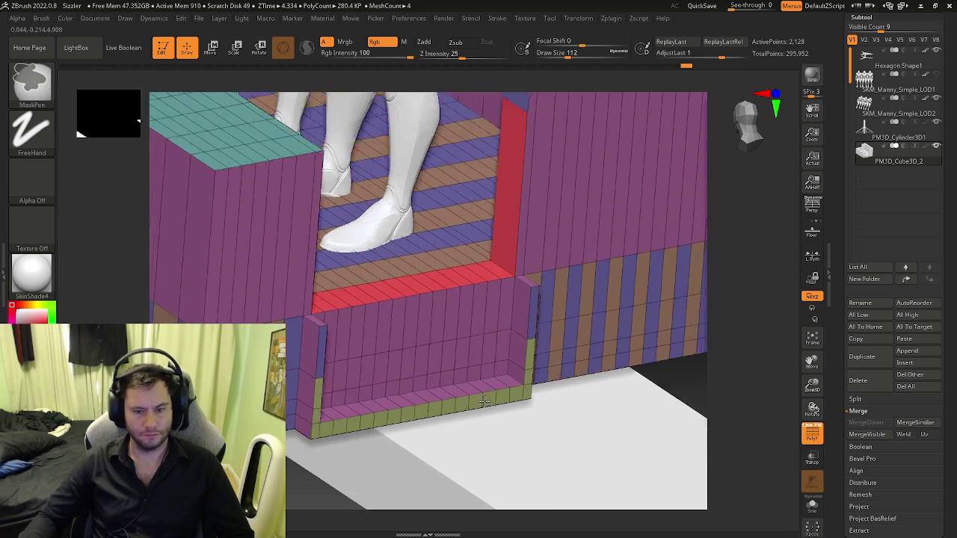
drag(455, 405, 506, 449)
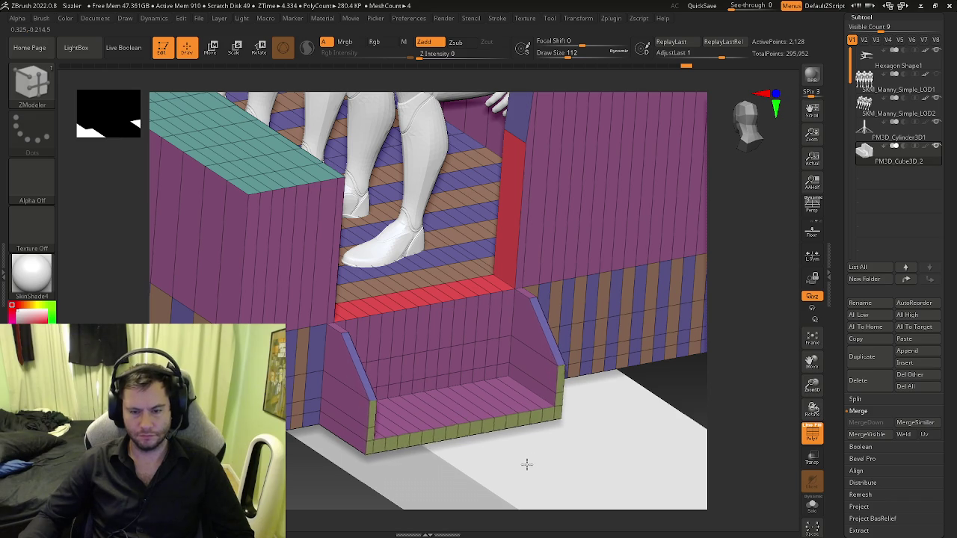
mouse_move(538, 478)
right_down()
mouse_move(488, 473)
mouse_move(491, 395)
mouse_move(513, 438)
mouse_move(493, 404)
mouse_move(448, 376)
right_up()
key(shift+f)
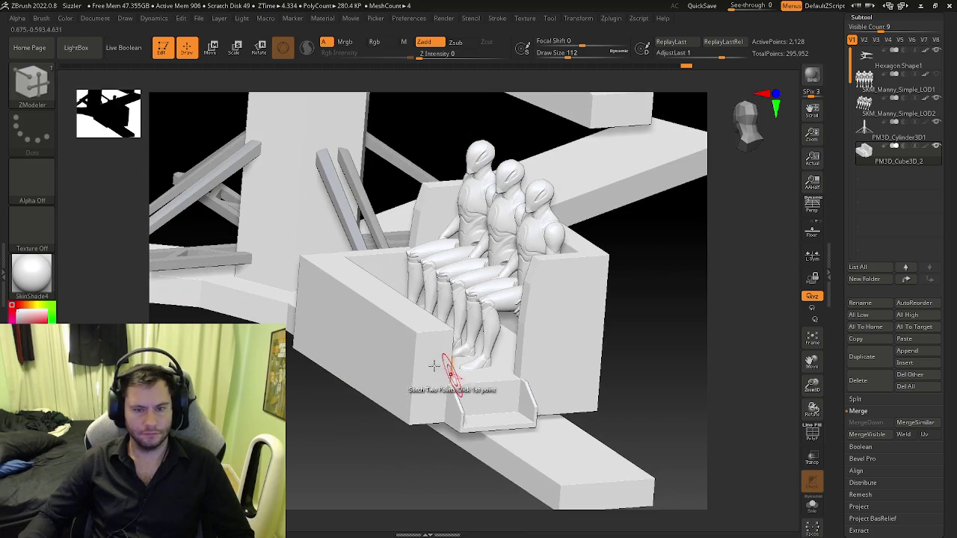
- Review the seat box with polygroup colours and set the edge action to Insert Edge Loop
mouse_move(395, 346)
right_down()
mouse_move(449, 359)
mouse_move(397, 349)
mouse_move(387, 369)
mouse_move(389, 346)
mouse_move(432, 356)
mouse_move(459, 332)
mouse_move(480, 332)
mouse_move(467, 299)
mouse_move(449, 317)
mouse_move(479, 298)
right_up()
key(shift+f)
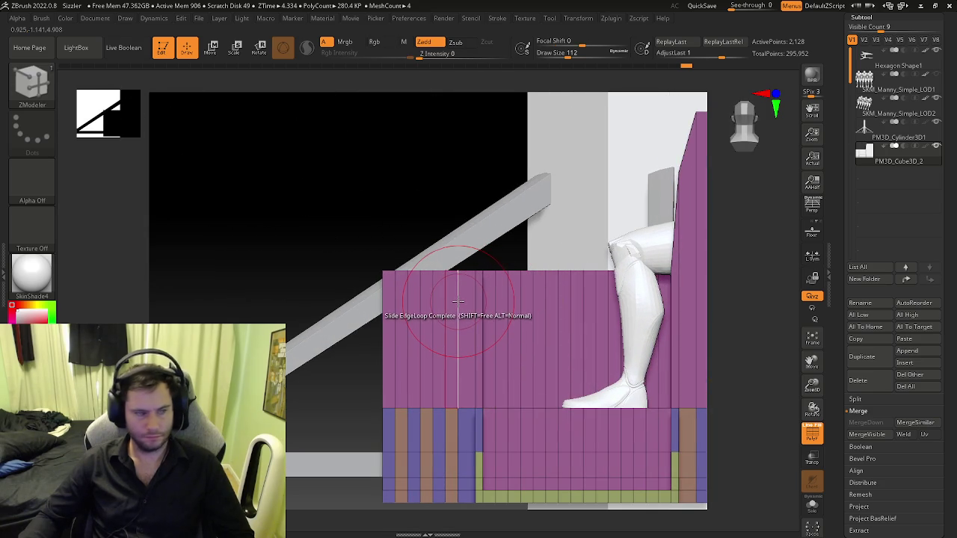
key(space)
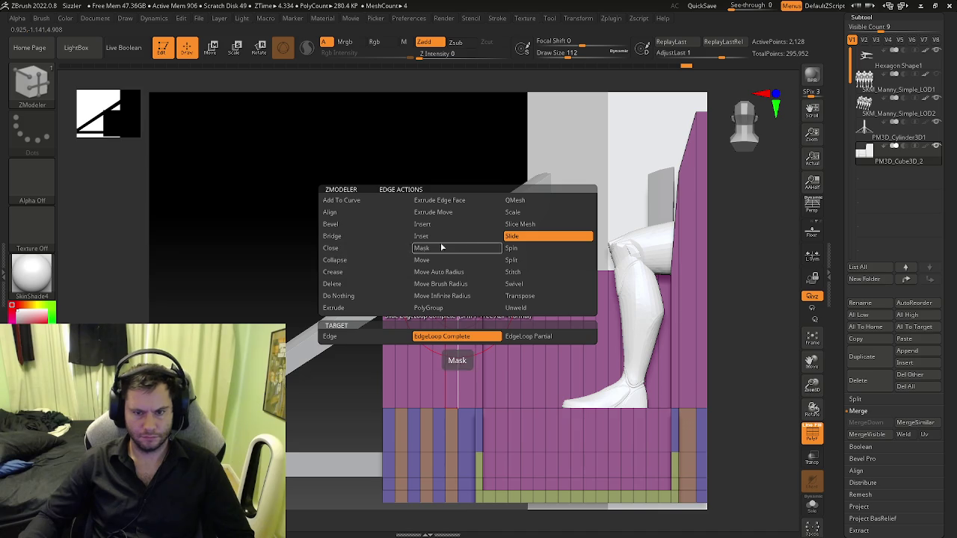
click(443, 225)
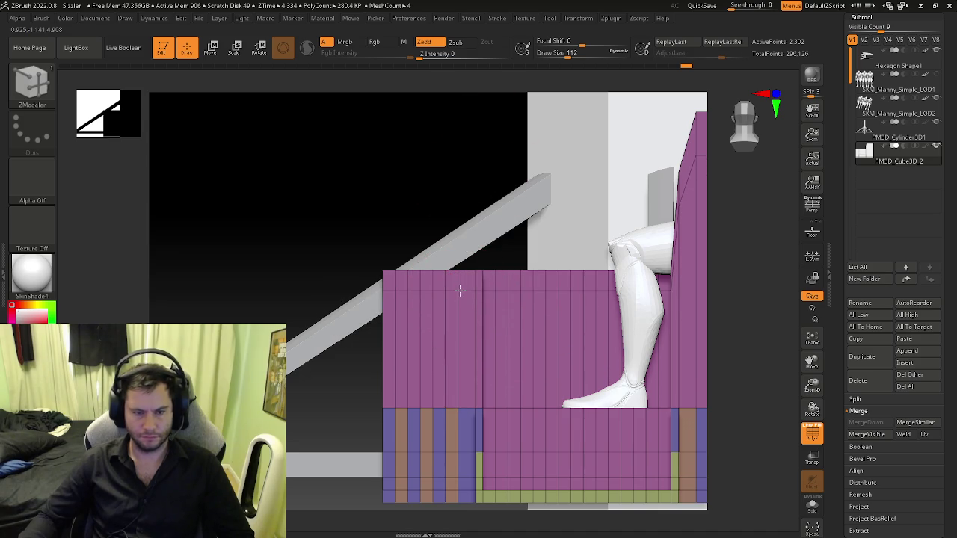
mouse_move(438, 321)
right_down()
mouse_move(457, 346)
mouse_move(462, 330)
mouse_move(487, 324)
right_up()
key(space)
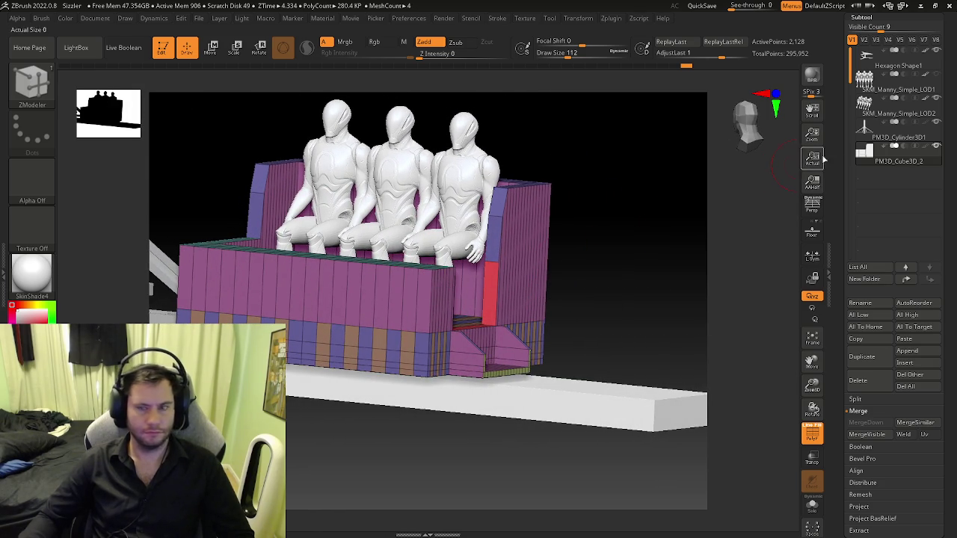
- Append a Cylinder3D subtool, select it, and Solo it in a front view
click(907, 351)
click(573, 308)
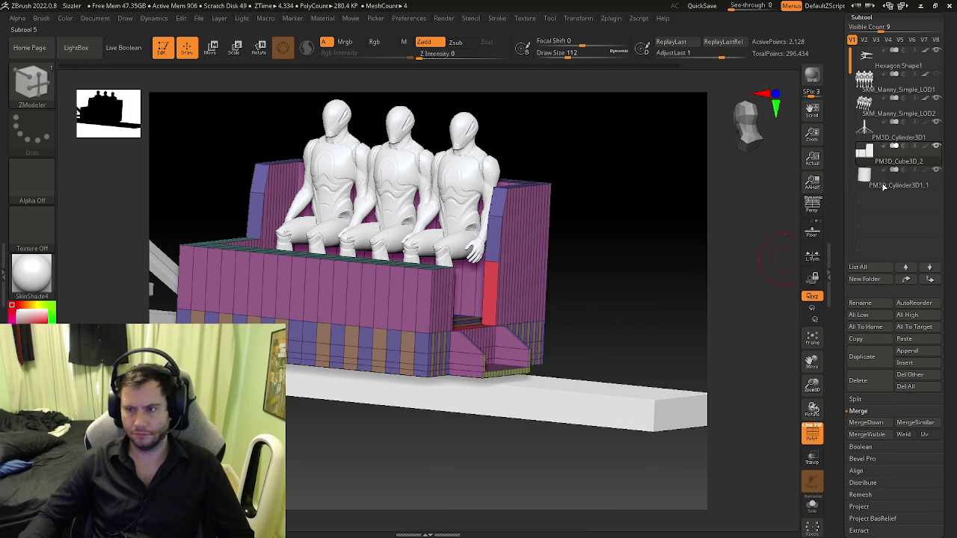
click(894, 187)
ctrl+right_drag(695, 295, 658, 299)
key(w)
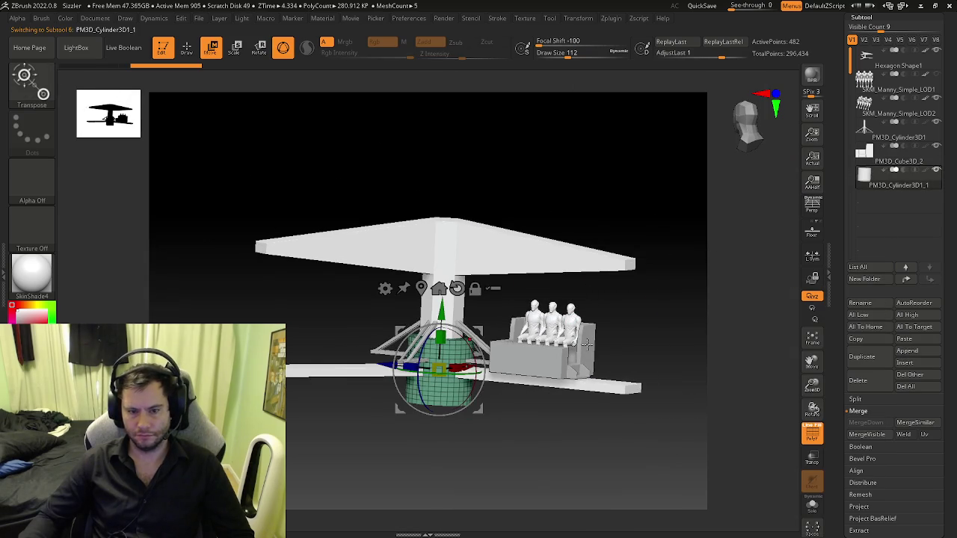
shift+right_drag(586, 344, 590, 350)
ctrl+right_drag(464, 340, 581, 421)
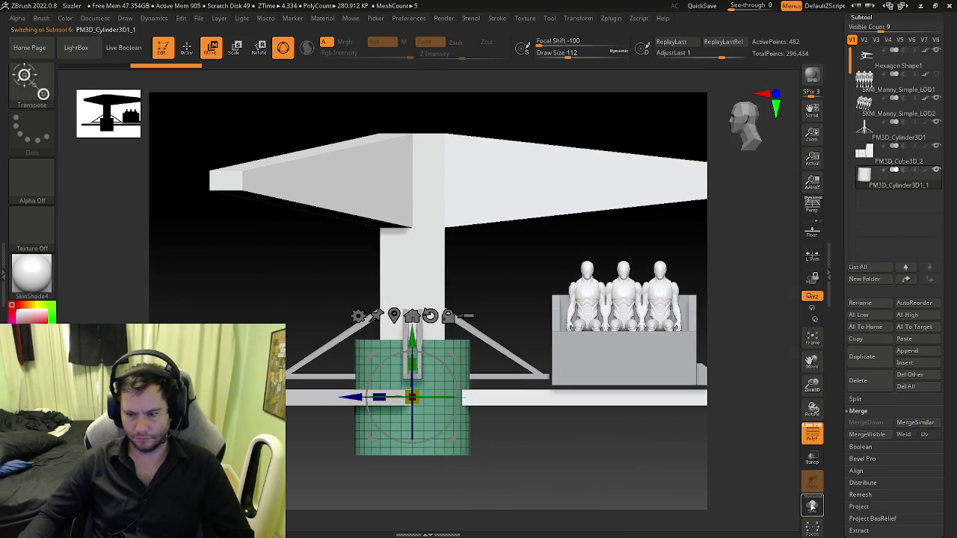
click(813, 505)
shift+drag(512, 325, 512, 425)
- Mask the cylinder's lower half and hide the unmasked top with Visibility > HidePt
mouse_move(258, 254)
ctrl+mouse_down()
mouse_move(448, 337)
mouse_move(523, 391)
ctrl+mouse_up()
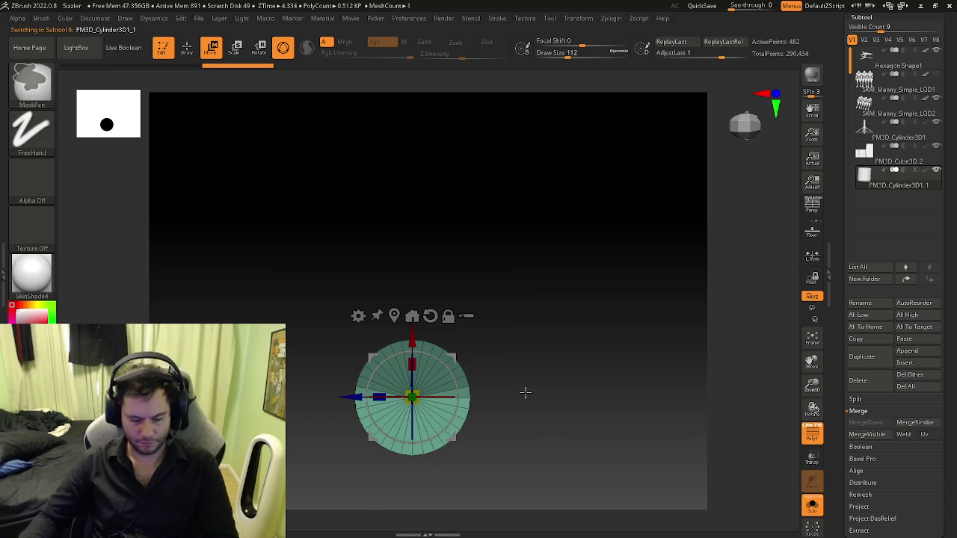
scroll(841, 403, down, 5)
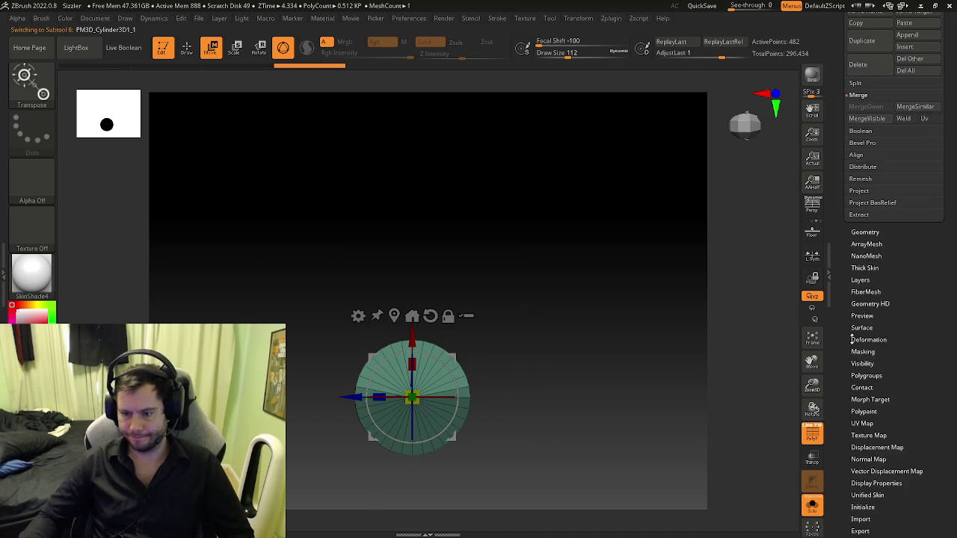
click(865, 338)
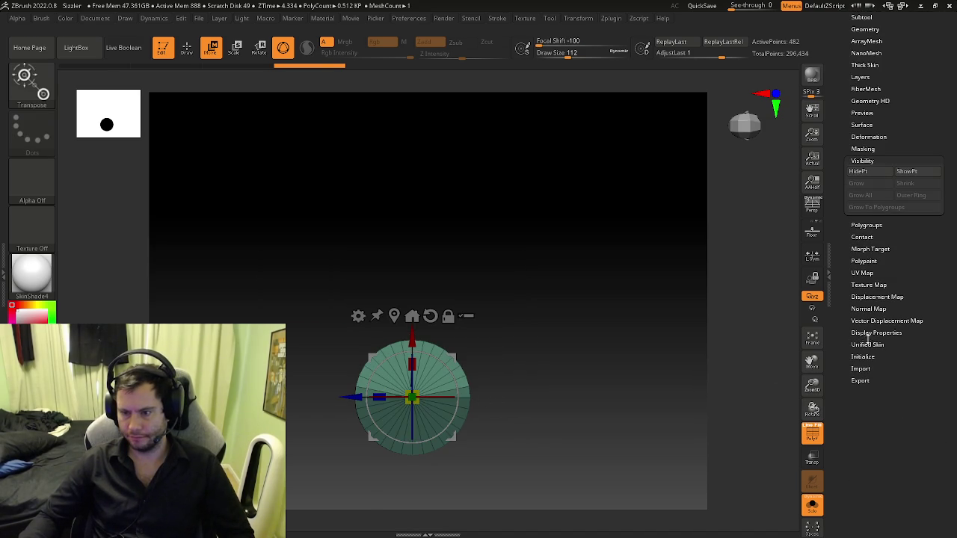
click(877, 171)
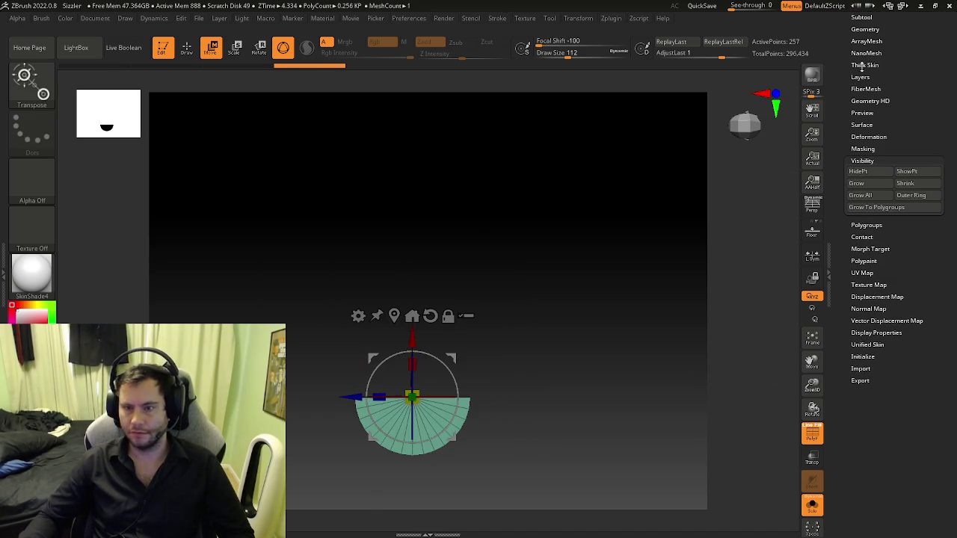
mouse_move(572, 353)
mouse_down()
mouse_move(600, 359)
mouse_move(621, 339)
mouse_move(591, 335)
mouse_move(589, 344)
mouse_up()
- Delete the hidden half with Modify Topology > Del Hidden and turn Solo off
click(861, 18)
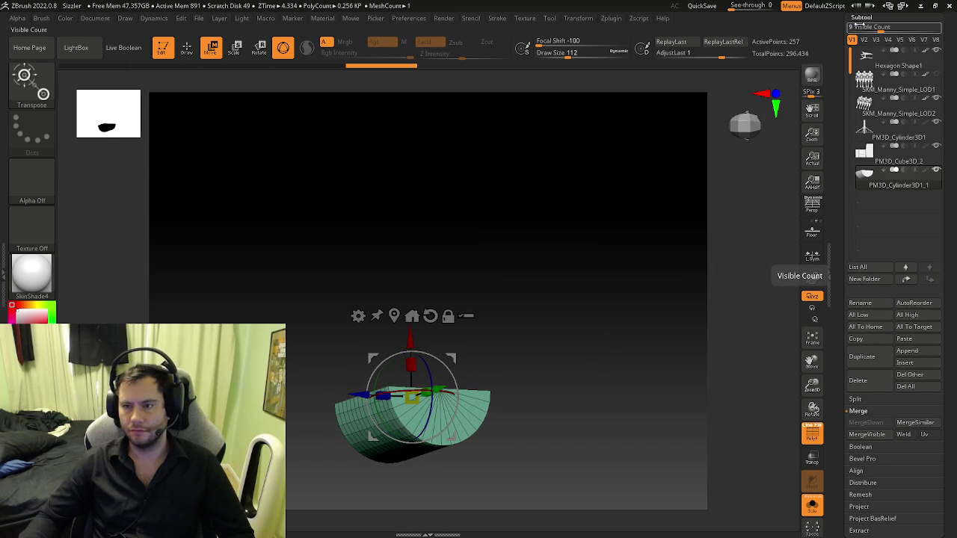
click(861, 17)
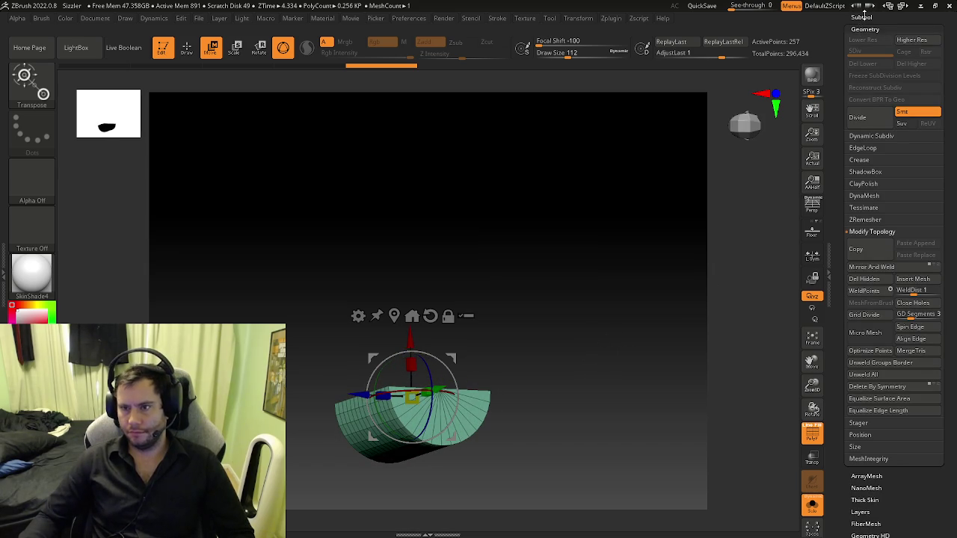
click(862, 17)
drag(842, 455, 843, 386)
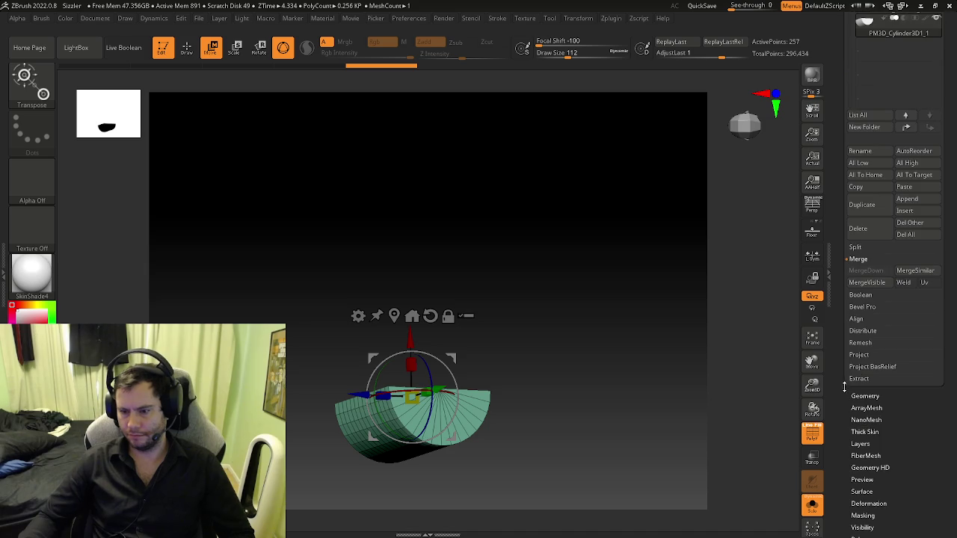
click(859, 396)
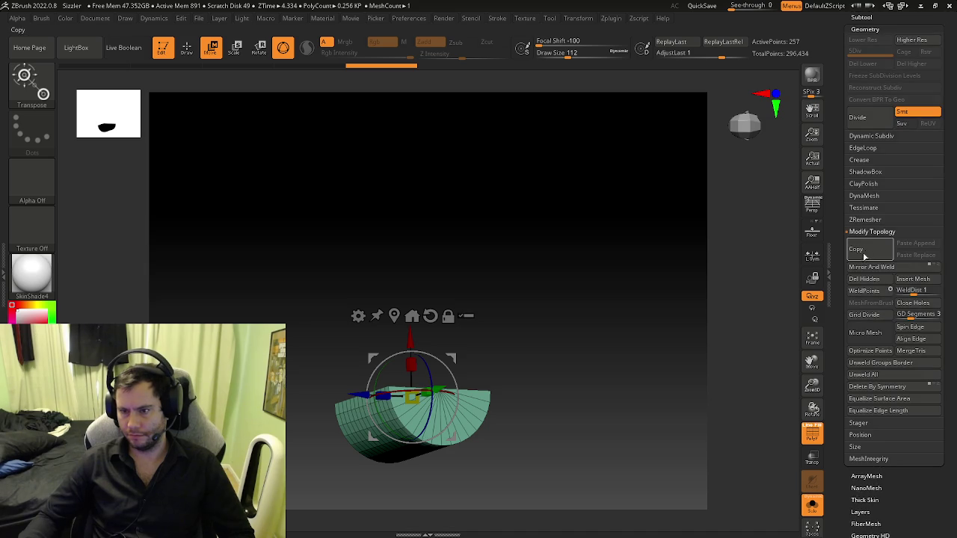
click(863, 280)
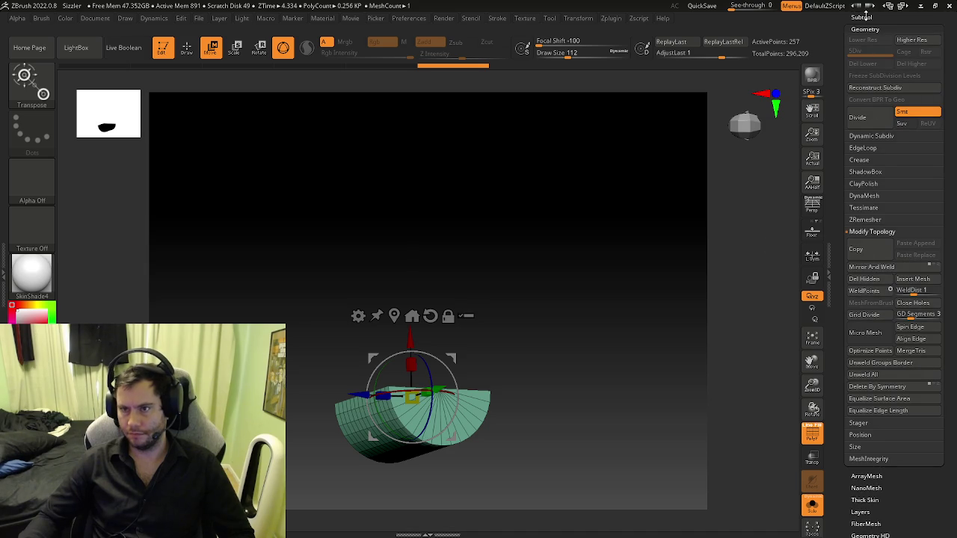
click(862, 16)
click(820, 508)
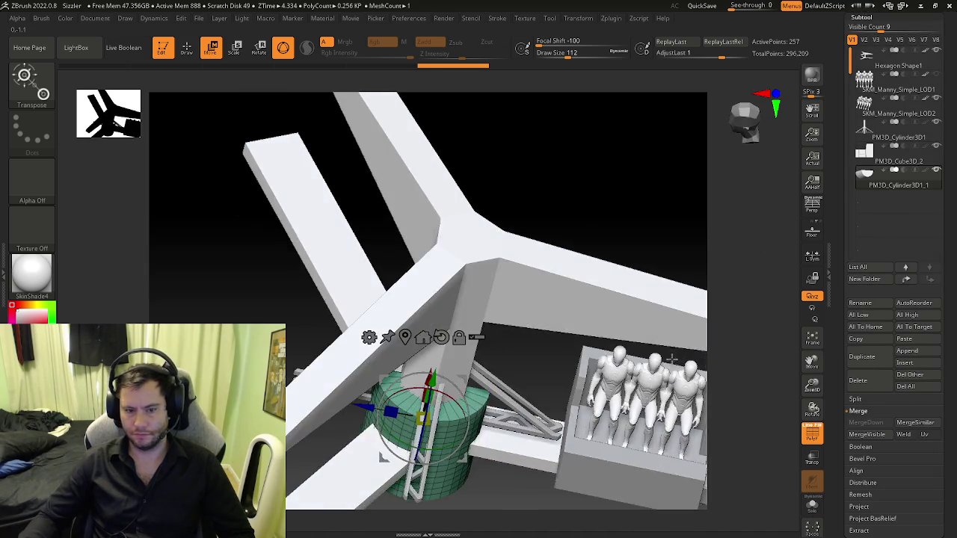
- Rotate the half-cylinder about -85° onto its side and move it under the seat box
mouse_move(436, 366)
mouse_down()
mouse_move(485, 441)
mouse_move(463, 424)
mouse_move(389, 404)
mouse_move(654, 374)
mouse_move(487, 402)
mouse_up()
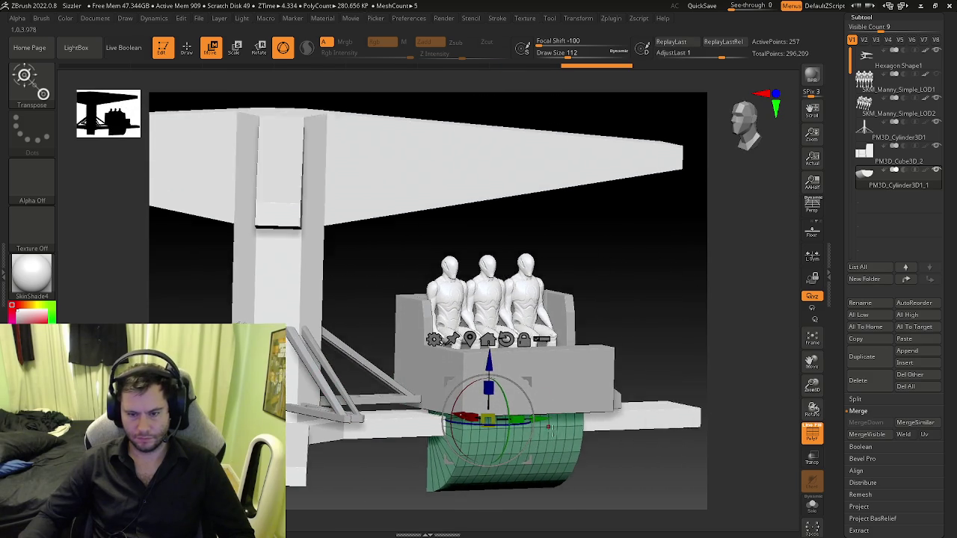
mouse_move(479, 449)
shift+mouse_down()
mouse_move(418, 427)
mouse_move(523, 428)
shift+mouse_up()
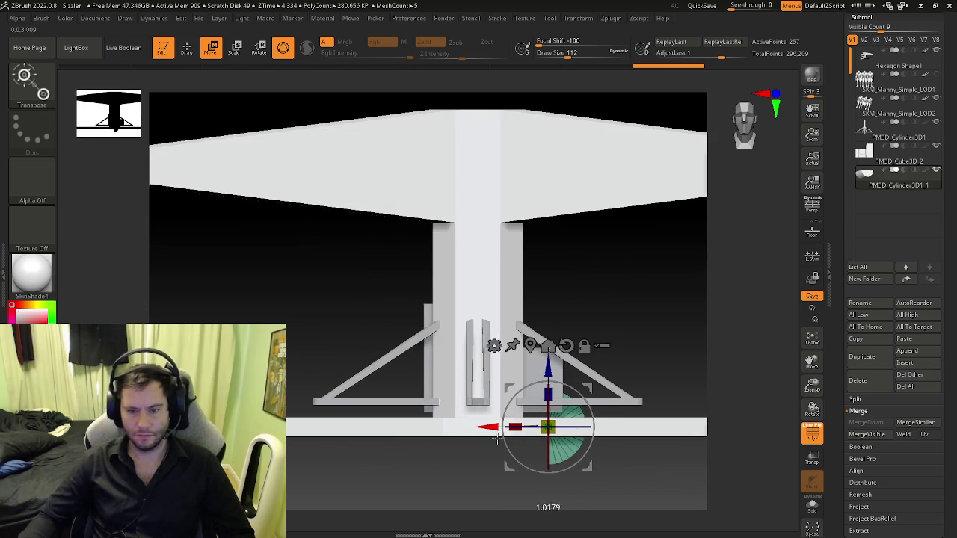
mouse_move(568, 449)
mouse_down()
mouse_move(502, 456)
mouse_move(548, 401)
mouse_up()
mouse_move(525, 370)
mouse_down()
mouse_move(525, 273)
mouse_move(457, 282)
mouse_move(407, 329)
mouse_move(419, 346)
mouse_move(403, 349)
mouse_move(482, 316)
mouse_move(506, 294)
mouse_up()
key(space)
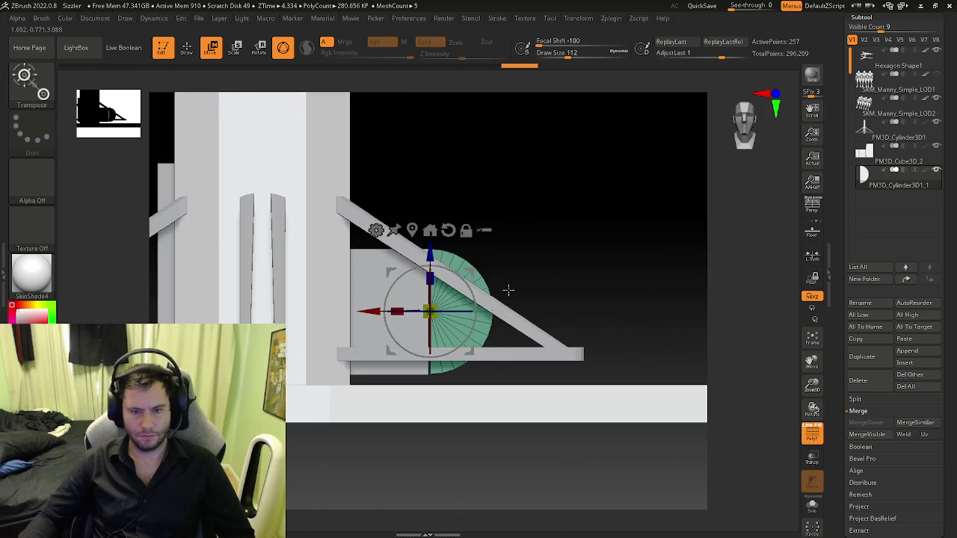
ctrl+right_drag(506, 295, 590, 323)
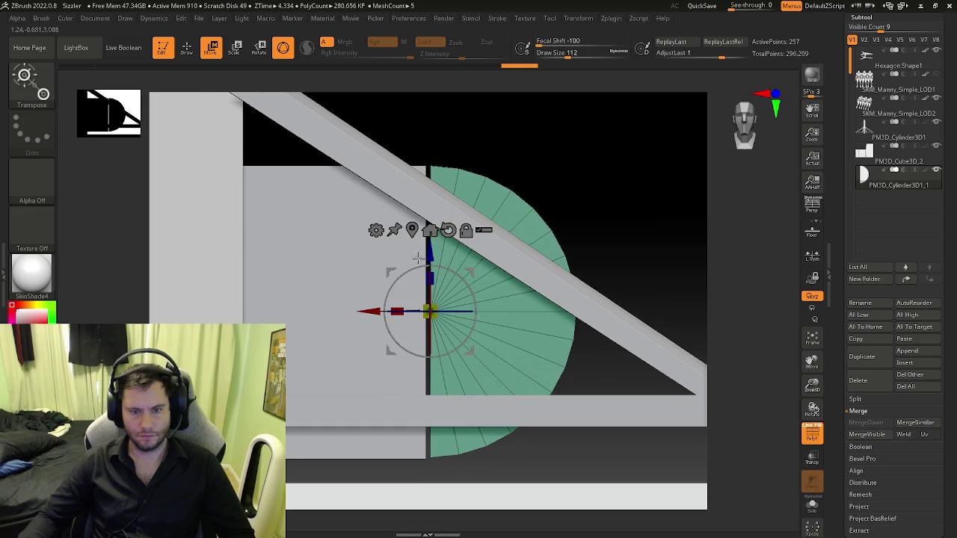
drag(423, 255, 427, 256)
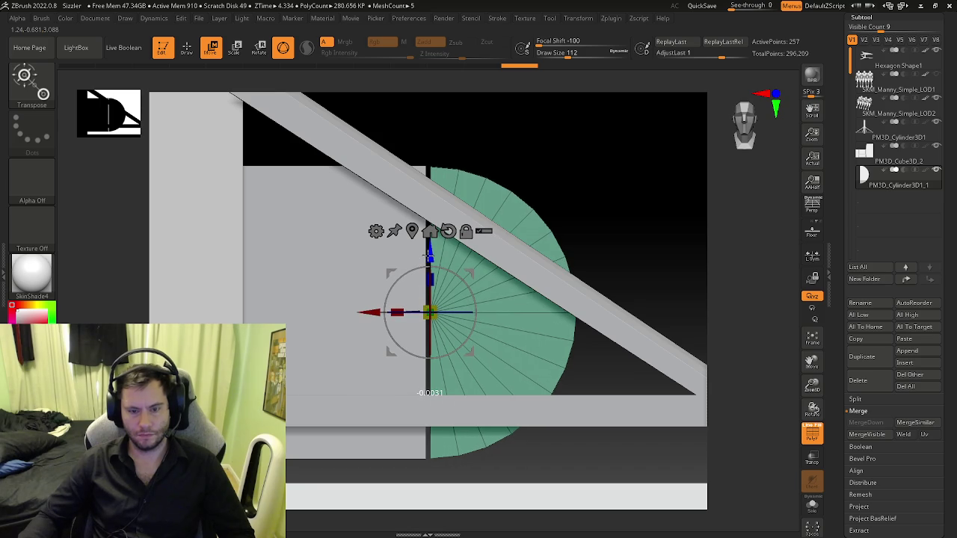
- Scale the half-cylinder wider along Y to match the seat box width
mouse_move(427, 255)
shift+right_down()
mouse_move(571, 363)
mouse_move(473, 368)
shift+right_up()
drag(465, 308, 561, 314)
mouse_move(494, 307)
mouse_down()
mouse_move(510, 308)
mouse_move(483, 303)
mouse_up()
drag(483, 302, 486, 305)
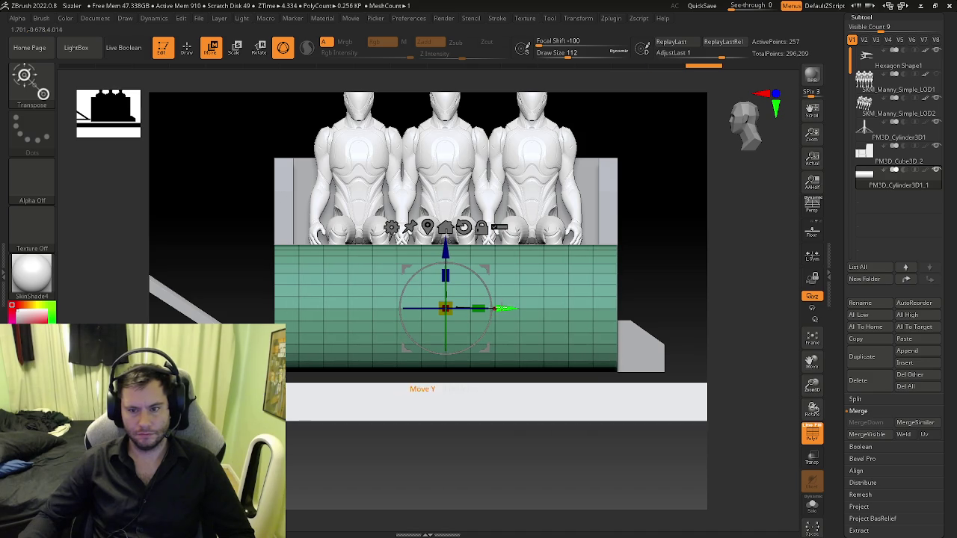
- Nudge the half-cylinder's Y position and width in small steps, then check its end cap
shift+drag(502, 307, 568, 298)
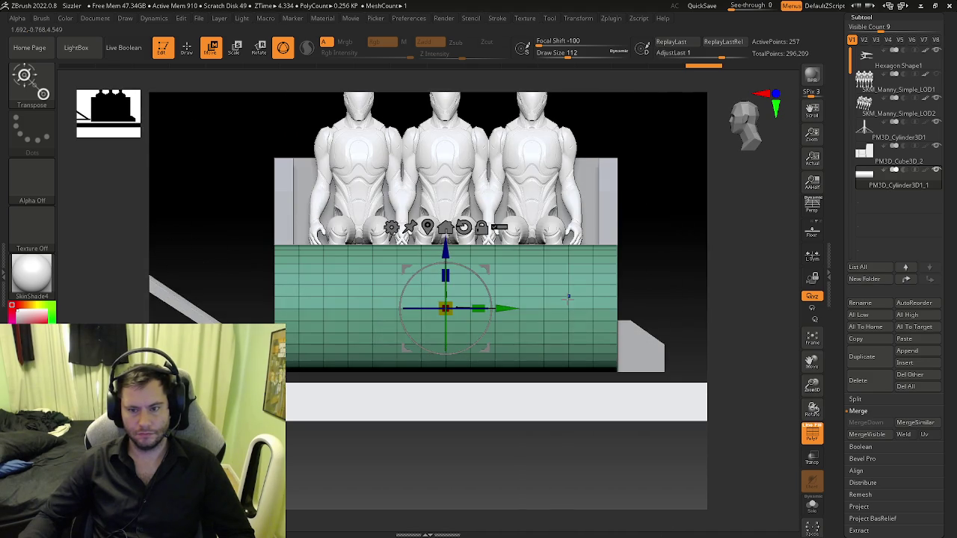
scroll(534, 284, up, 2)
drag(489, 314, 490, 312)
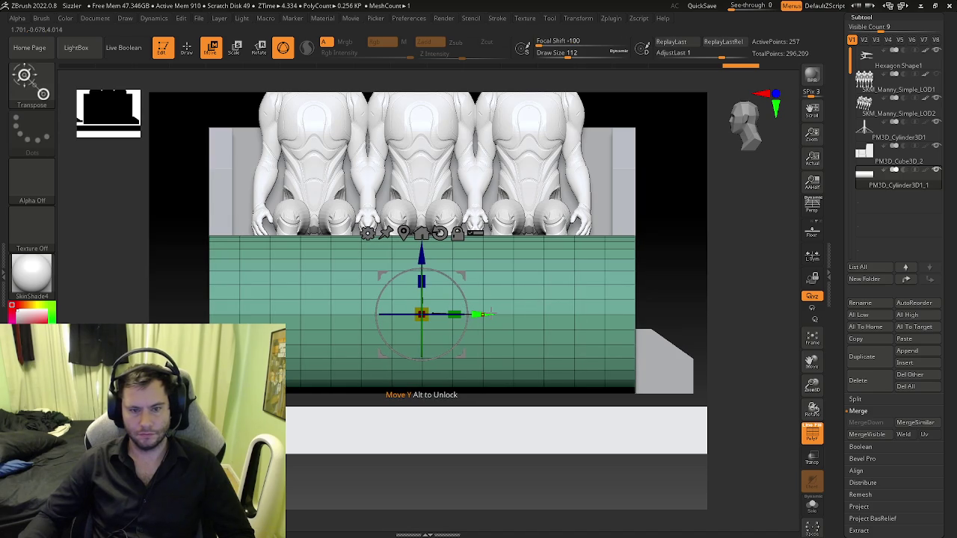
mouse_move(566, 295)
right_down()
mouse_move(559, 302)
mouse_move(574, 306)
right_up()
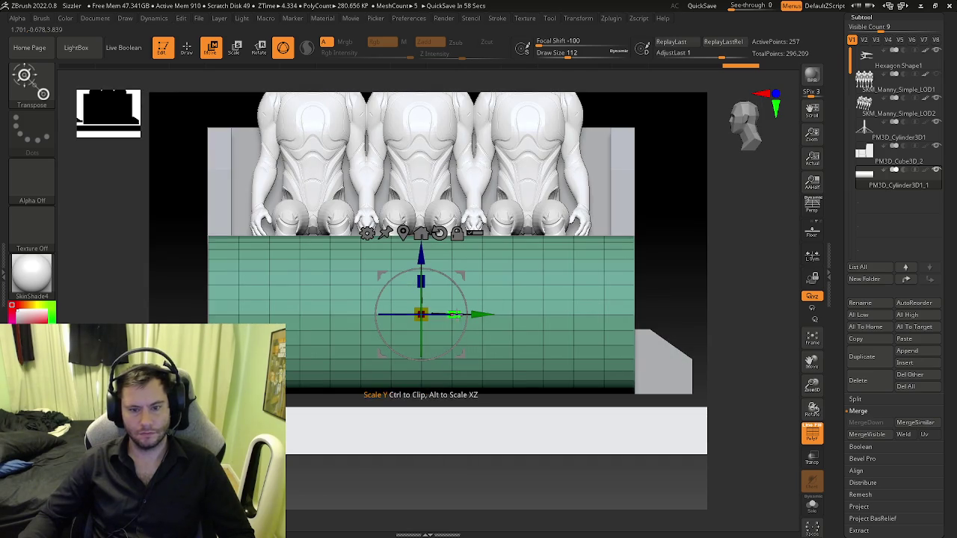
drag(454, 314, 463, 314)
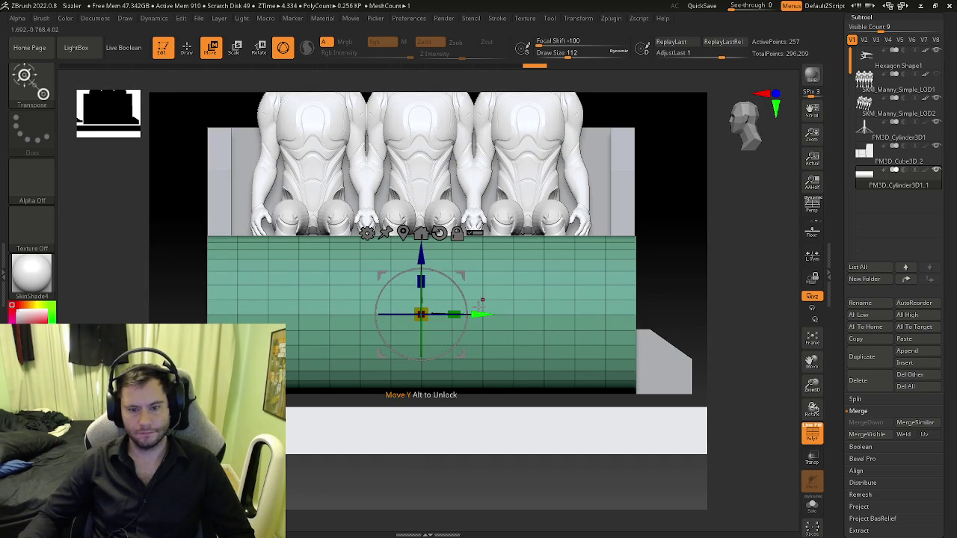
key(ctrl+z)
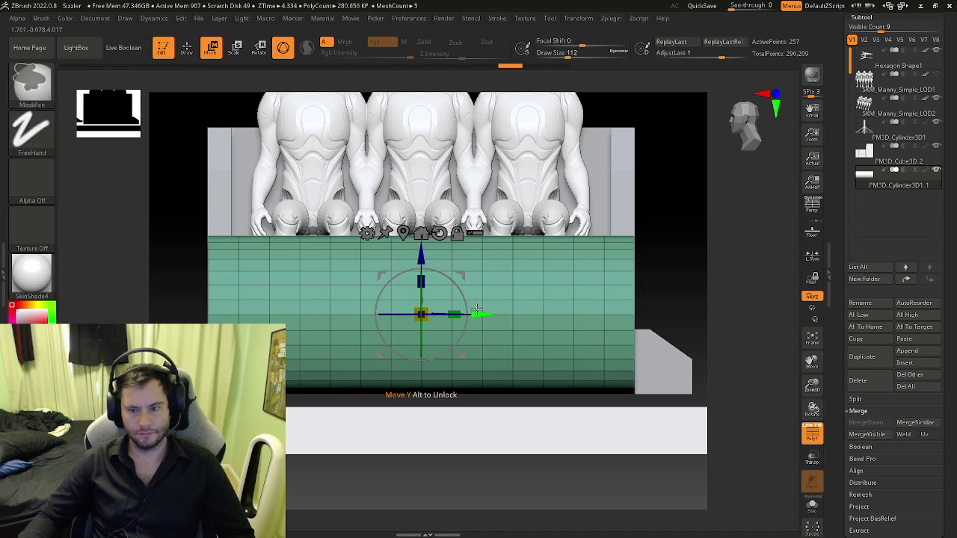
drag(476, 311, 478, 314)
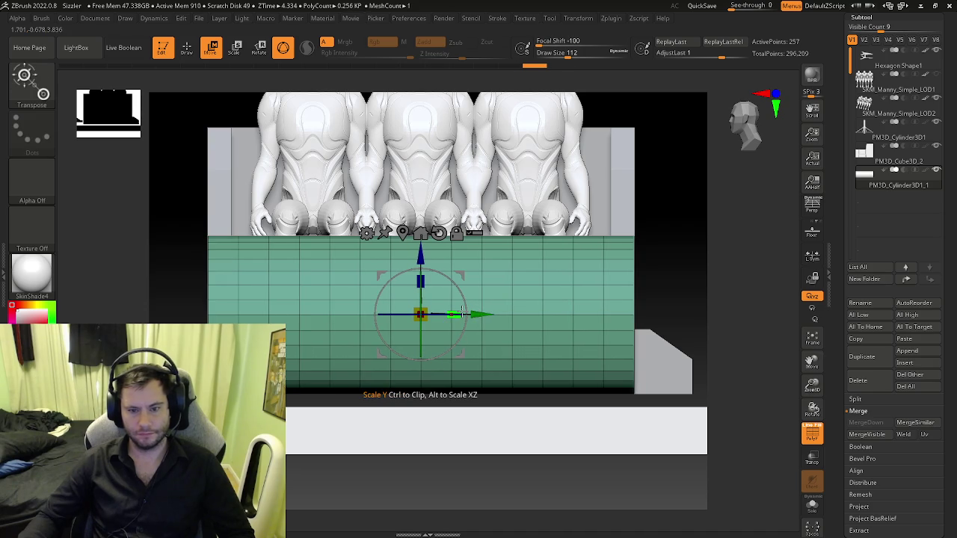
drag(456, 314, 476, 316)
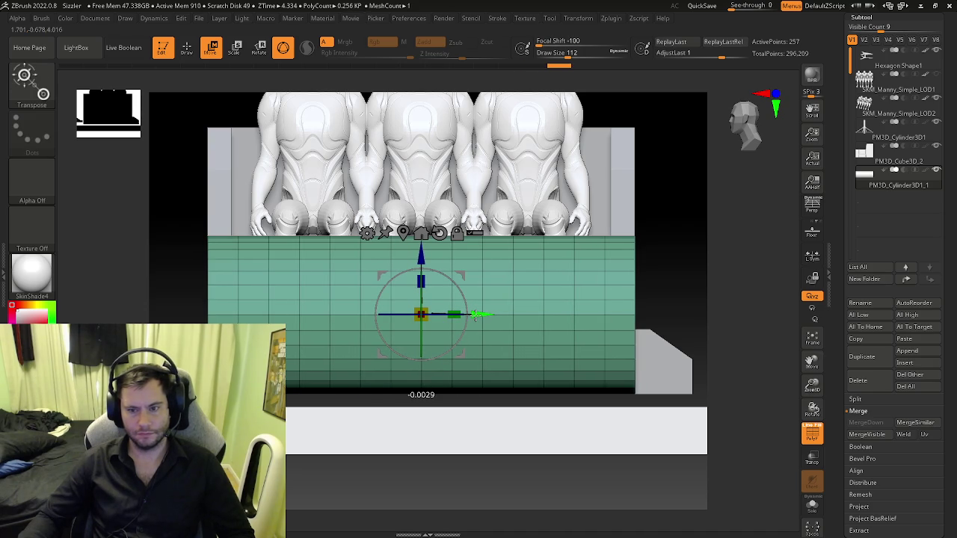
right_drag(482, 314, 568, 321)
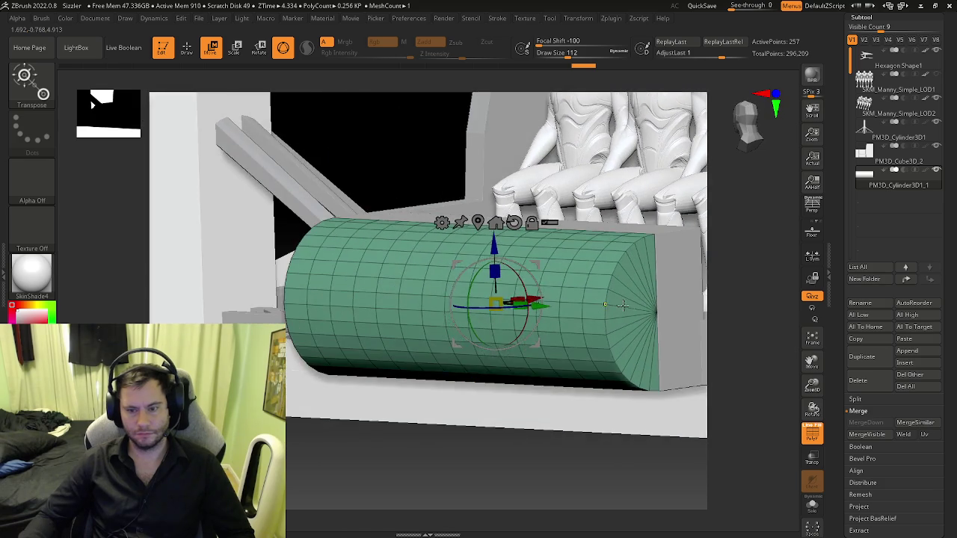
- Shift the half-cylinder sideways so its end cap meets the body
key(f)
mouse_move(681, 322)
right_down()
mouse_move(568, 284)
mouse_move(547, 321)
right_up()
right_click(463, 397)
key(shift+f)
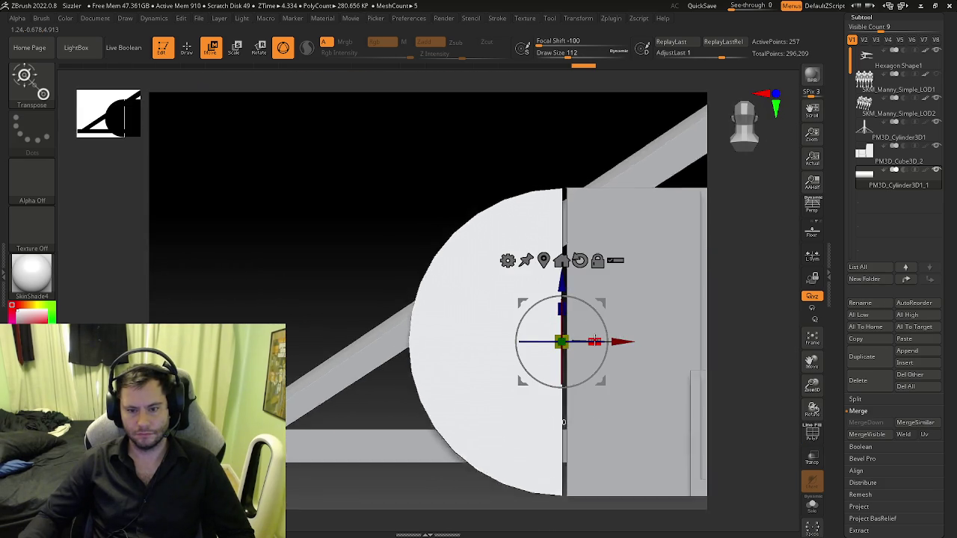
drag(618, 341, 621, 342)
mouse_move(632, 342)
right_down()
mouse_move(525, 348)
mouse_move(542, 367)
mouse_move(707, 441)
mouse_move(354, 234)
right_up()
key(shift+f)
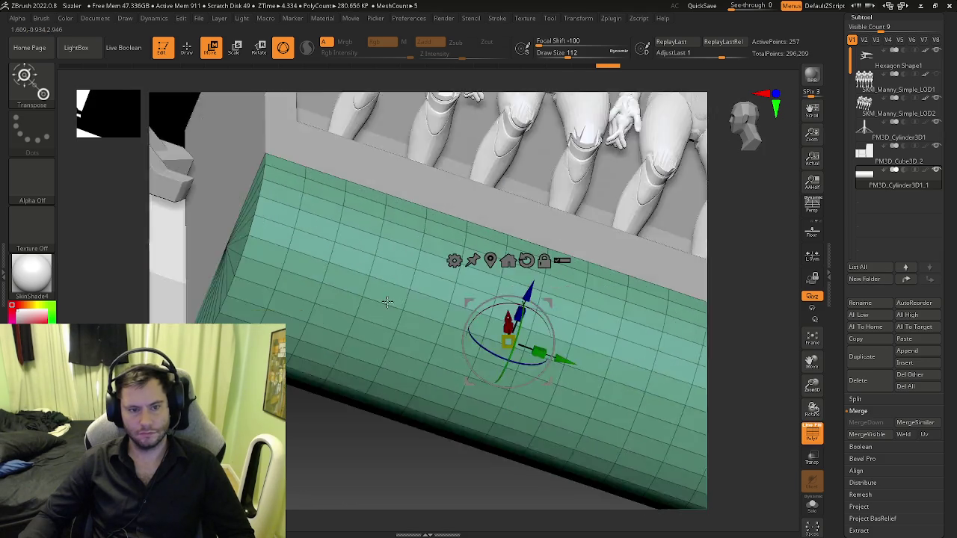
key(shift+f)
- Close the seam gap and raise the nose slightly along Y, then show PolyFrame
key(space)
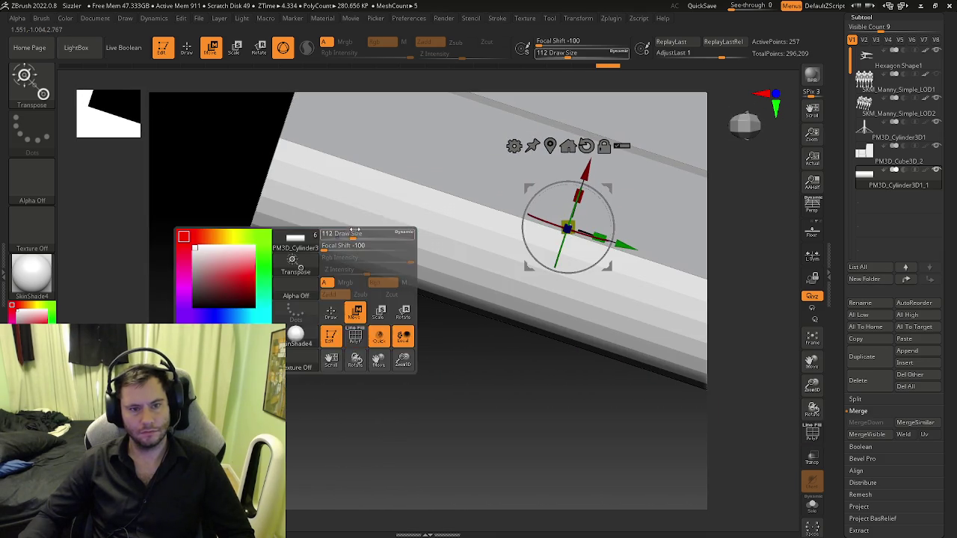
mouse_move(314, 175)
right_down()
mouse_move(286, 154)
mouse_move(293, 261)
mouse_move(491, 324)
mouse_move(438, 320)
mouse_move(449, 325)
mouse_move(517, 331)
mouse_move(515, 279)
mouse_move(452, 297)
mouse_move(505, 365)
mouse_move(486, 348)
right_up()
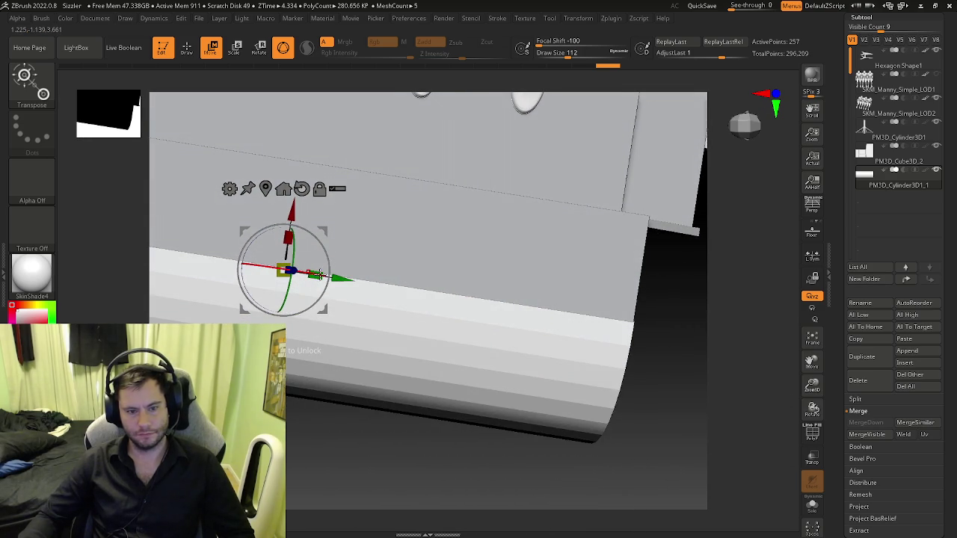
mouse_move(318, 270)
right_down()
mouse_move(393, 304)
mouse_move(331, 258)
mouse_move(290, 284)
mouse_move(287, 276)
mouse_move(388, 330)
right_up()
drag(693, 373, 692, 373)
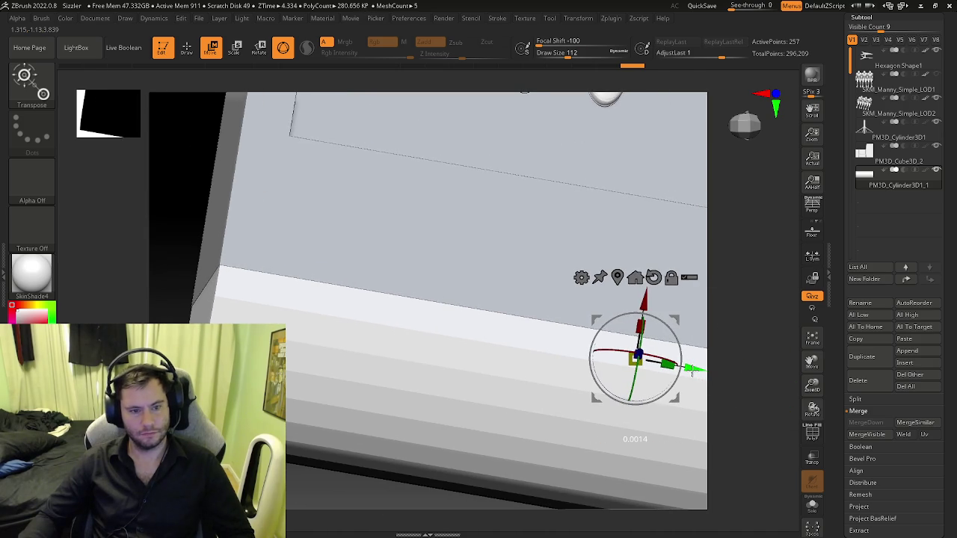
mouse_move(693, 374)
right_down()
mouse_move(391, 369)
mouse_move(431, 385)
mouse_move(376, 346)
mouse_move(487, 348)
mouse_move(585, 366)
mouse_move(329, 269)
right_up()
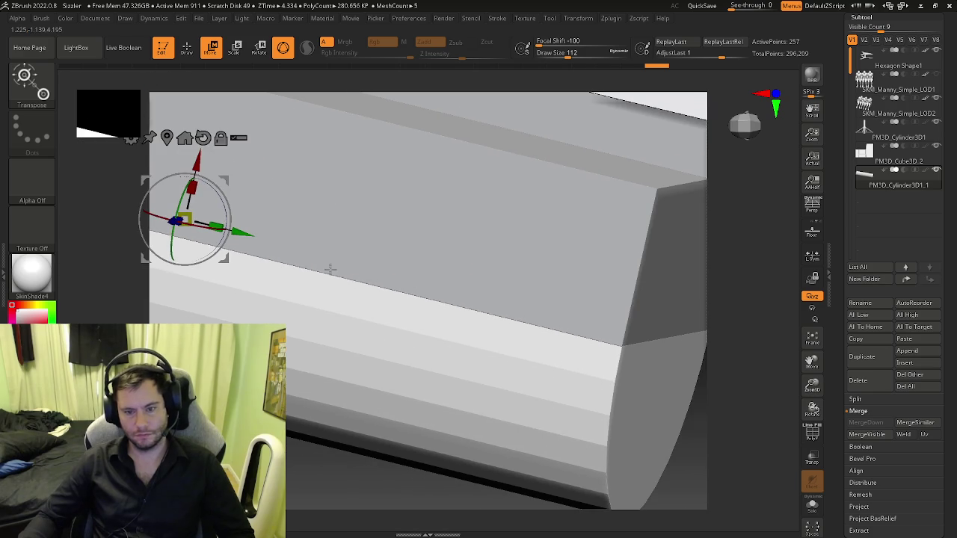
drag(243, 238, 245, 233)
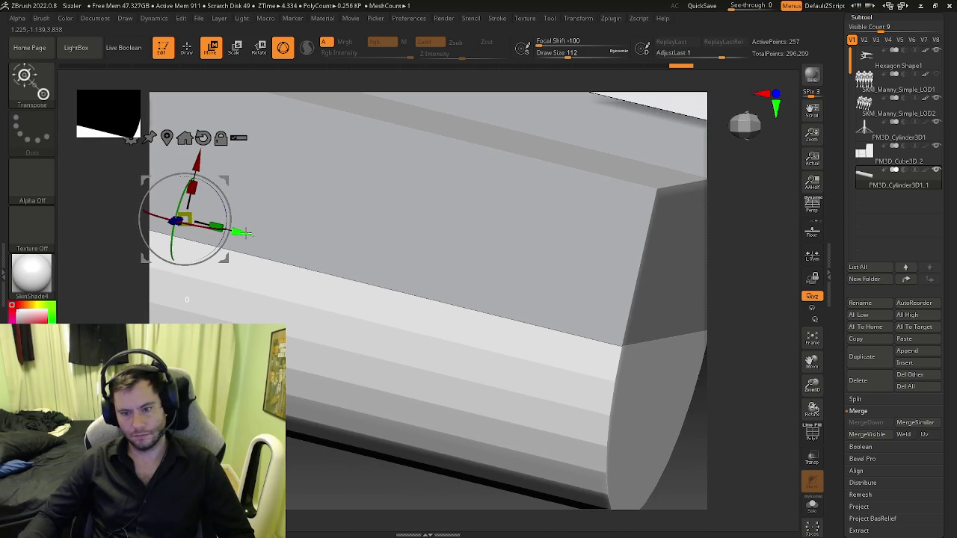
mouse_move(244, 233)
right_down()
mouse_move(317, 277)
mouse_move(322, 299)
right_up()
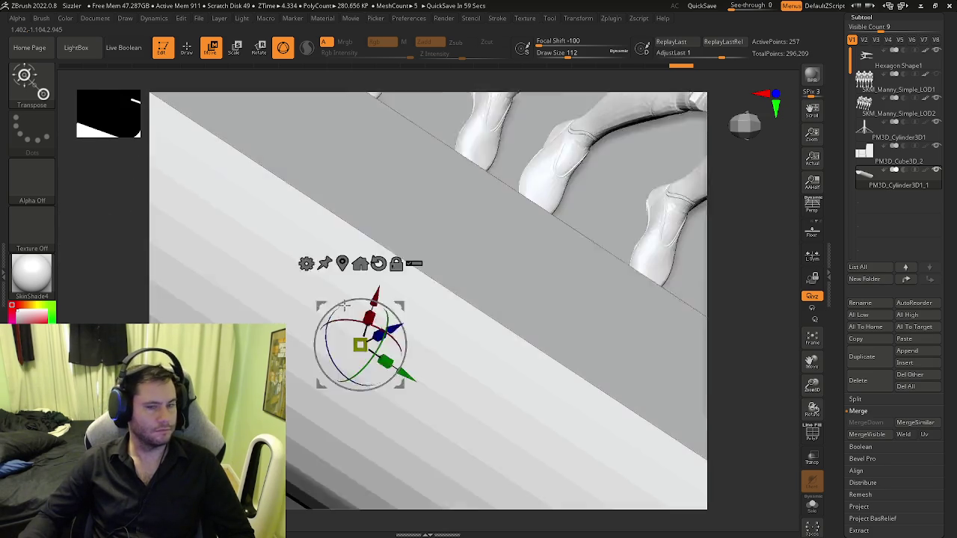
mouse_move(387, 373)
right_down()
mouse_move(317, 299)
mouse_move(394, 381)
mouse_move(235, 274)
mouse_move(305, 326)
mouse_move(295, 309)
mouse_move(312, 303)
mouse_move(299, 274)
mouse_move(278, 278)
mouse_move(283, 325)
mouse_move(316, 345)
mouse_move(384, 315)
mouse_move(366, 312)
mouse_move(484, 322)
mouse_move(402, 314)
mouse_move(497, 385)
mouse_move(440, 371)
mouse_move(501, 388)
right_up()
key(shift+f)
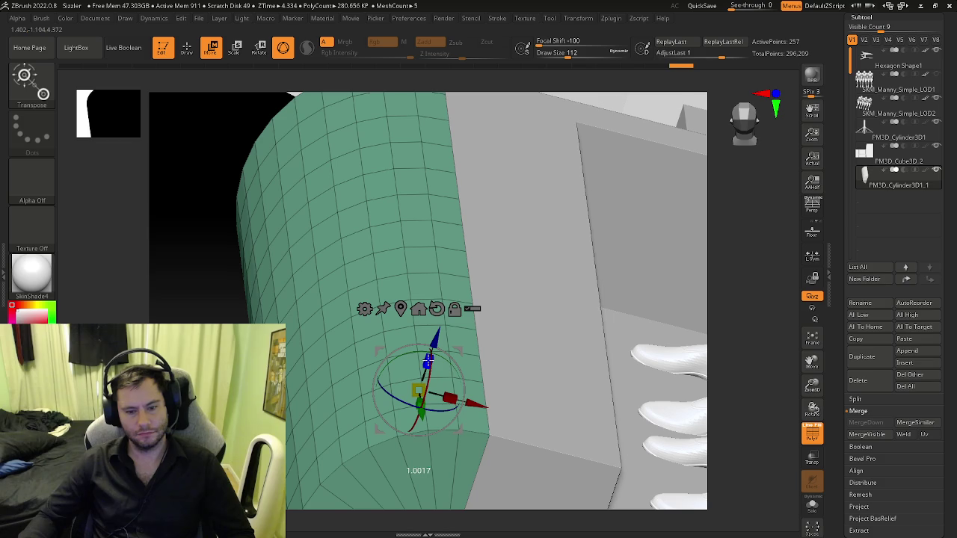
- Widen the nose slightly on X and slide it flush against the seat box in side view
drag(452, 398, 454, 399)
mouse_move(452, 399)
right_down()
mouse_move(546, 441)
mouse_move(495, 468)
mouse_move(481, 352)
mouse_move(449, 348)
mouse_move(470, 390)
mouse_move(426, 321)
mouse_move(410, 320)
mouse_move(405, 279)
right_up()
mouse_move(448, 258)
right_down()
mouse_move(426, 329)
mouse_move(418, 317)
right_up()
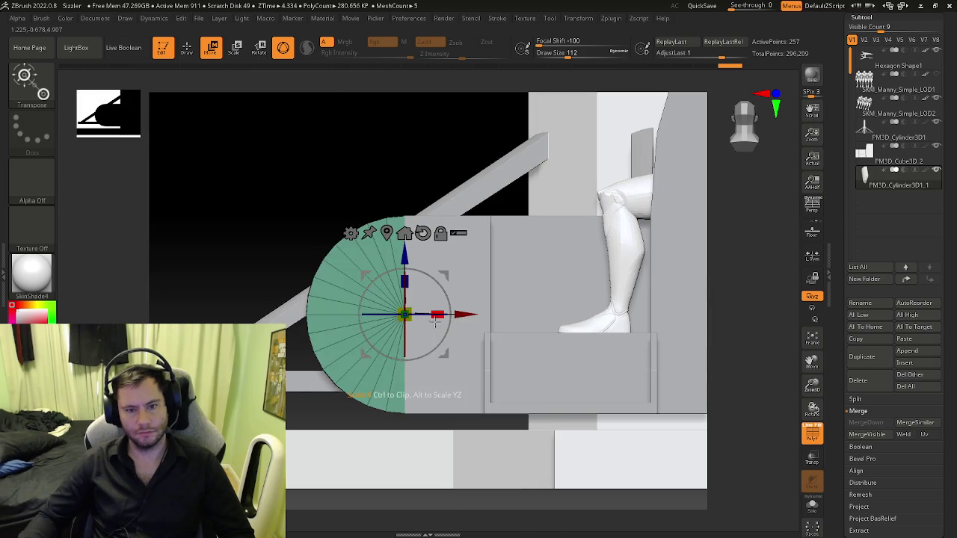
key(shift+f)
mouse_move(465, 313)
mouse_down()
mouse_move(494, 314)
mouse_move(466, 318)
mouse_up()
key(shift+f)
- Make the ride car body, PM3D_Cube3D_2, the active subtool
key(shift+f)
alt+click(555, 219)
mouse_move(556, 220)
mouse_down()
mouse_move(542, 274)
mouse_move(567, 312)
mouse_up()
key(shift+f)
key(shift+f)
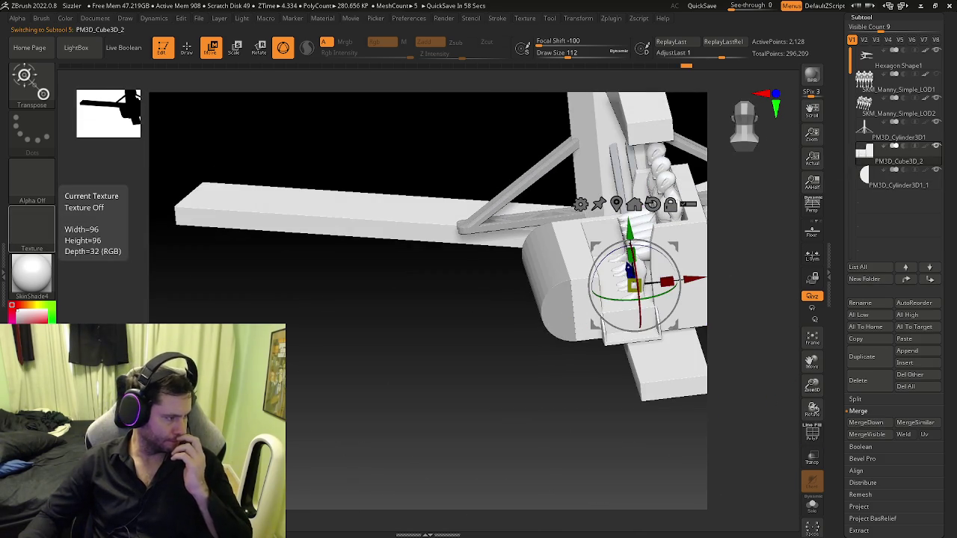
- Show polygroup colours and switch to the ZModeler brush (B Z M)
key(XF86AudioLowerVolume)
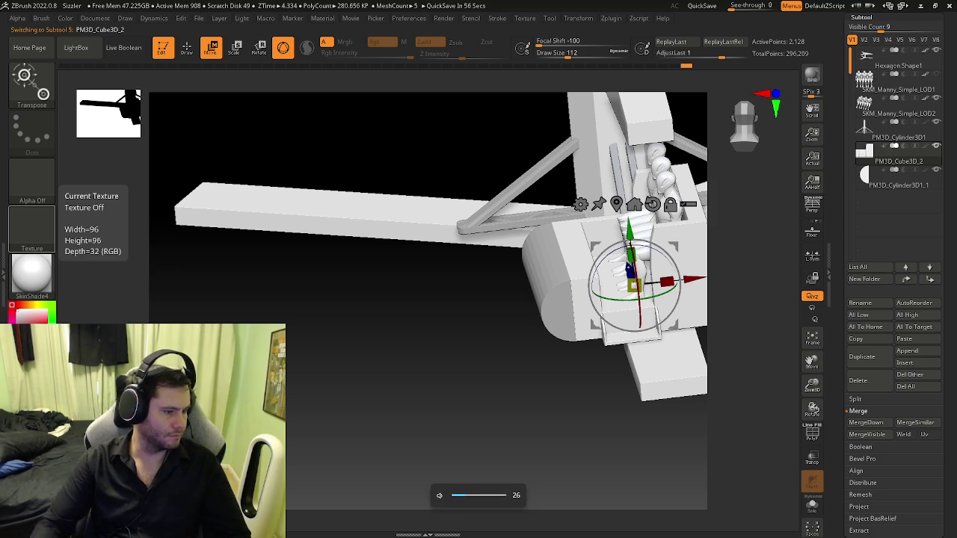
mouse_move(426, 378)
mouse_down()
mouse_move(493, 367)
mouse_move(423, 290)
mouse_move(397, 312)
mouse_up()
key(q)
key(shift+f)
scroll(535, 382, up, 3)
key(b)
key(z)
key(m)
key(shift+f)
key(shift+f)
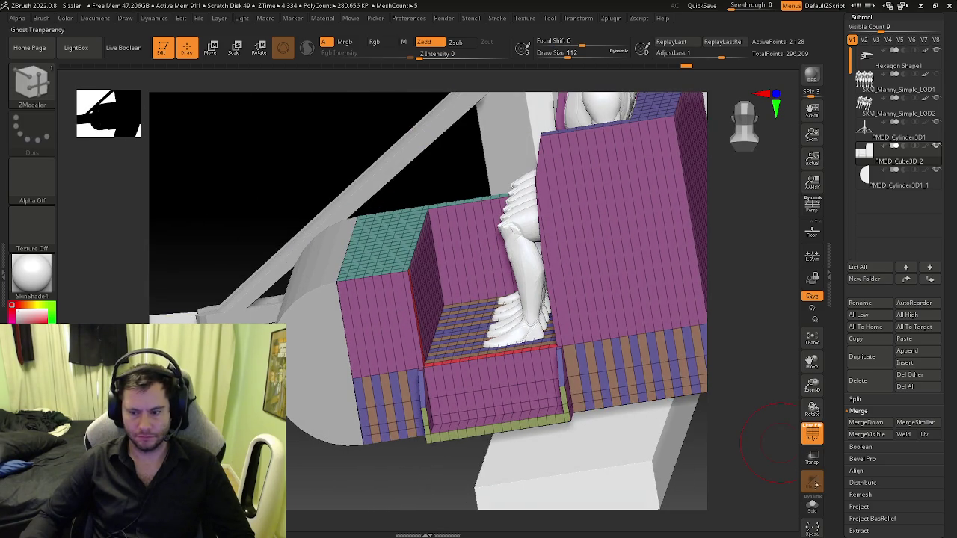
- Solo the seat box and nose cylinder in turn, then reselect the seat box
click(812, 509)
click(812, 509)
click(896, 181)
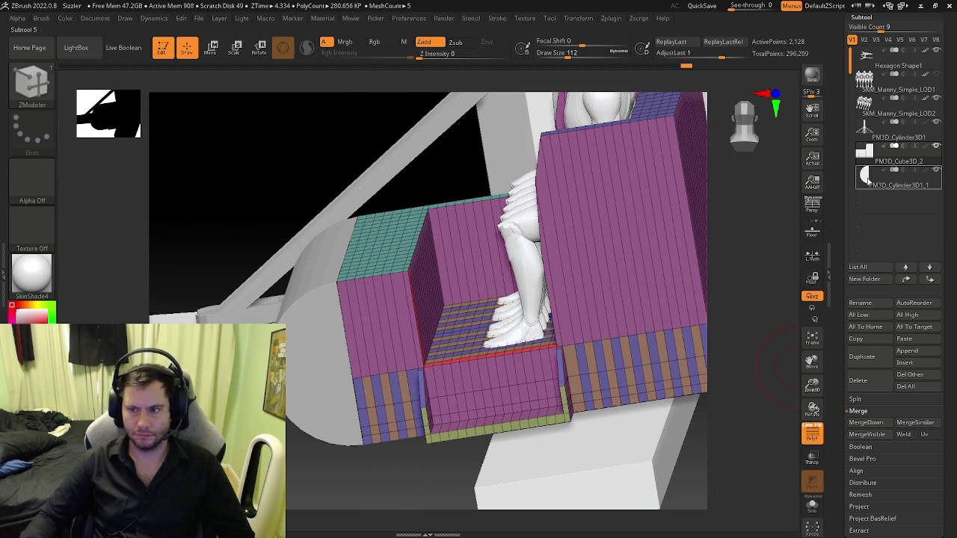
click(812, 508)
click(811, 508)
alt+click(499, 324)
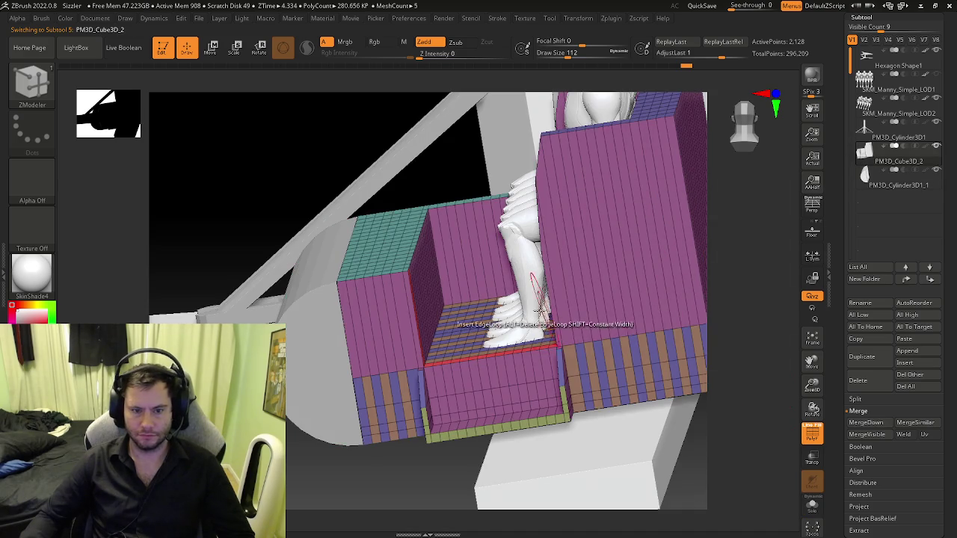
- Insert an edge loop across the seat box's side wall
right_drag(462, 318, 362, 306)
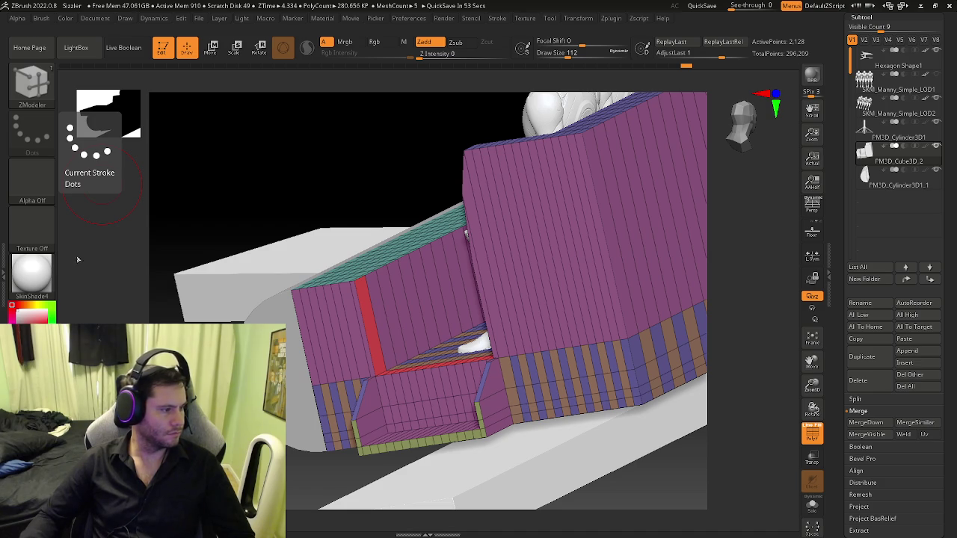
right_drag(426, 318, 379, 314)
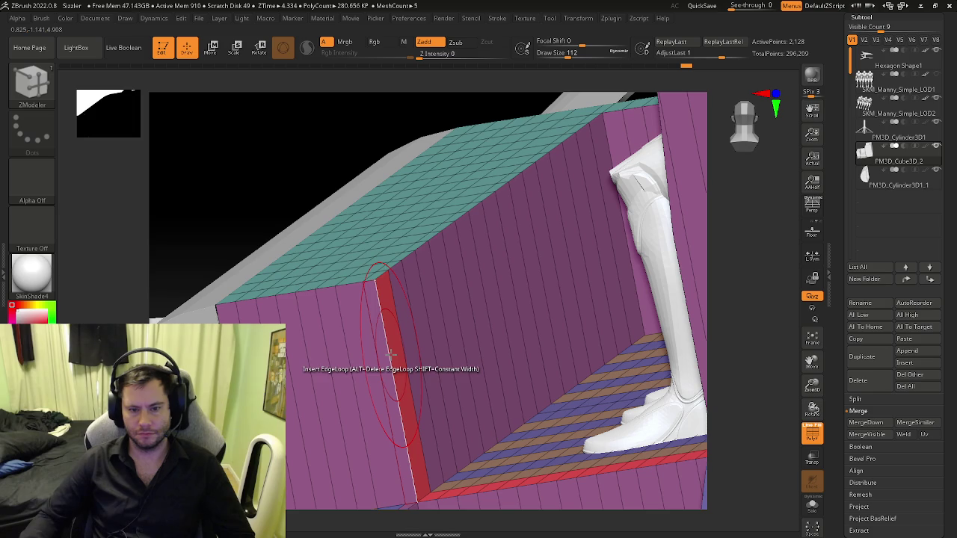
key(space)
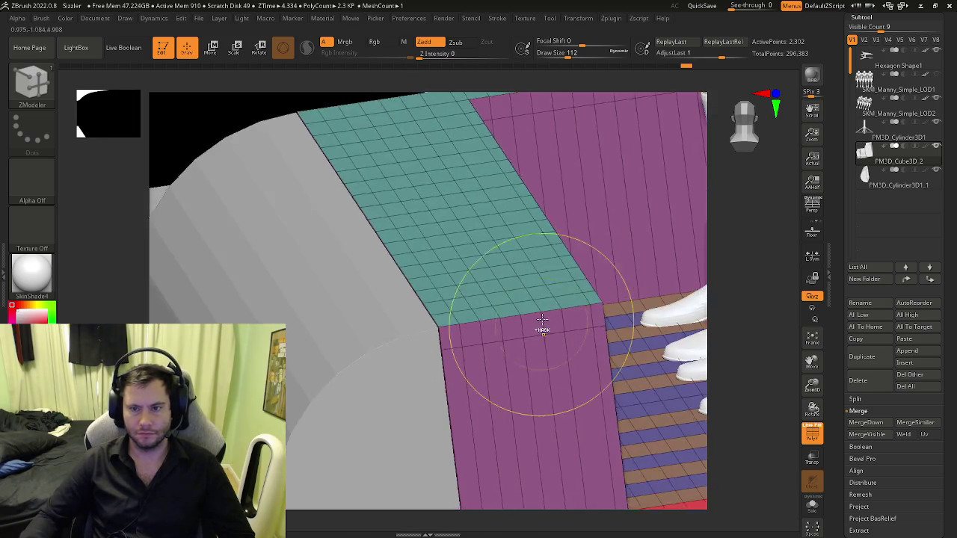
mouse_move(543, 329)
ctrl+right_down()
mouse_move(513, 321)
mouse_move(316, 331)
ctrl+right_up()
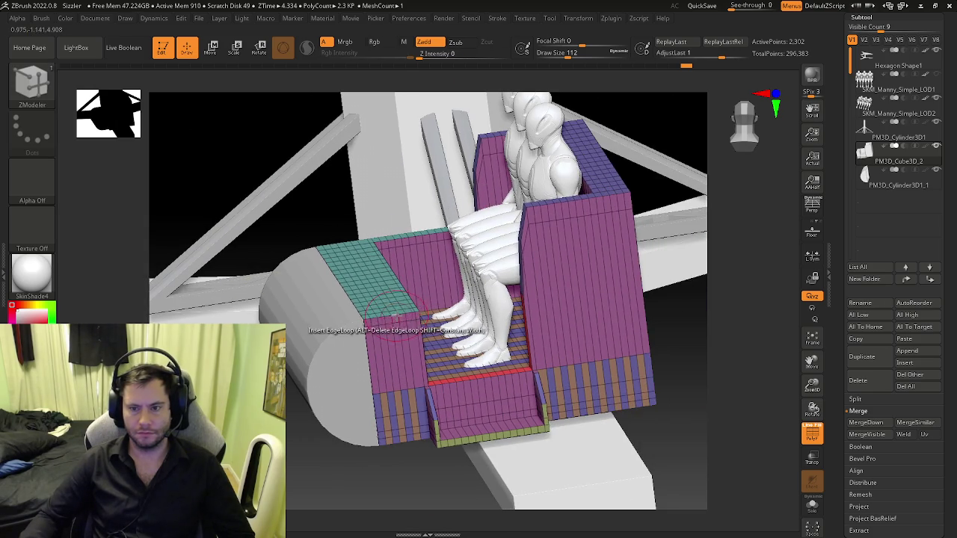
right_drag(411, 329, 416, 299)
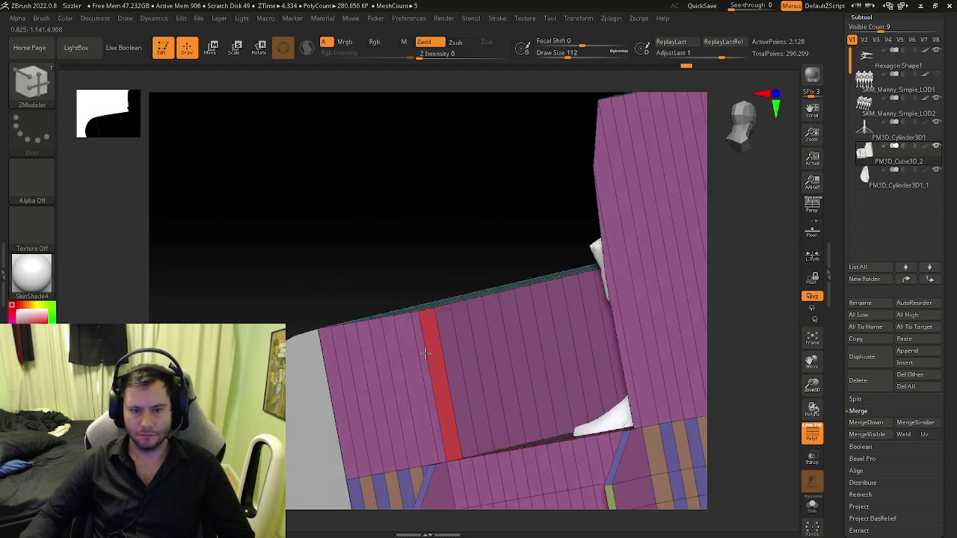
key(space)
mouse_move(455, 267)
right_down()
mouse_move(480, 363)
mouse_move(379, 322)
right_up()
click(378, 324)
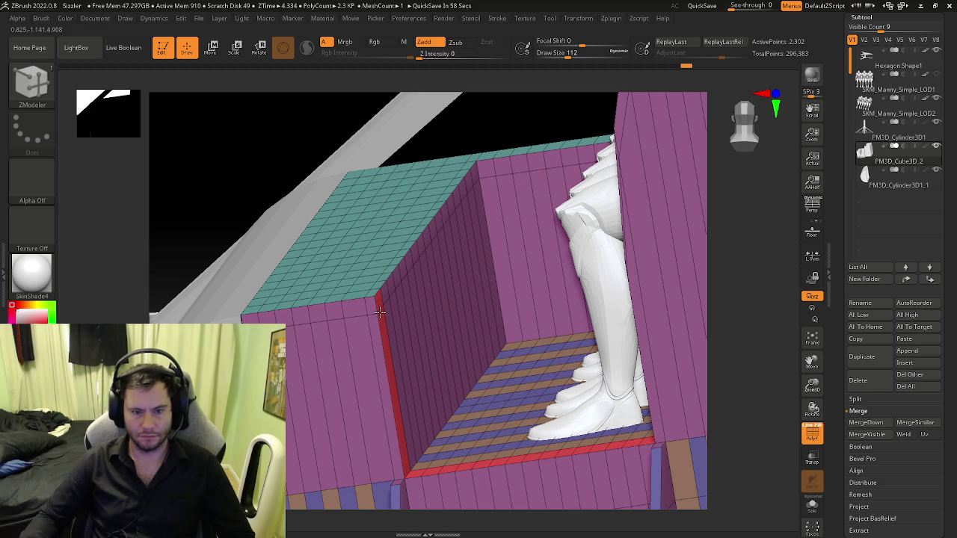
mouse_move(402, 327)
right_down()
mouse_move(363, 367)
mouse_move(378, 348)
right_up()
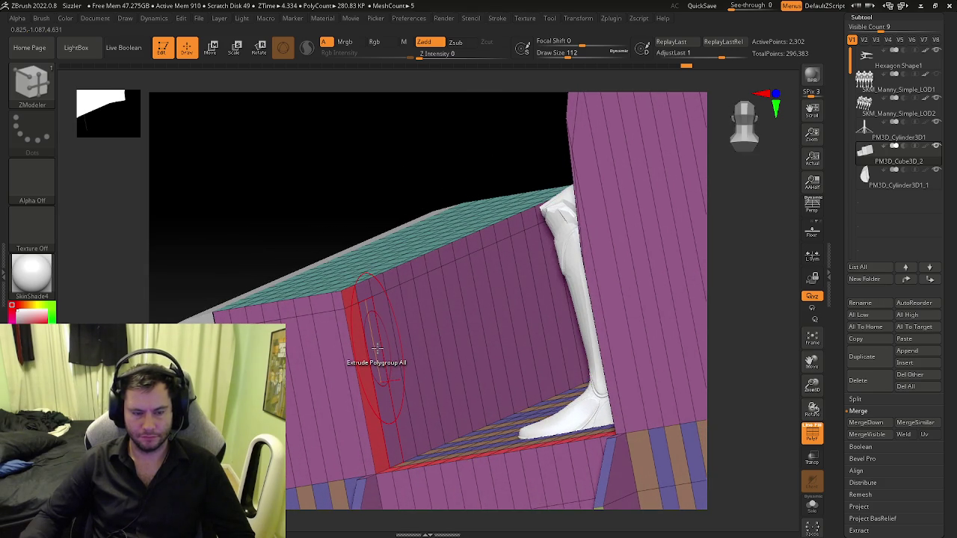
mouse_move(378, 348)
right_down()
mouse_move(380, 372)
mouse_move(387, 364)
mouse_move(358, 366)
right_up()
- Paint a vertical wall strip into a new olive polygroup with PolyGroup A Single Poly
key(space)
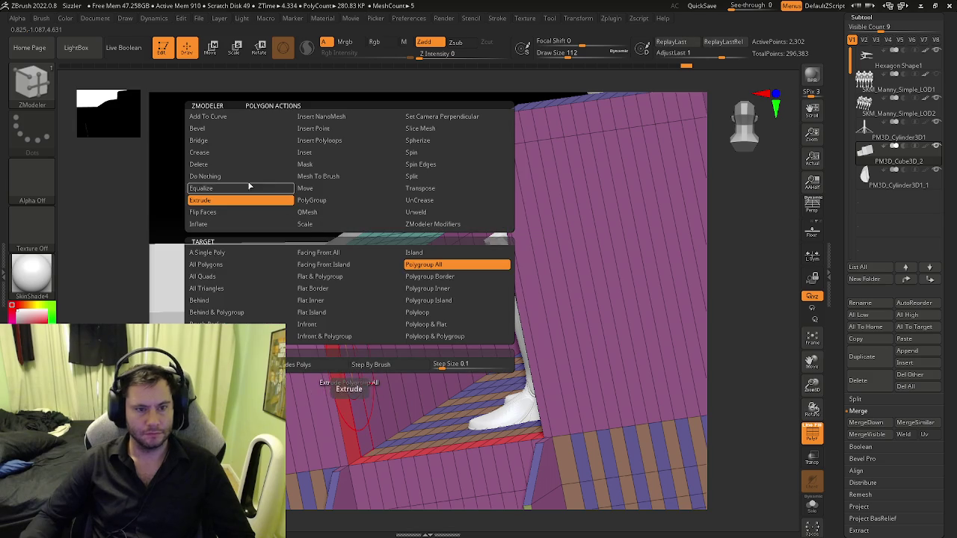
key(space)
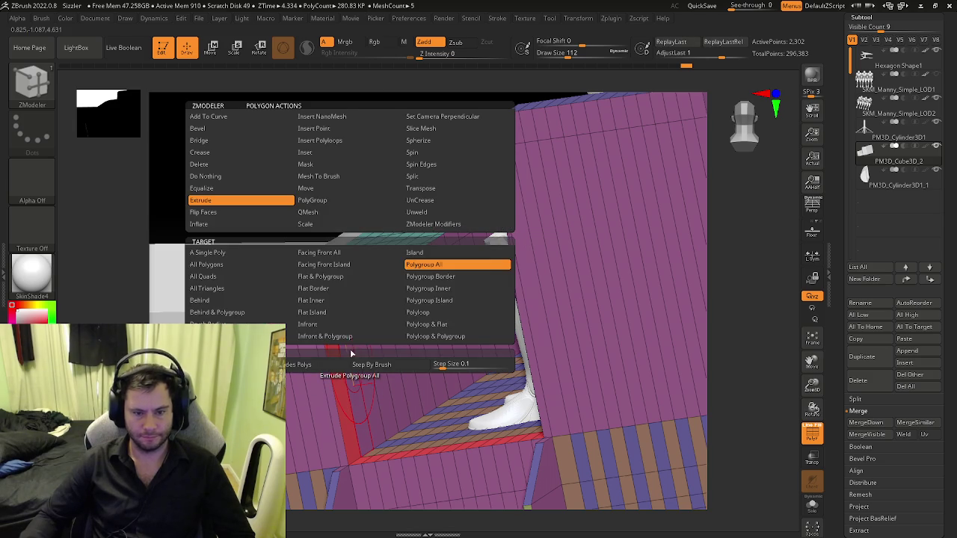
click(312, 200)
click(224, 252)
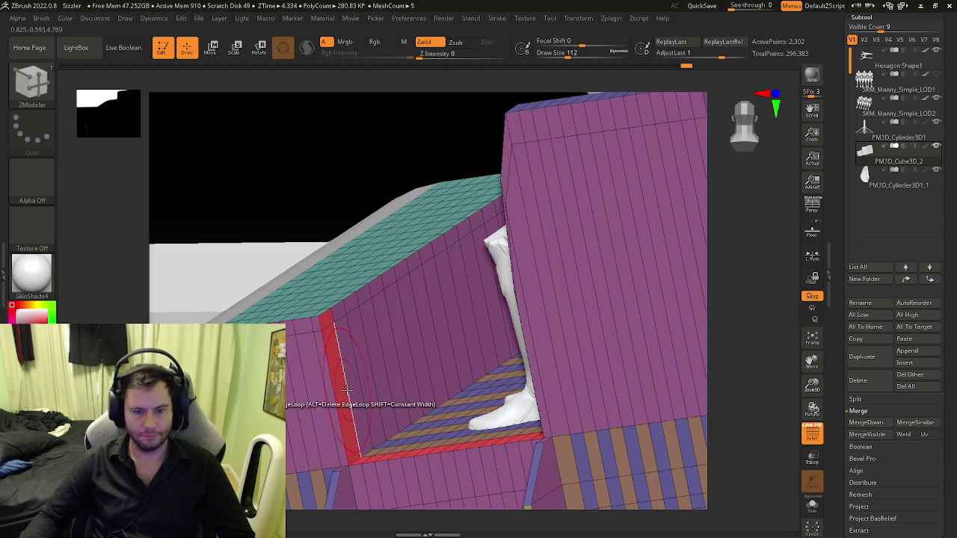
drag(354, 384, 390, 355)
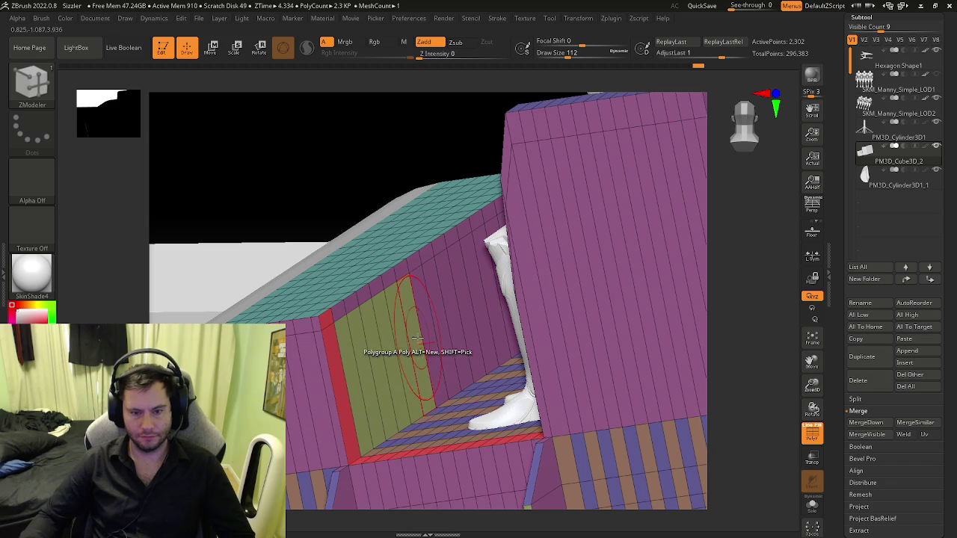
right_drag(450, 318, 477, 290)
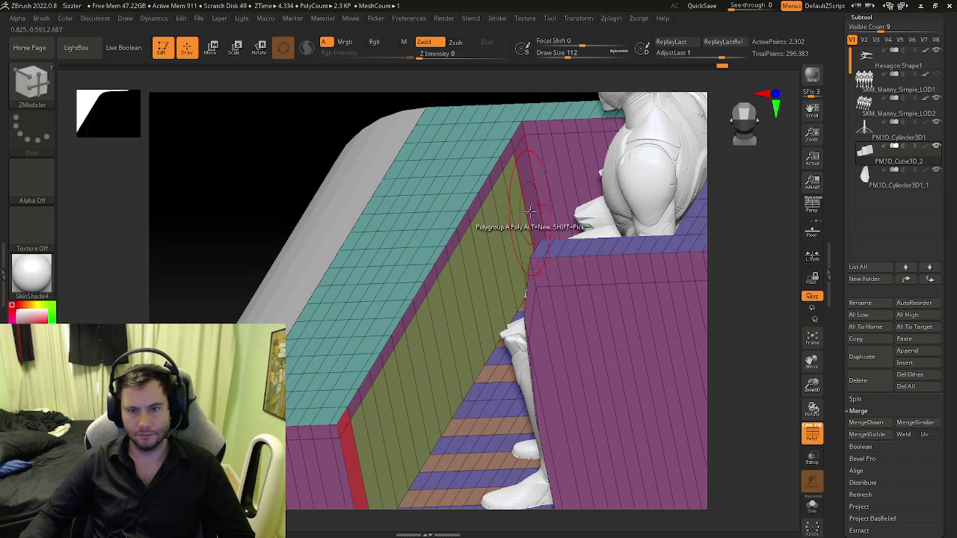
- Extrude the olive wall strip inward into a recess
key(space)
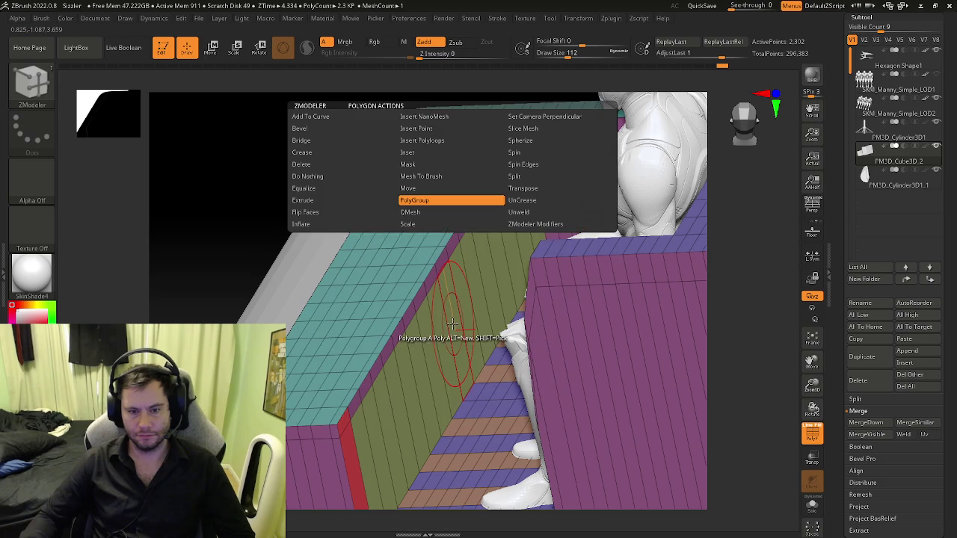
click(336, 199)
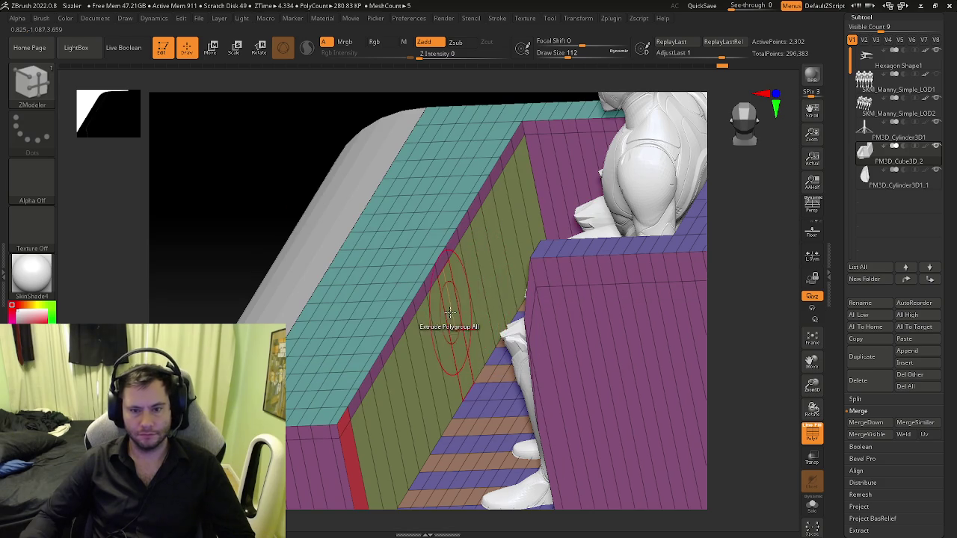
drag(466, 303, 466, 321)
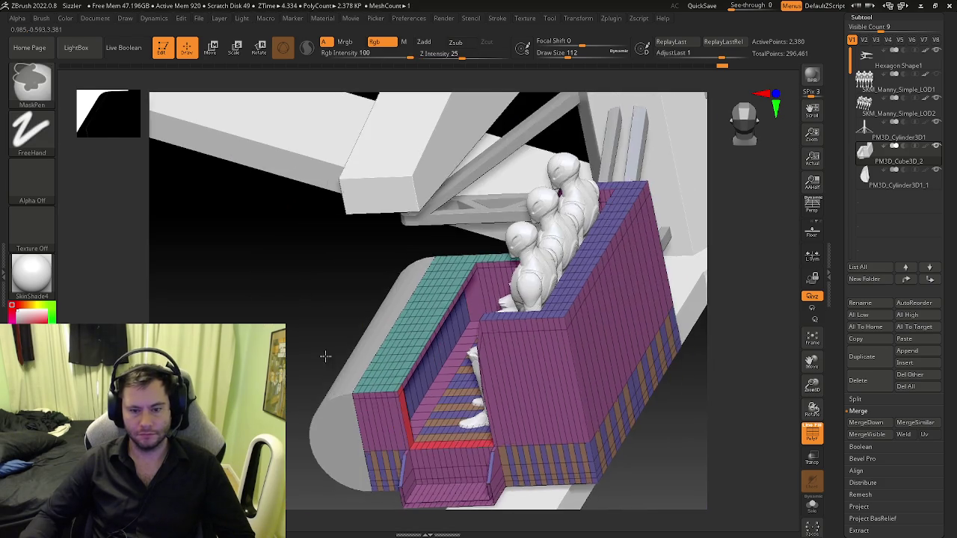
mouse_move(325, 356)
right_down()
mouse_move(415, 389)
mouse_move(466, 357)
mouse_move(466, 314)
right_up()
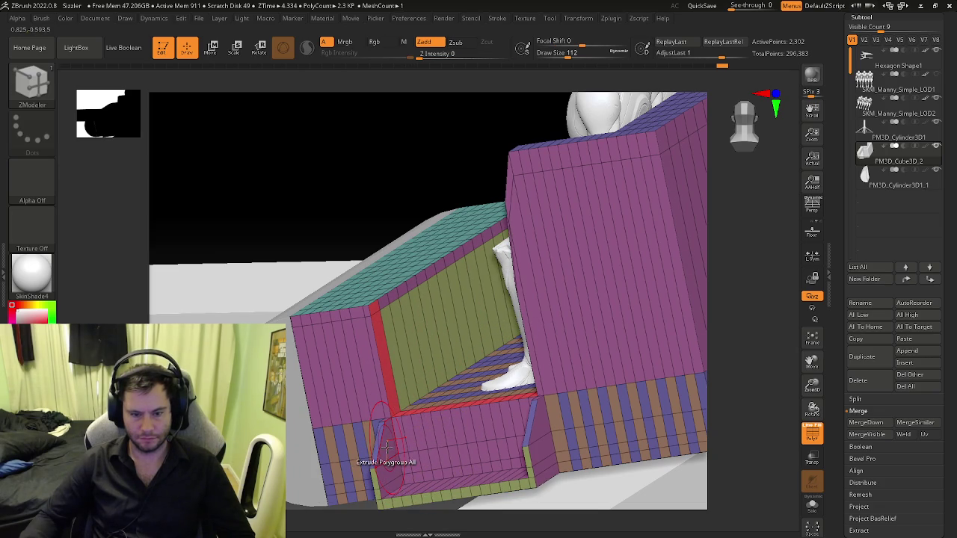
- Extrude the inner wall panel's flat-island polygroup inward, deeper into the seat box
key(space)
click(348, 202)
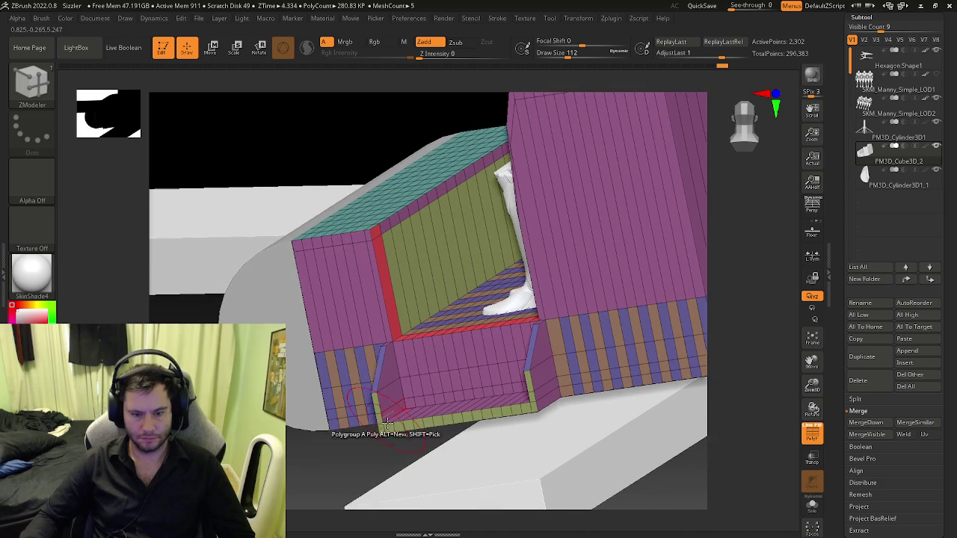
key(space)
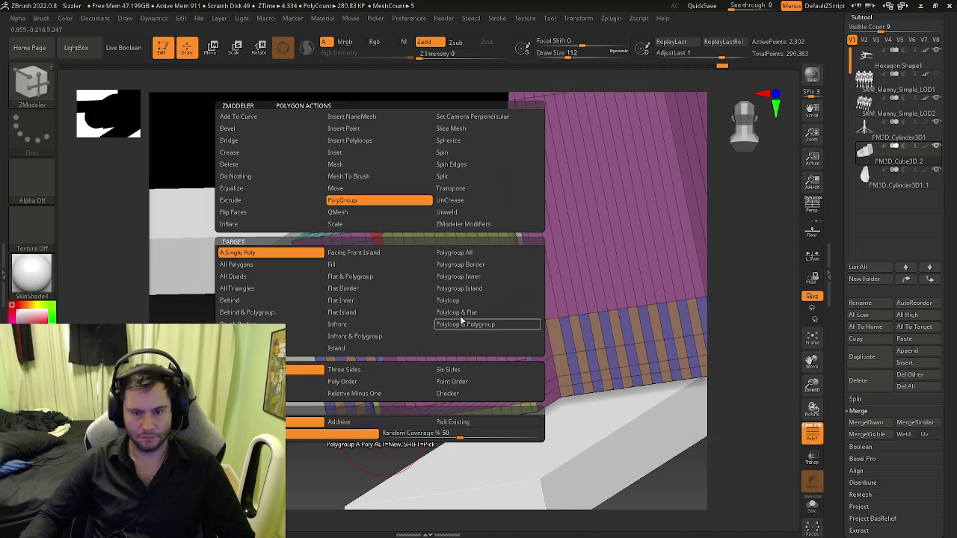
click(364, 313)
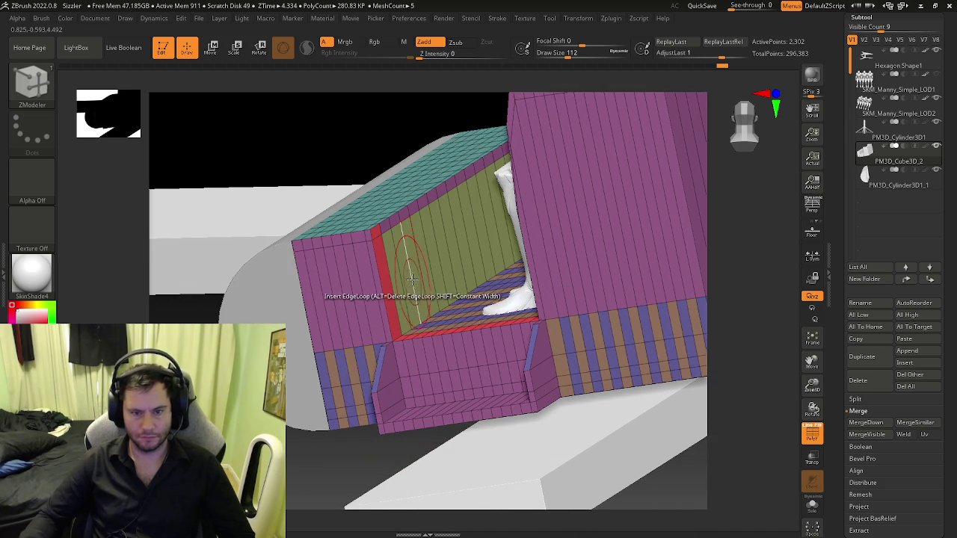
key(space)
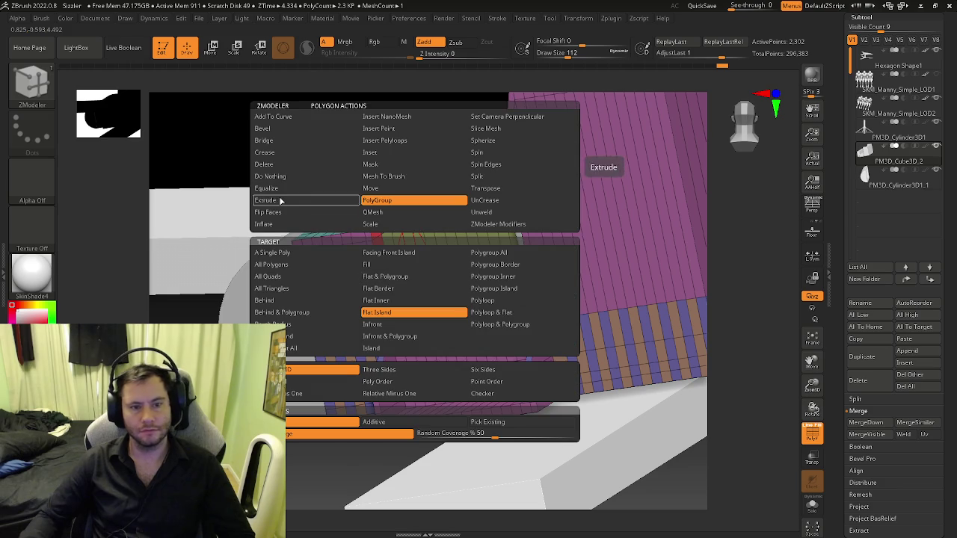
click(265, 199)
click(489, 263)
drag(418, 292, 372, 306)
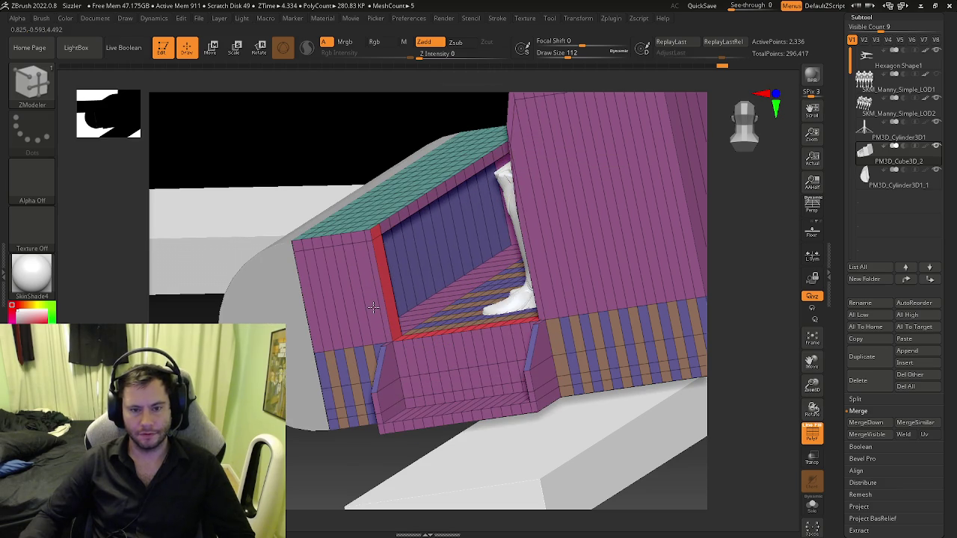
- In front view, mask everything except the front section beside the nose, ready to move it
mouse_move(436, 306)
right_down()
mouse_move(416, 291)
mouse_move(452, 299)
mouse_move(405, 382)
mouse_move(414, 383)
mouse_move(372, 389)
mouse_move(387, 361)
mouse_move(352, 274)
right_up()
ctrl+drag(341, 278, 433, 454)
key(w)
ctrl+click(432, 452)
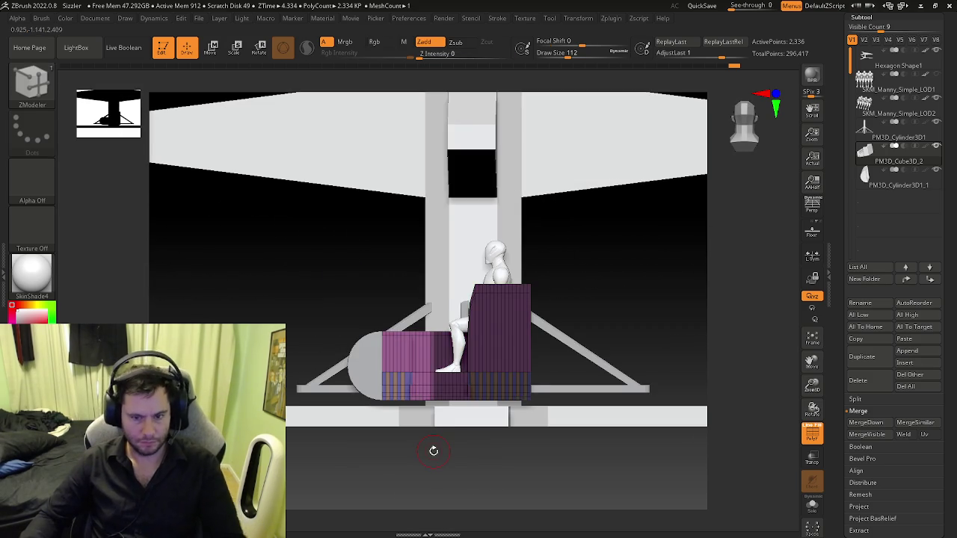
- Narrow the front seat block along X with a Transpose scale
mouse_move(429, 439)
alt+right_down()
mouse_move(473, 432)
mouse_move(485, 351)
alt+right_up()
mouse_move(499, 350)
mouse_down()
mouse_move(480, 350)
mouse_move(501, 352)
mouse_up()
click(470, 270)
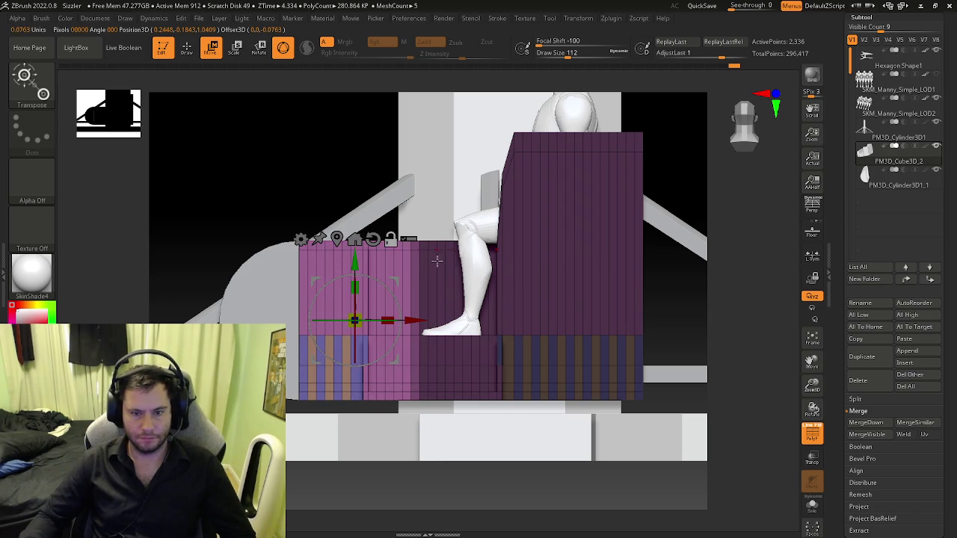
drag(388, 320, 429, 320)
right_drag(423, 320, 424, 365)
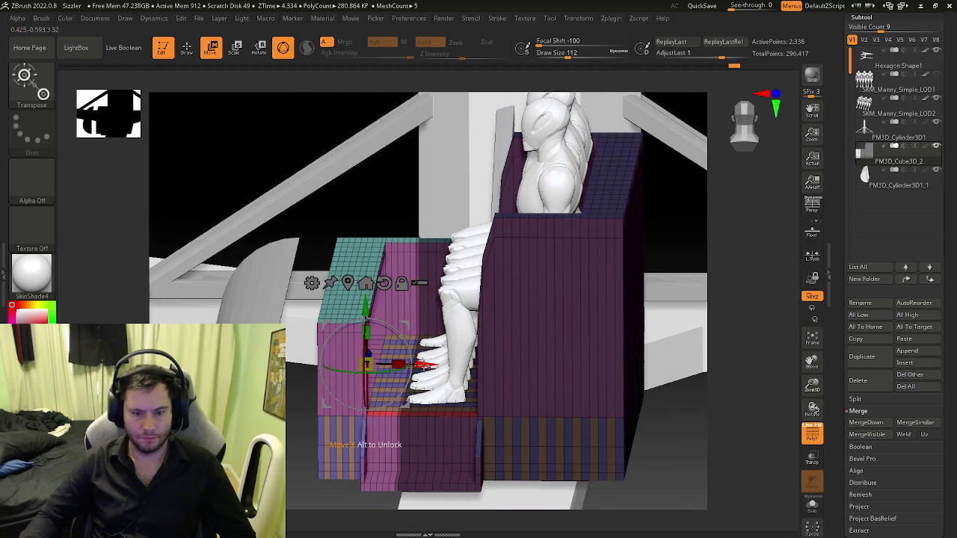
drag(366, 364, 429, 364)
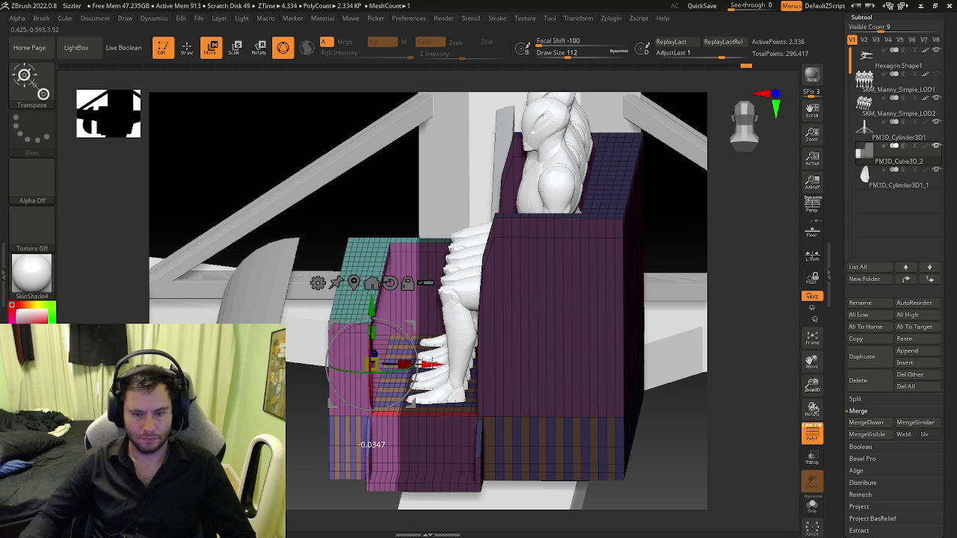
right_drag(426, 410, 443, 388)
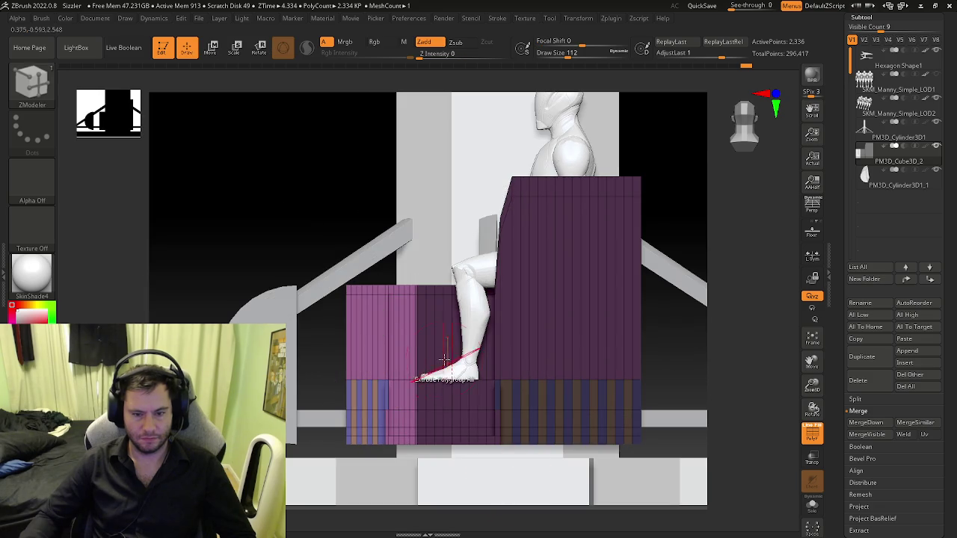
- Mask the seat block except its front strip and nudge that strip slightly along X
key(q)
ctrl+right_drag(384, 296, 683, 352)
ctrl+drag(683, 352, 533, 335)
mouse_move(534, 335)
ctrl+right_down()
mouse_move(499, 353)
mouse_move(511, 306)
ctrl+right_up()
ctrl+drag(348, 208, 435, 505)
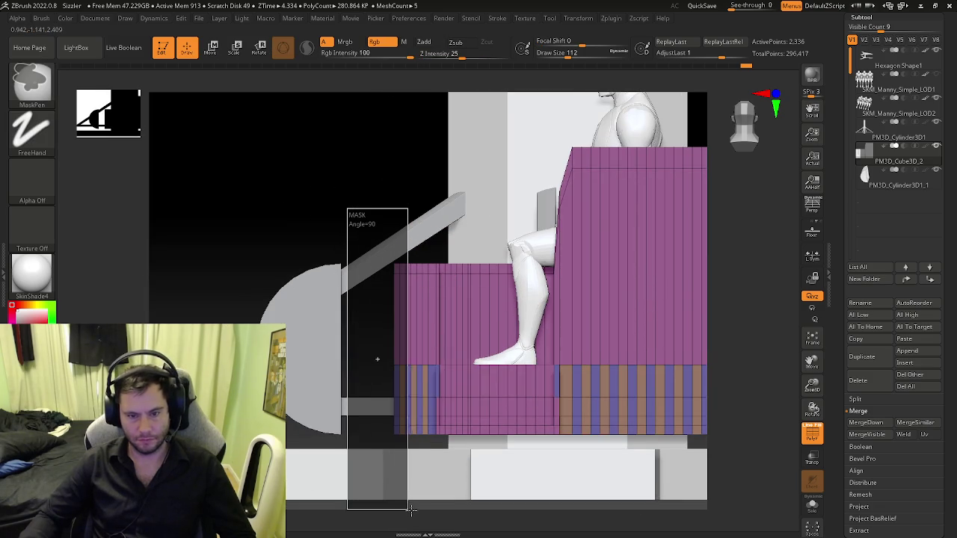
key(b)
key(z)
key(m)
ctrl+click(427, 502)
key(w)
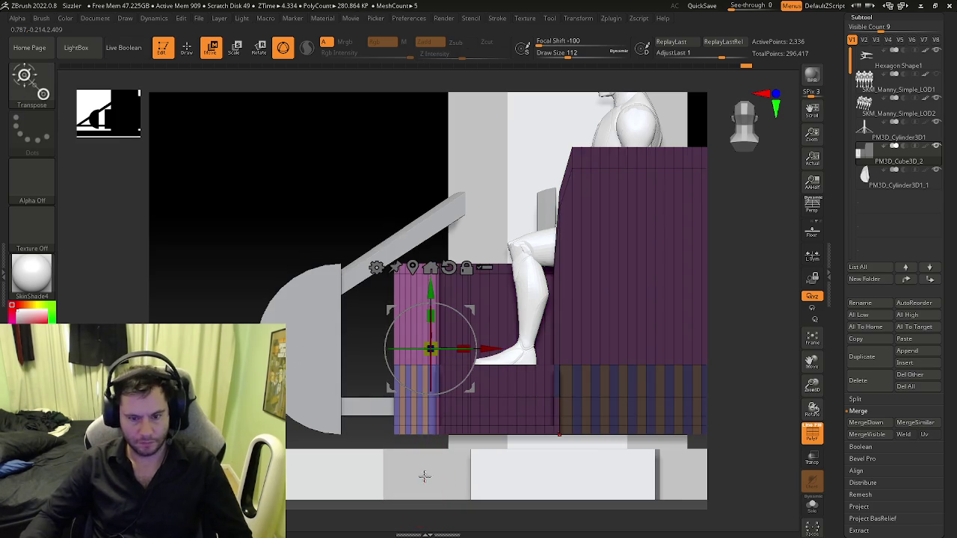
ctrl+right_drag(479, 409, 514, 431)
drag(452, 296, 447, 296)
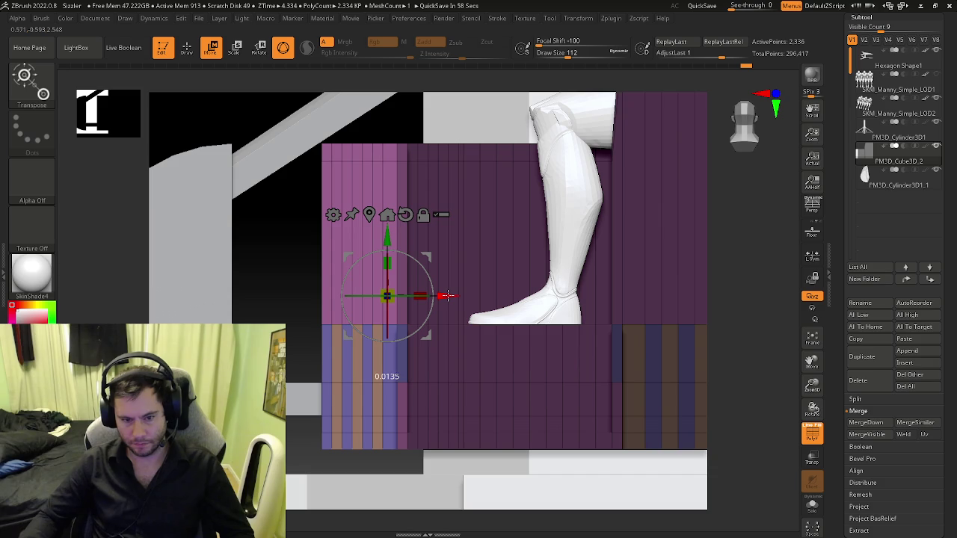
- Select the half-cylinder nose, PM3D_Cylinder3D1_1, and move it toward the car body
key(shift+f)
key(p)
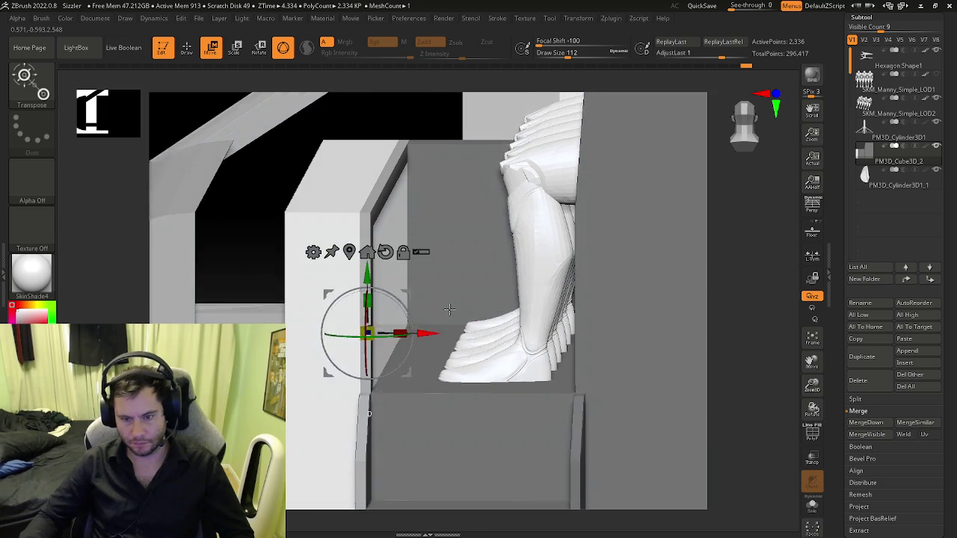
drag(475, 404, 344, 183)
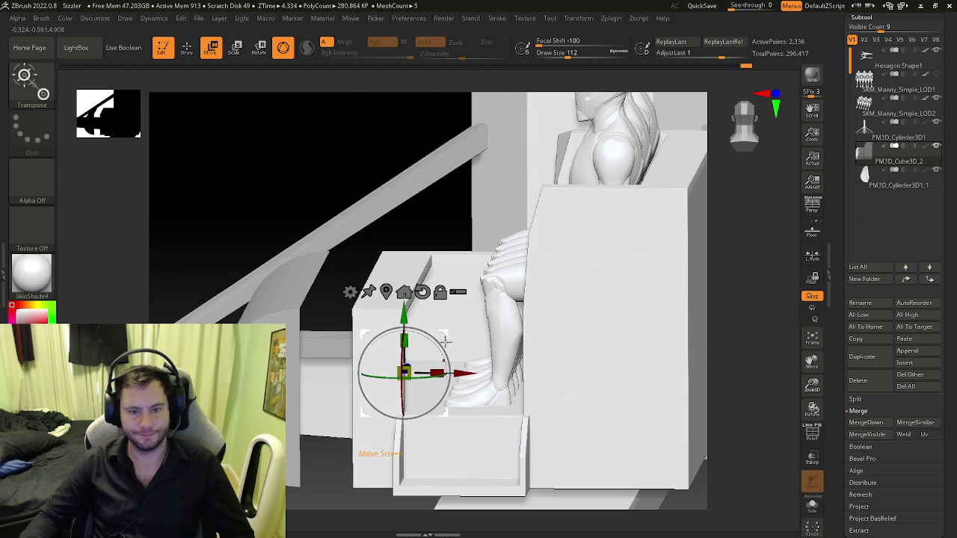
drag(445, 341, 352, 380)
drag(433, 430, 793, 293)
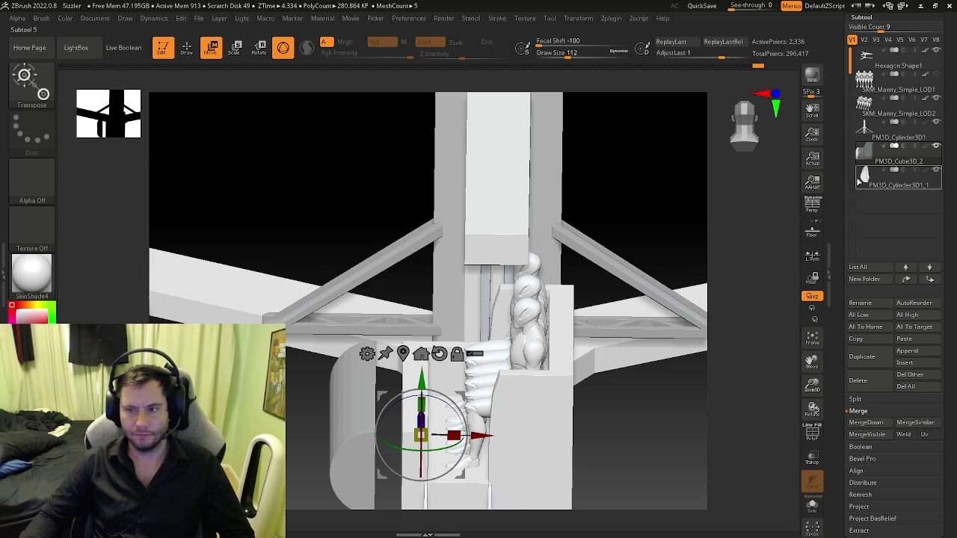
click(410, 347)
mouse_move(523, 419)
mouse_down()
mouse_move(471, 342)
mouse_move(419, 351)
mouse_move(470, 404)
mouse_move(463, 394)
mouse_up()
key(q)
right_drag(467, 404, 448, 448)
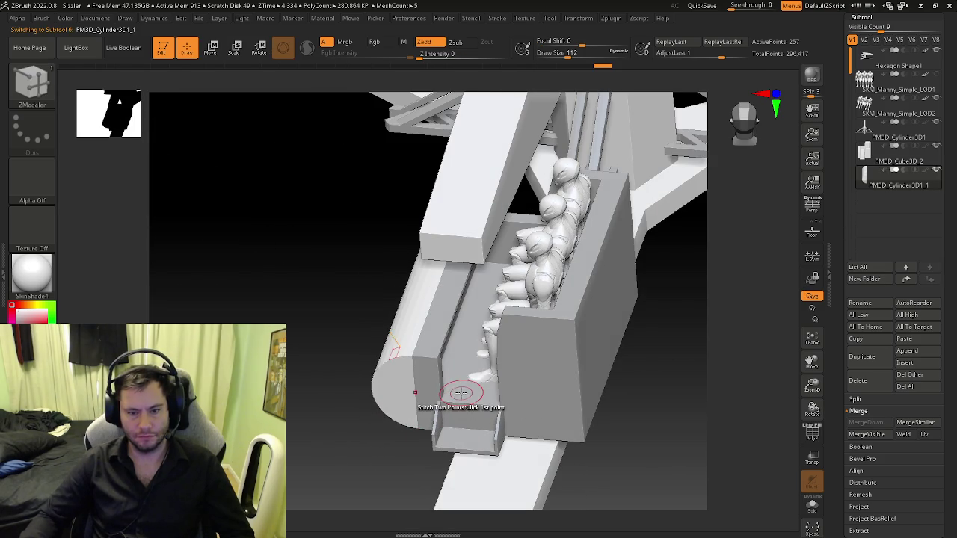
- Select the car body subtool, PM3D_Cube3D_2, and frame the seat in side view
key(shift+f)
right_drag(474, 366, 706, 269)
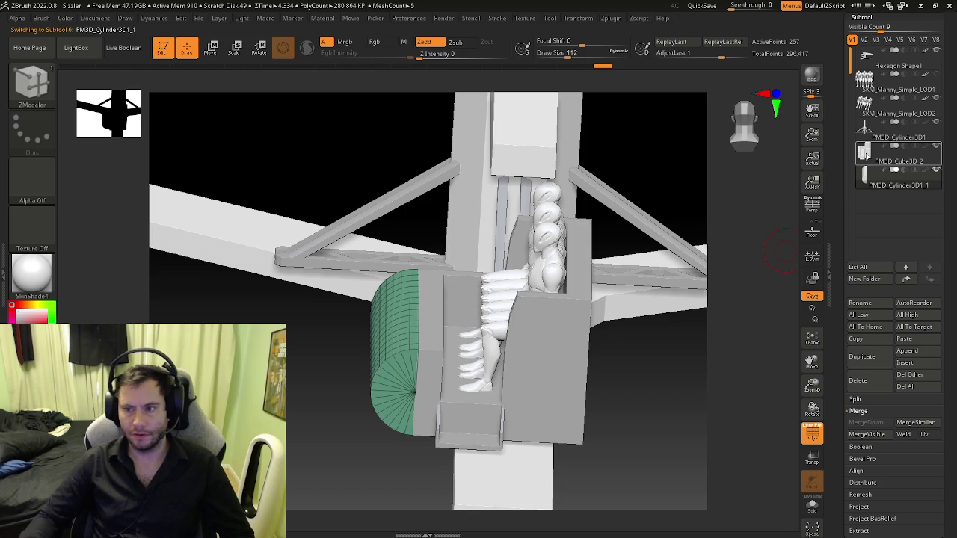
alt+click(438, 395)
ctrl+right_drag(438, 394, 590, 446)
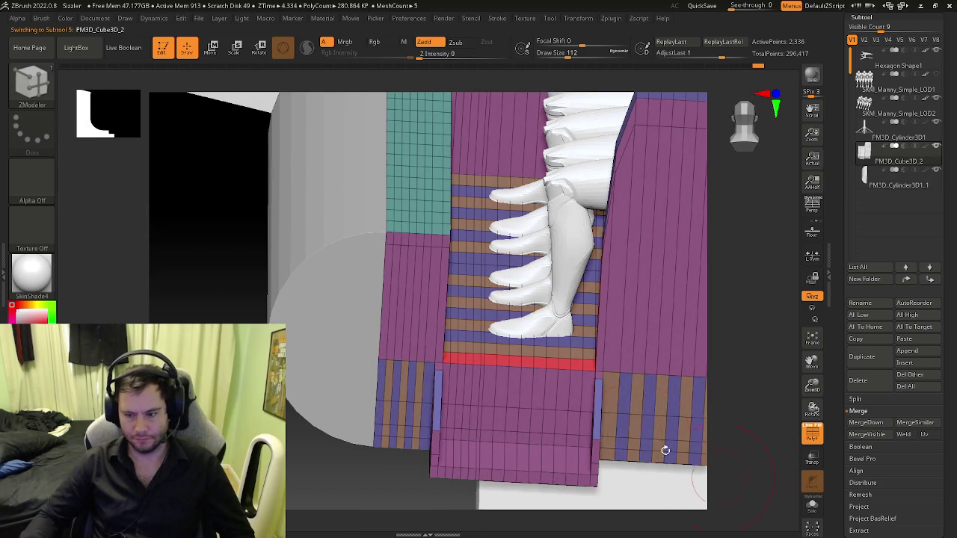
ctrl+right_drag(730, 481, 481, 341)
shift+right_drag(482, 252, 474, 220)
- Merge the half-cylinder nose down into PM3D_Cube3D_2 from the Subtool palette
mouse_move(325, 182)
ctrl+mouse_down()
mouse_move(475, 419)
mouse_move(483, 417)
ctrl+mouse_up()
right_drag(478, 417, 471, 424)
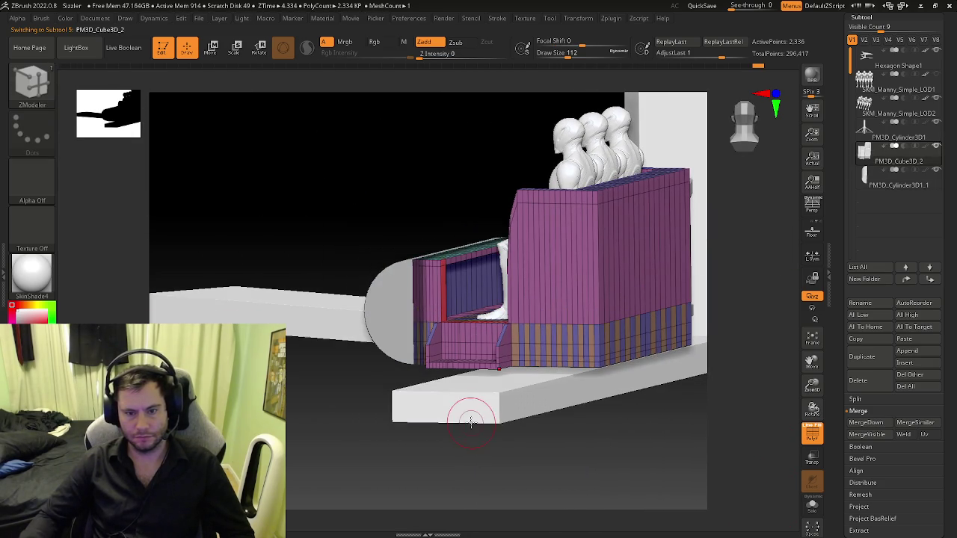
shift+right_drag(474, 391, 483, 391)
mouse_move(420, 322)
ctrl+right_down()
mouse_move(448, 385)
mouse_move(459, 384)
ctrl+right_up()
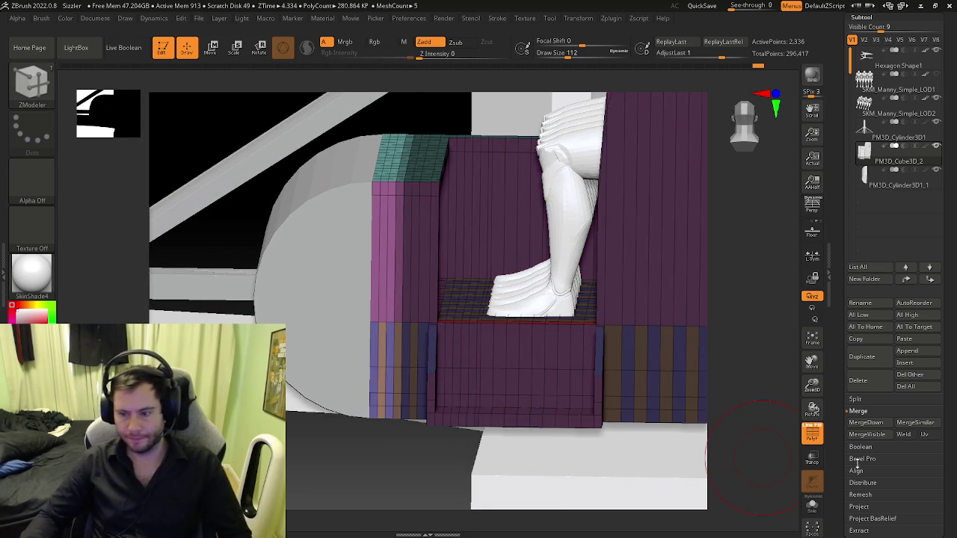
scroll(839, 469, down, 5)
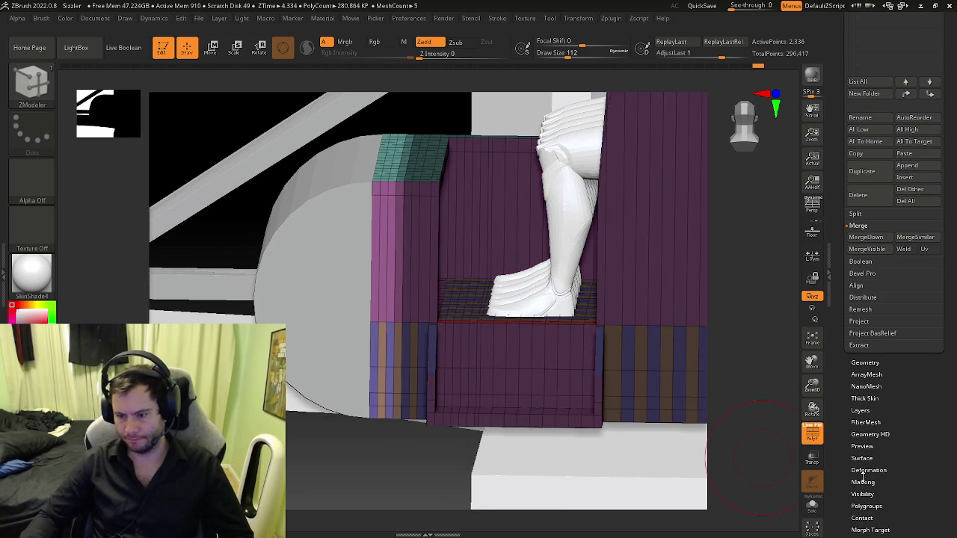
scroll(858, 491, down, 5)
key(ctrl+z)
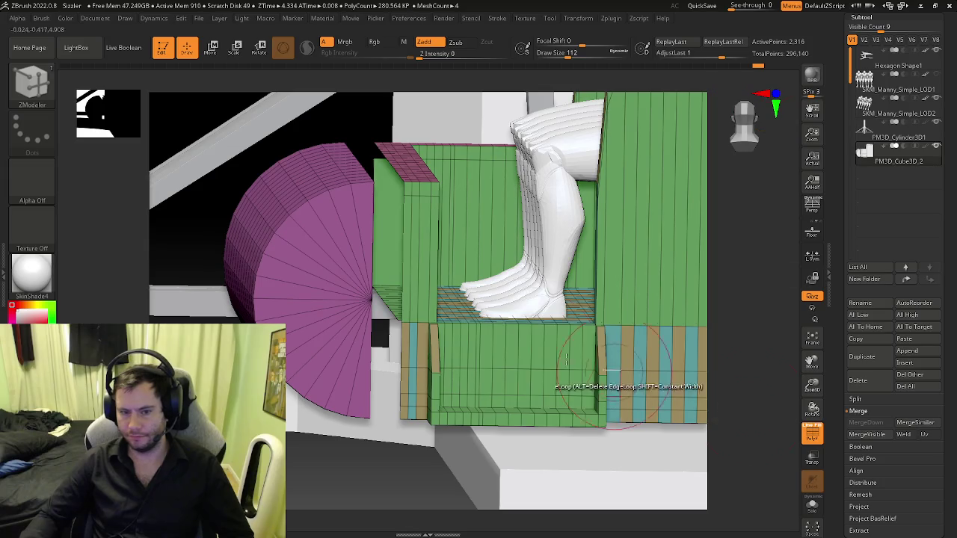
mouse_move(397, 239)
right_down()
mouse_move(379, 249)
mouse_move(391, 203)
mouse_move(414, 374)
mouse_move(432, 313)
mouse_move(434, 357)
right_up()
- Delete the extra edge loops from the half-cylinder nose with ZModeler's Delete edge action
key(space)
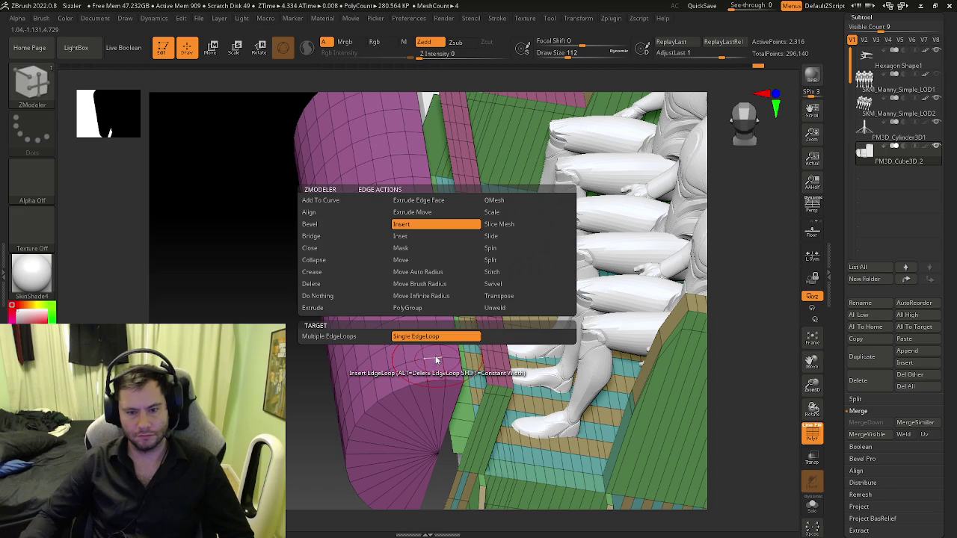
click(333, 282)
click(431, 355)
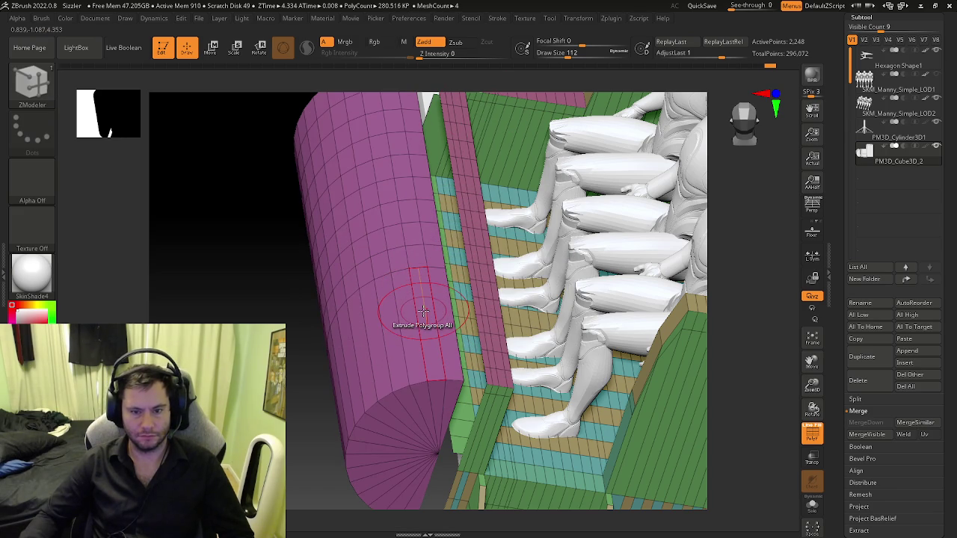
drag(423, 302, 401, 284)
right_drag(401, 284, 428, 267)
key(ctrl+z)
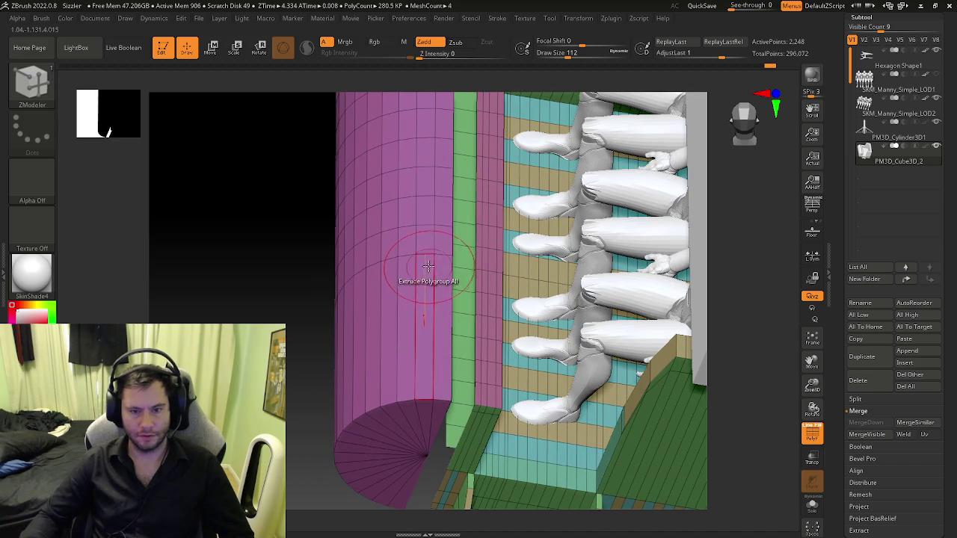
click(423, 224)
right_drag(424, 224, 417, 312)
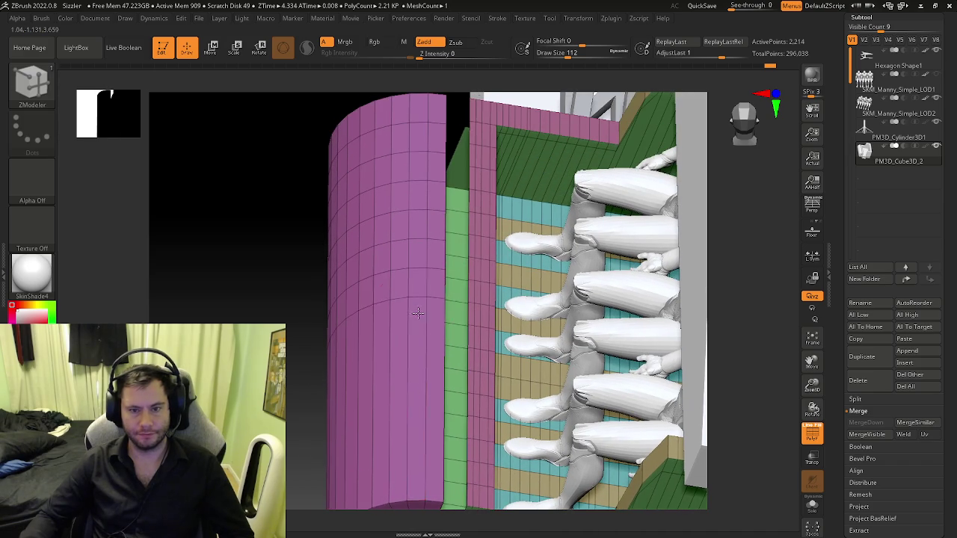
click(415, 217)
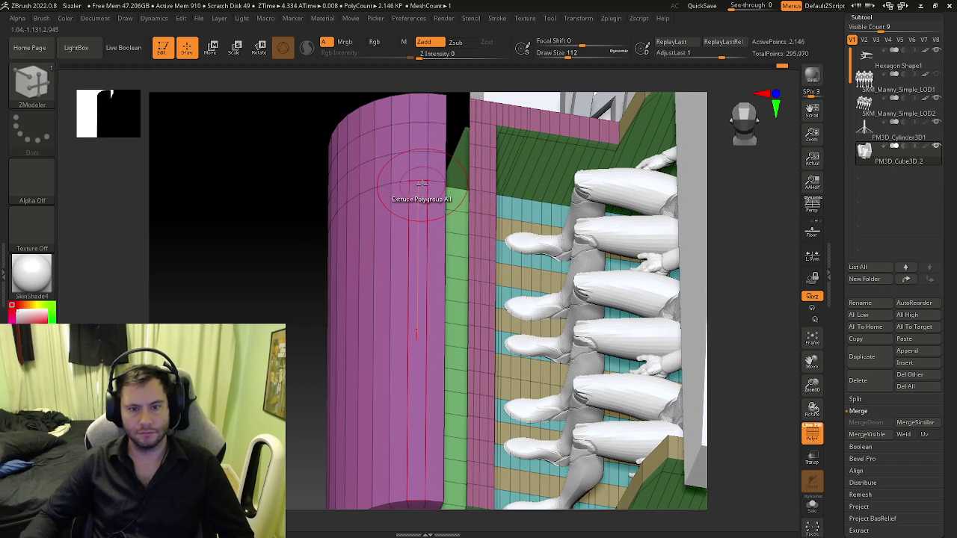
click(407, 187)
click(411, 154)
click(419, 123)
- Insert edge loops across the nose cylinder so its divisions line up with the body
key(space)
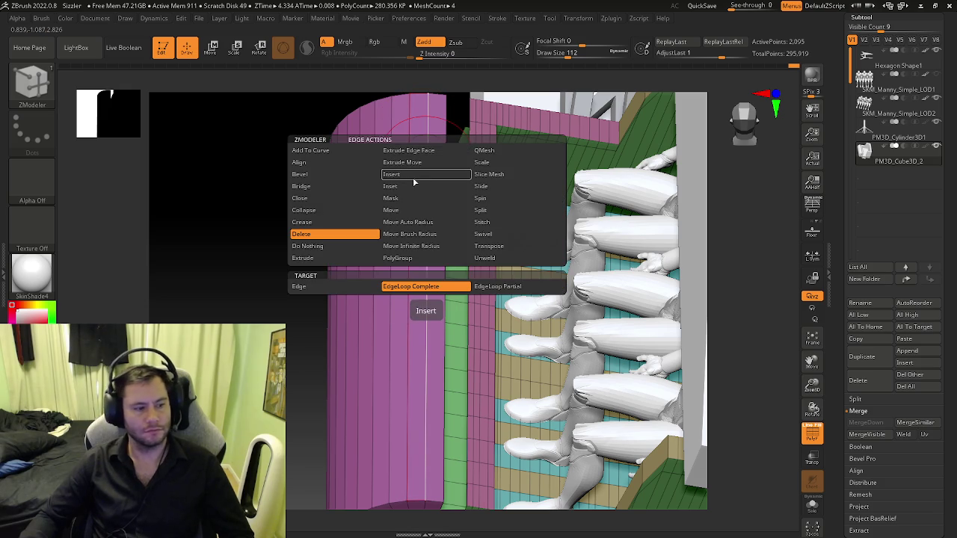
click(430, 175)
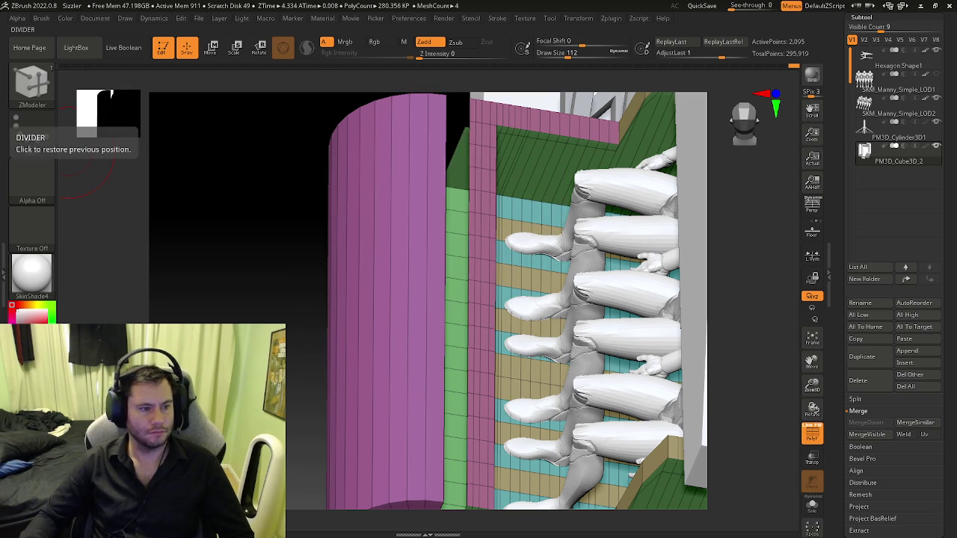
right_drag(377, 284, 423, 315)
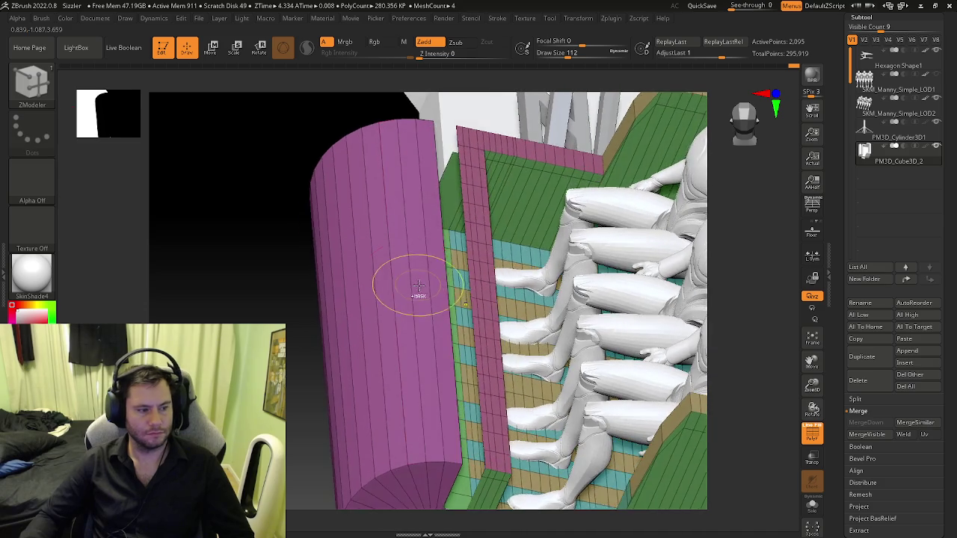
drag(441, 292, 437, 337)
click(437, 335)
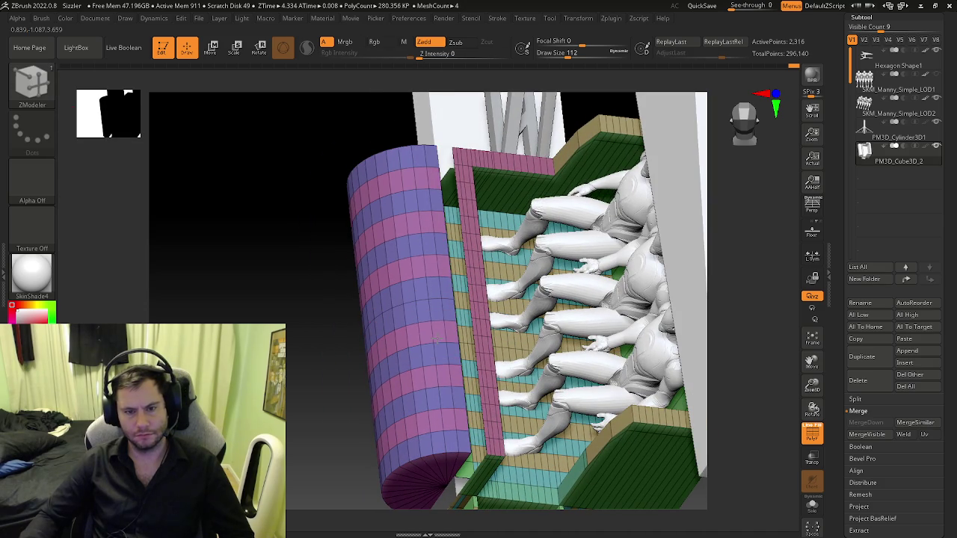
mouse_move(441, 346)
right_down()
mouse_move(486, 326)
mouse_move(570, 363)
right_up()
key(ctrl+z)
key(ctrl+z)
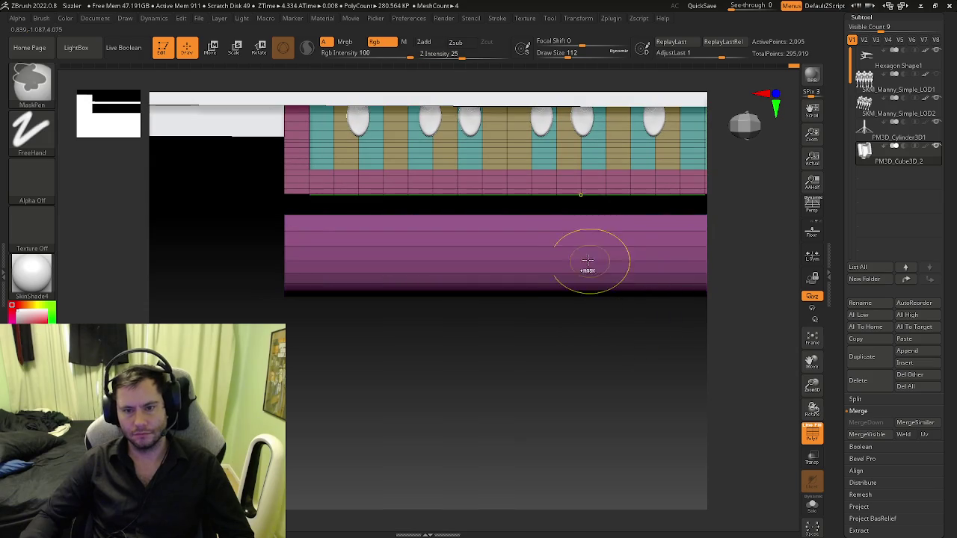
drag(444, 230, 360, 181)
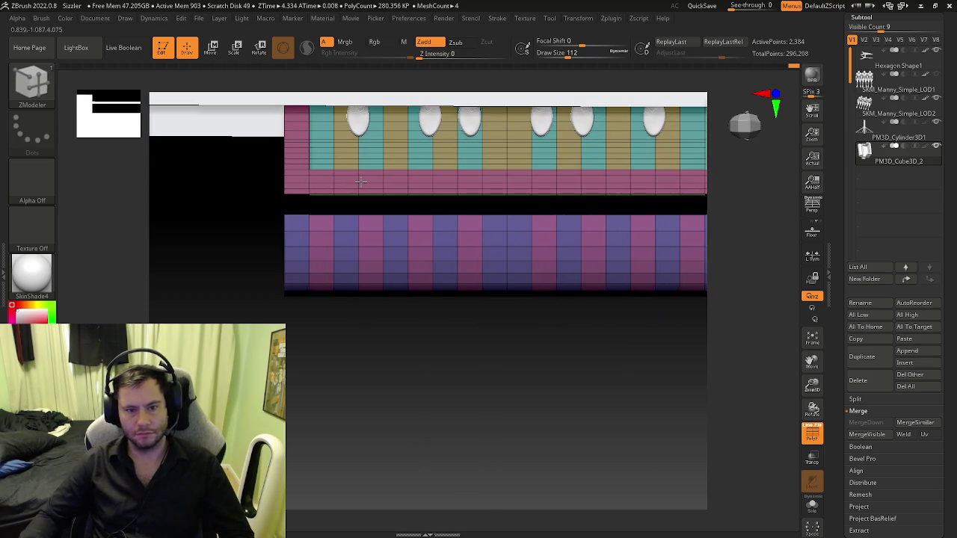
alt+right_drag(512, 262, 353, 284)
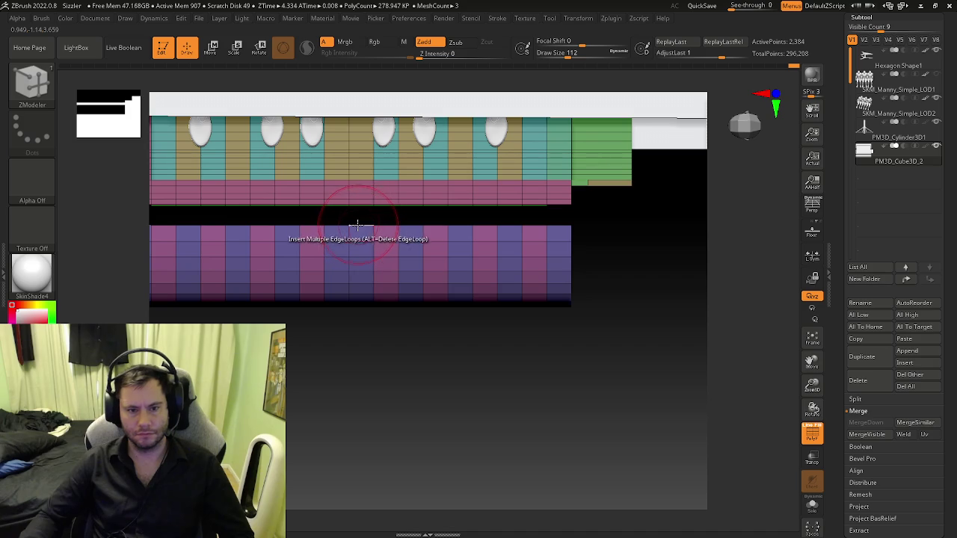
key(space)
click(267, 237)
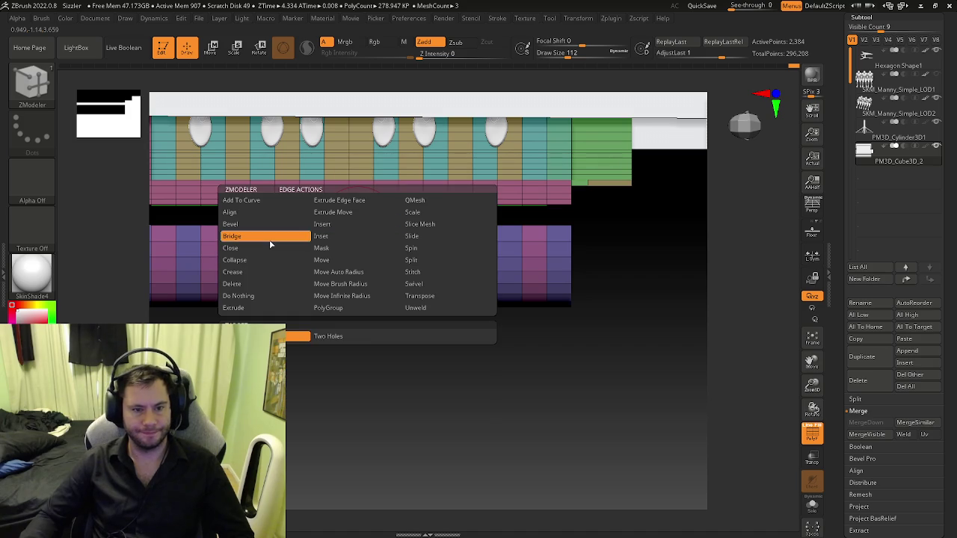
mouse_move(356, 336)
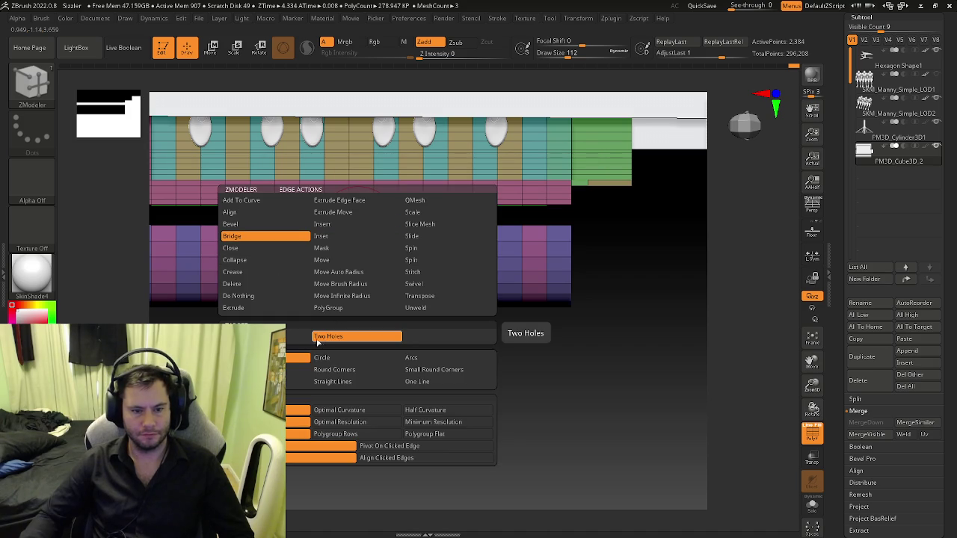
- Bridge the first polygons across the gap between the nose and the pink floor band
key(f)
click(371, 181)
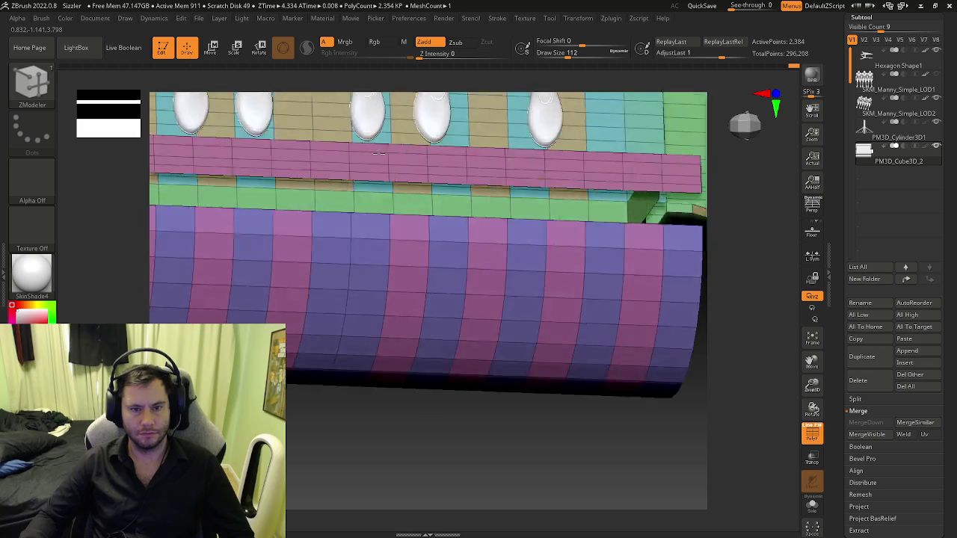
click(364, 181)
key(shift+f)
key(shift+f)
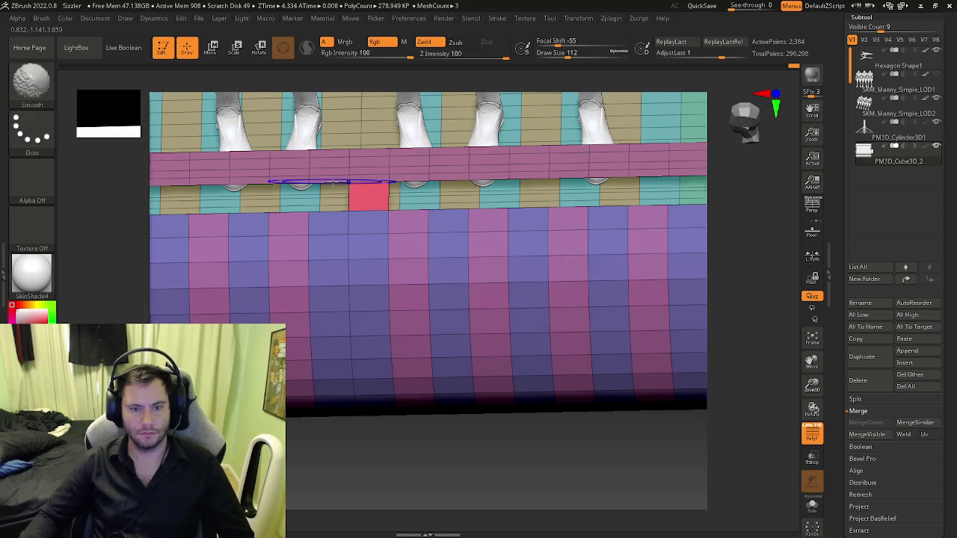
right_drag(322, 181, 364, 219)
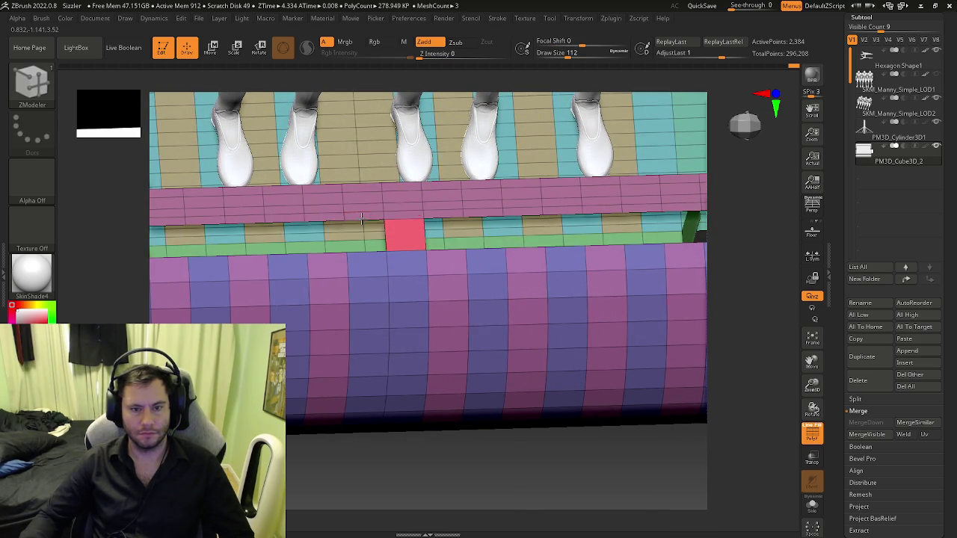
- Bridge more faces along the seam below the pink floor band, undoing an accidental extrusion
click(347, 250)
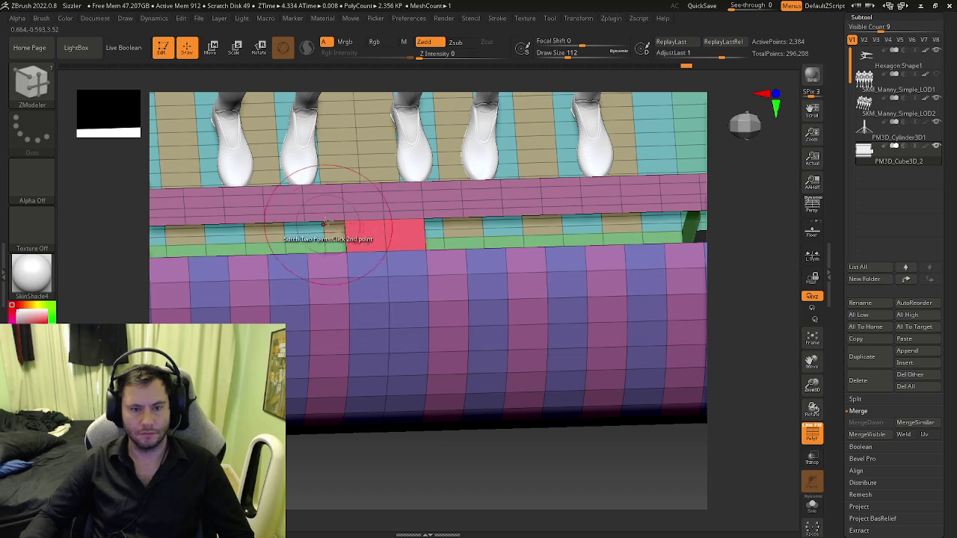
ctrl+scroll(327, 225, up, 2)
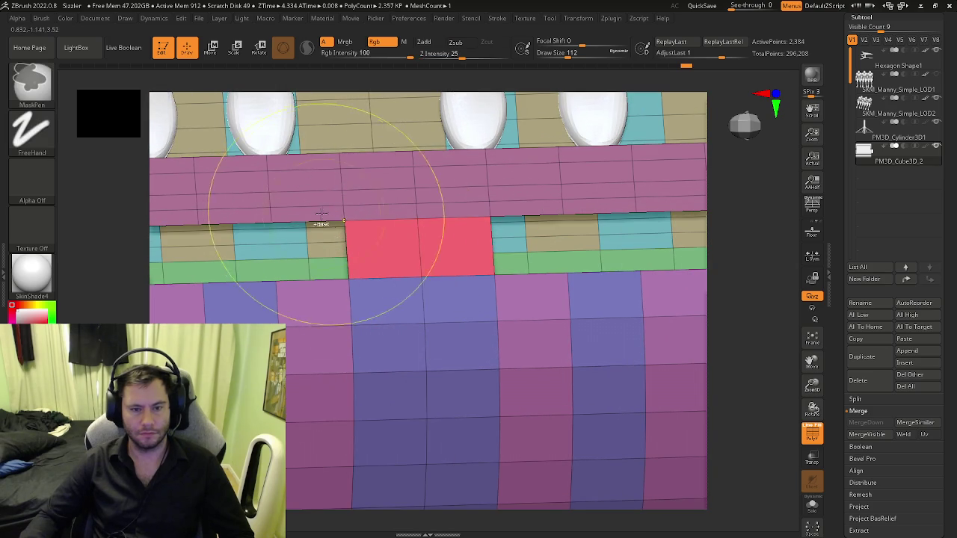
click(316, 221)
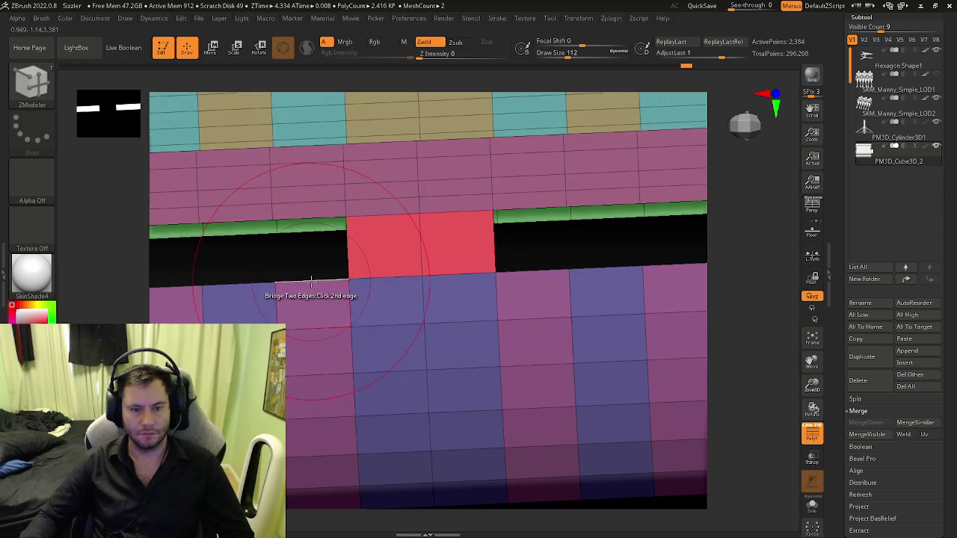
click(228, 295)
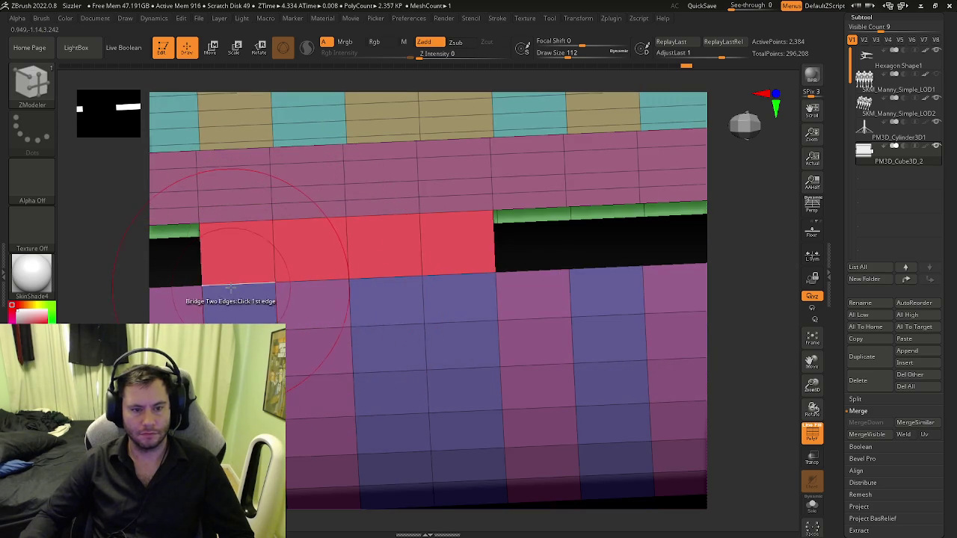
alt+right_drag(228, 295, 407, 298)
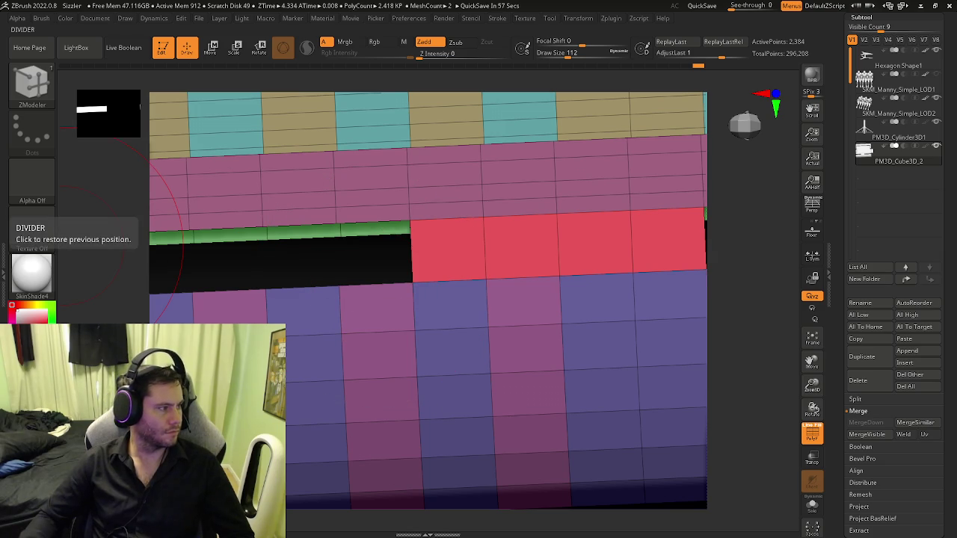
right_drag(329, 273, 381, 282)
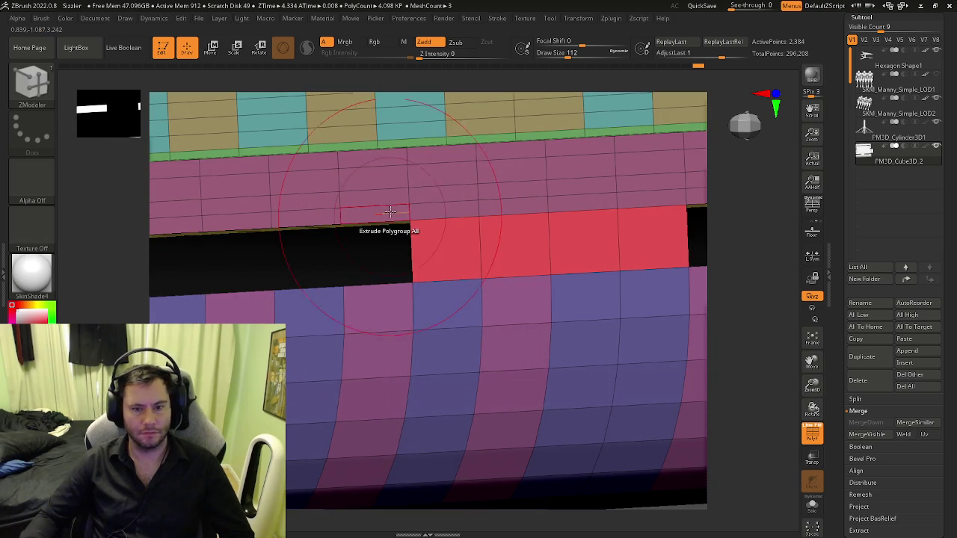
right_drag(378, 217, 360, 223)
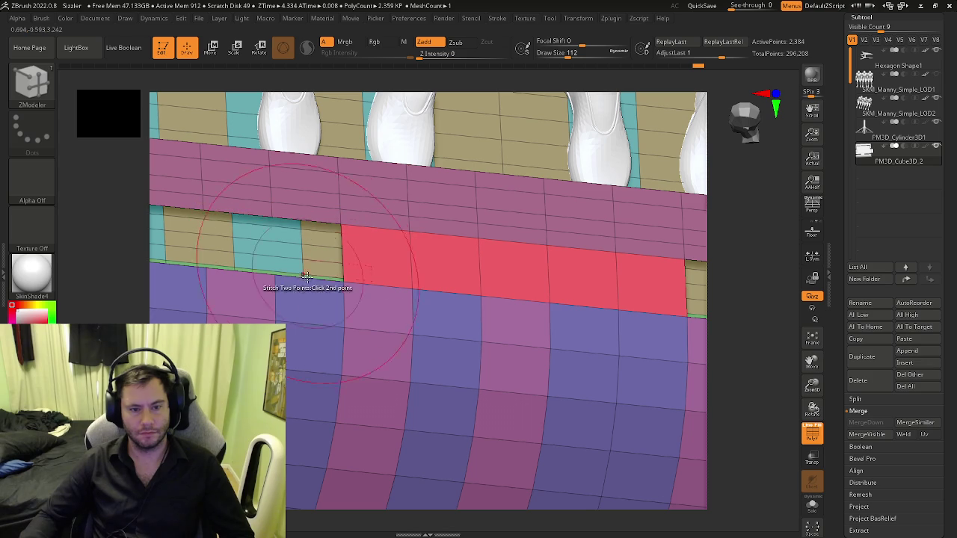
drag(304, 287, 247, 290)
key(ctrl+z)
- Bridge more edge pairs along the seam under the mannequins' feet, reaching about 2,368 polys
click(241, 213)
right_drag(246, 218, 512, 273)
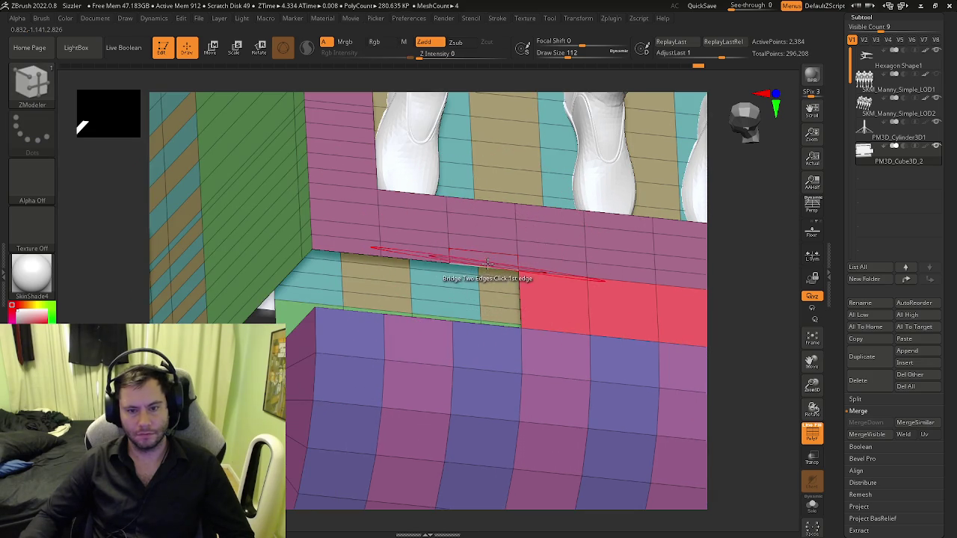
click(448, 326)
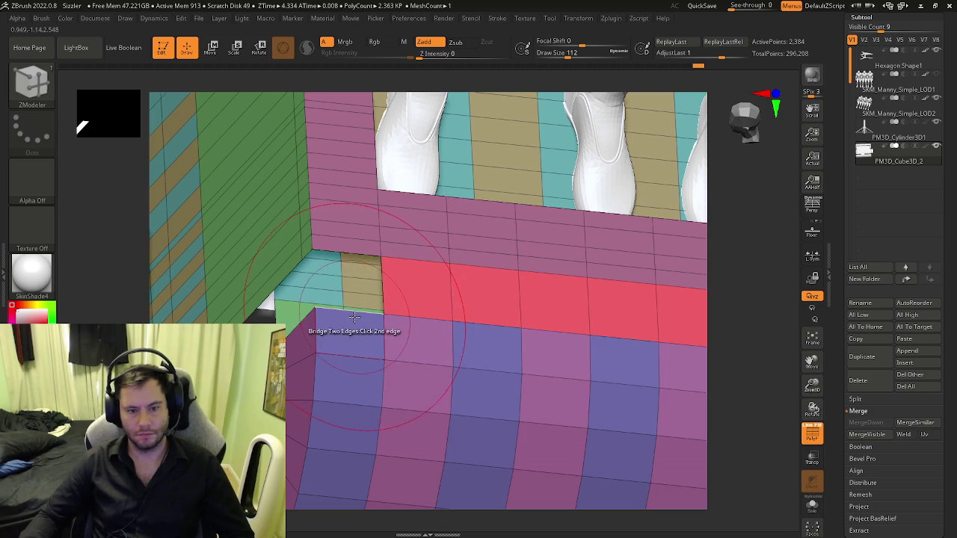
click(309, 321)
mouse_move(311, 322)
right_down()
mouse_move(341, 361)
mouse_move(402, 289)
mouse_move(403, 411)
mouse_move(421, 371)
right_up()
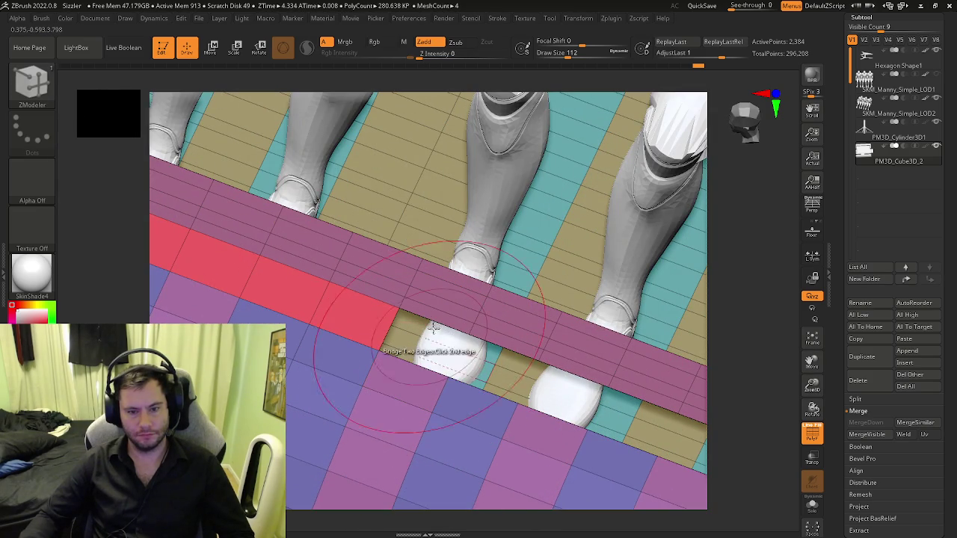
right_drag(429, 337, 424, 334)
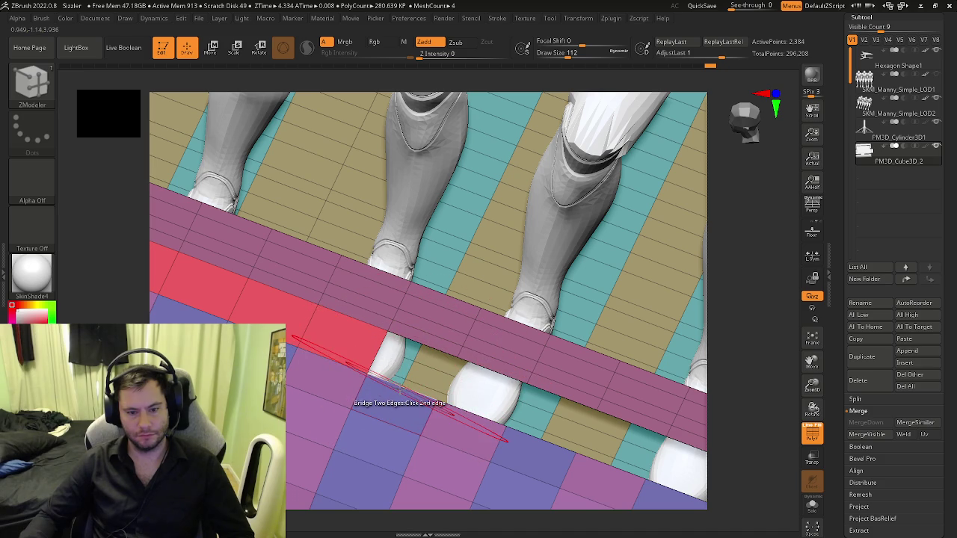
right_drag(399, 388, 366, 402)
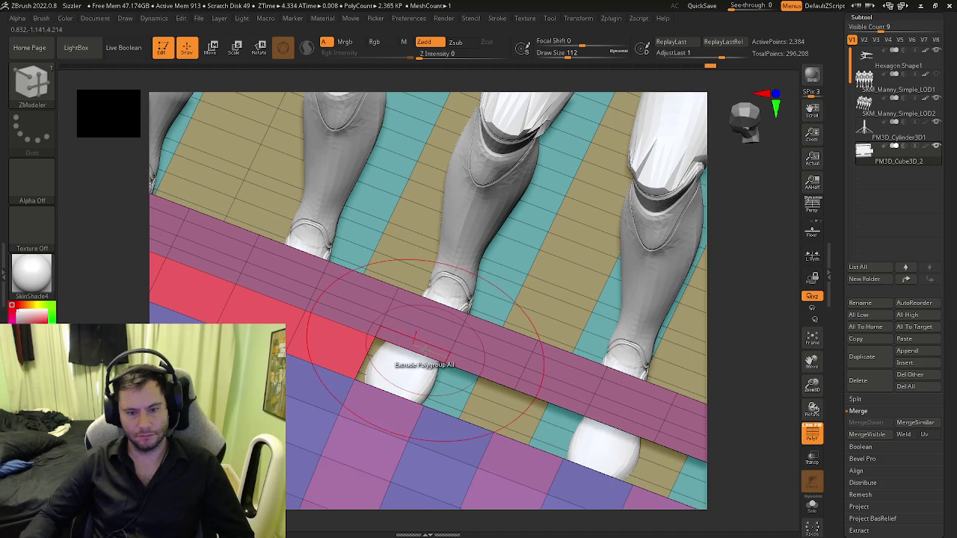
mouse_move(475, 373)
right_down()
mouse_move(478, 407)
mouse_move(314, 359)
right_up()
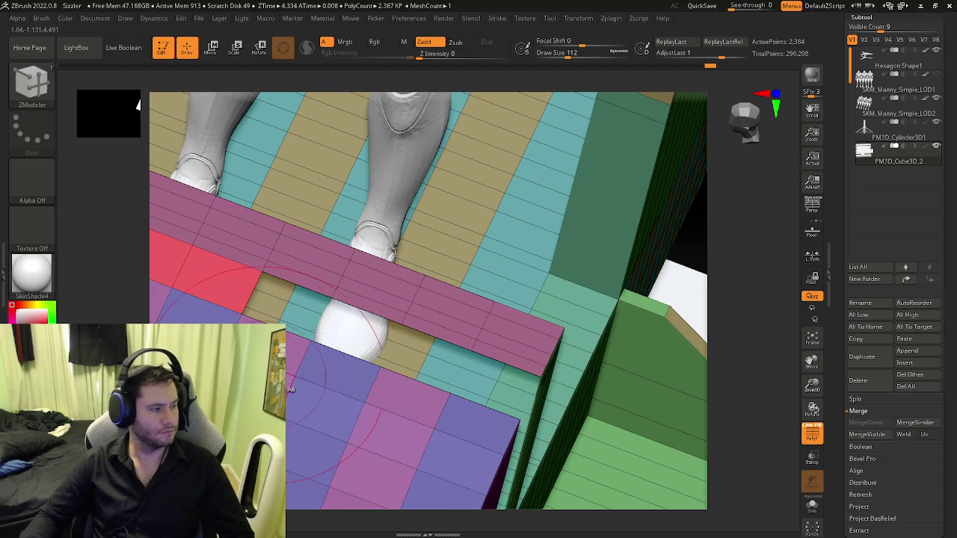
click(310, 291)
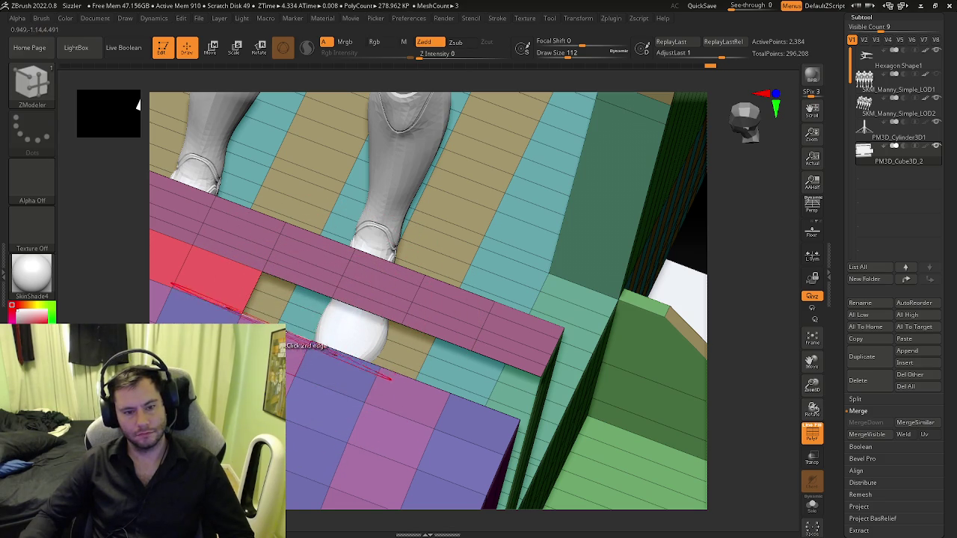
click(285, 345)
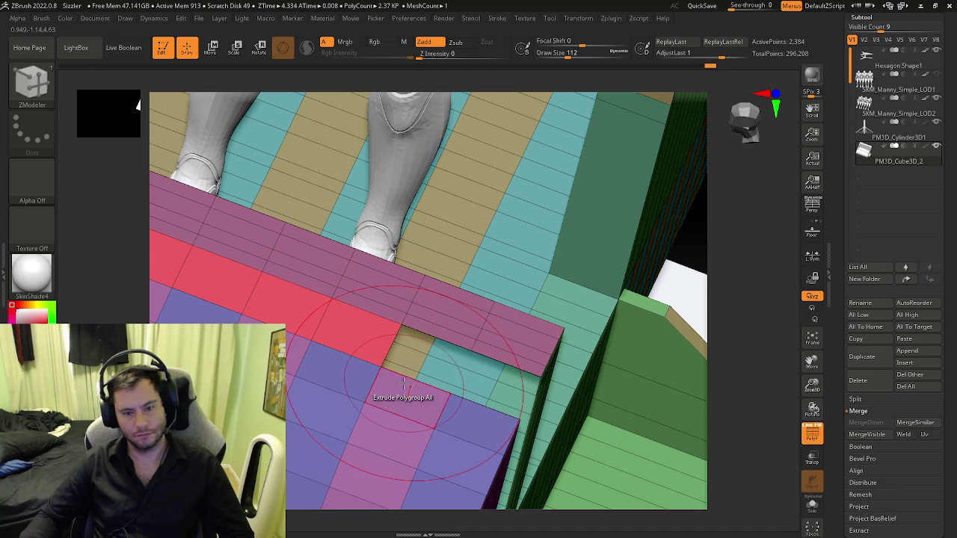
- Bridge the seam under the nose and extend the red strip leftward into the black gap
right_drag(444, 387, 313, 383)
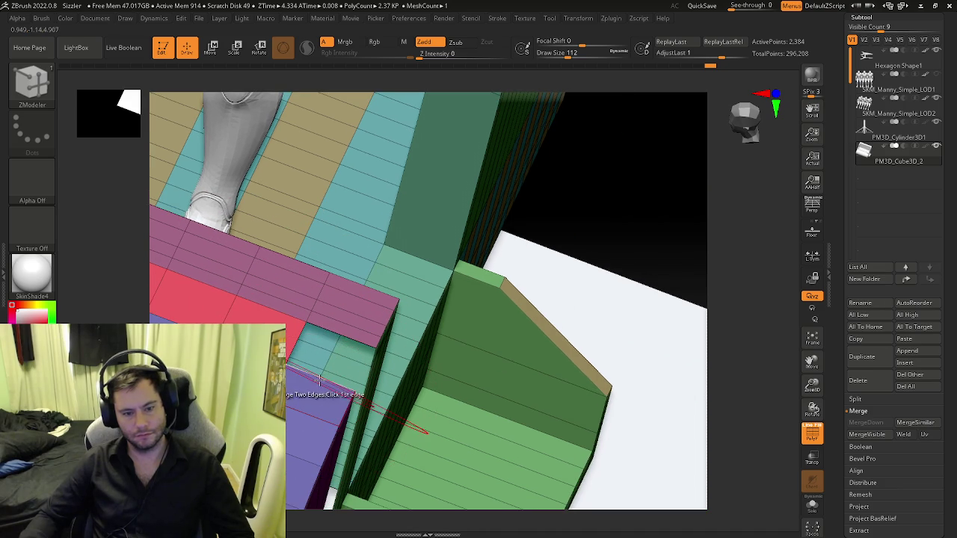
mouse_move(359, 339)
right_down()
mouse_move(343, 351)
mouse_move(374, 305)
mouse_move(409, 379)
right_up()
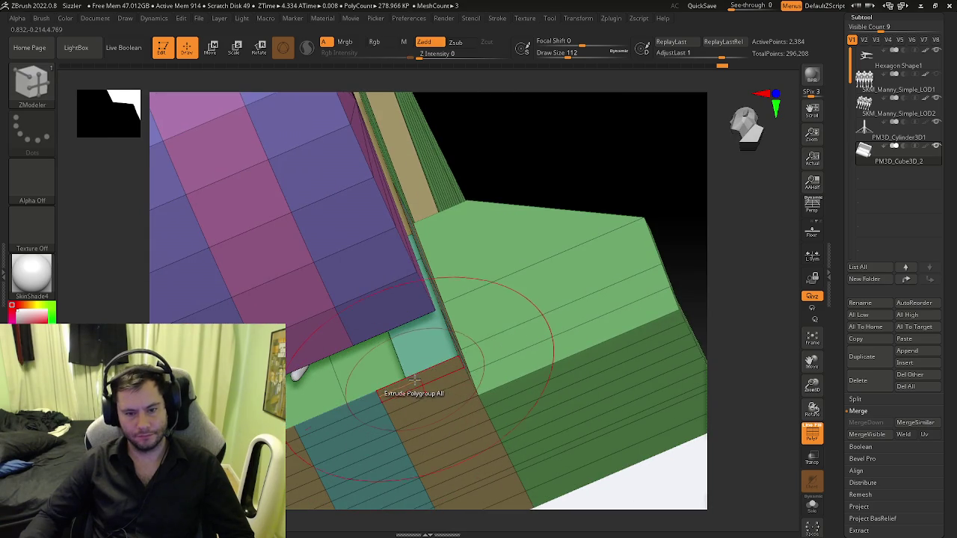
click(373, 317)
mouse_move(373, 318)
right_down()
mouse_move(363, 333)
mouse_move(391, 296)
mouse_move(352, 303)
mouse_move(672, 433)
right_up()
right_drag(581, 384, 369, 267)
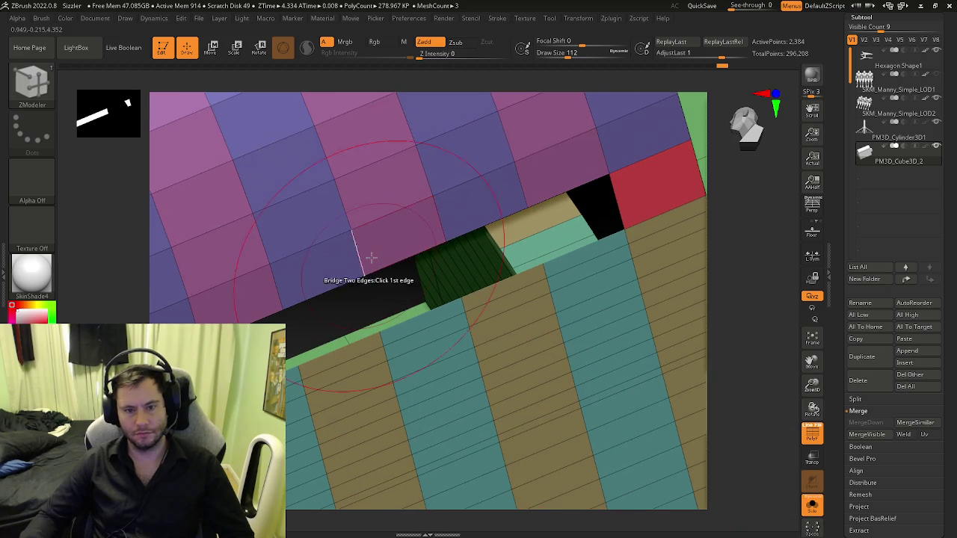
click(580, 252)
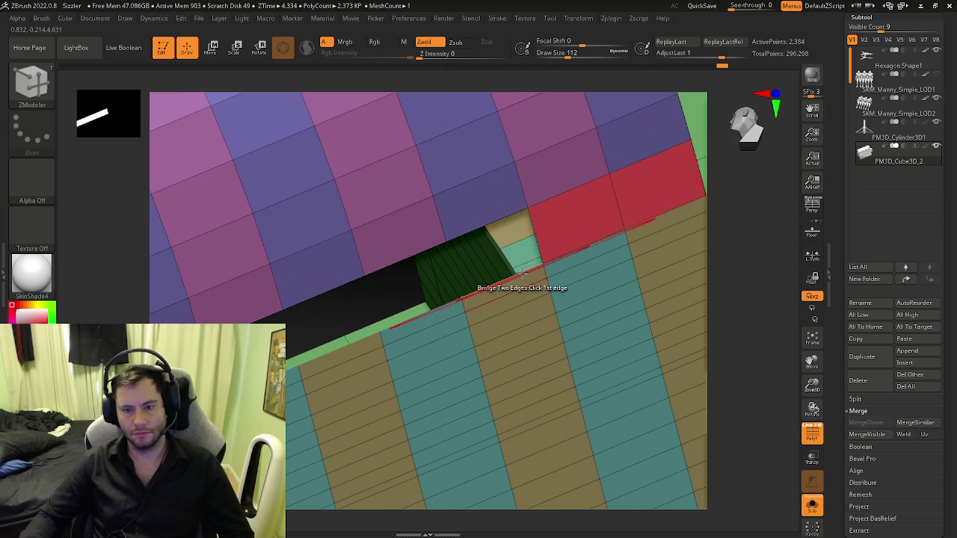
click(490, 213)
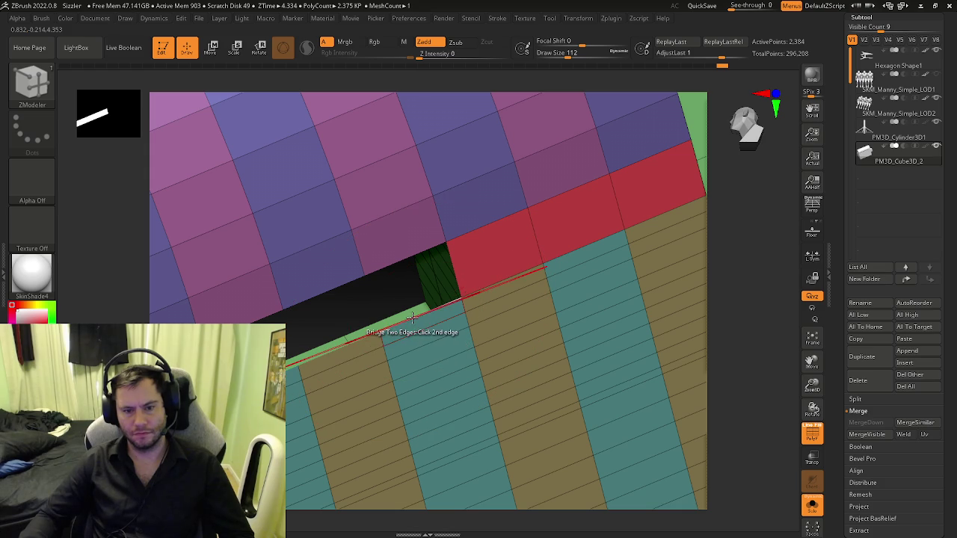
click(351, 323)
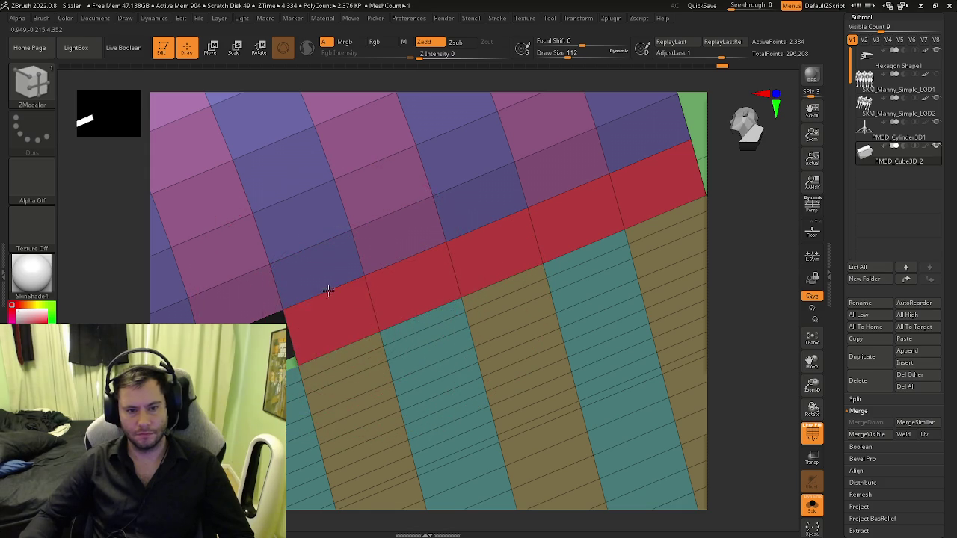
right_drag(340, 299, 463, 328)
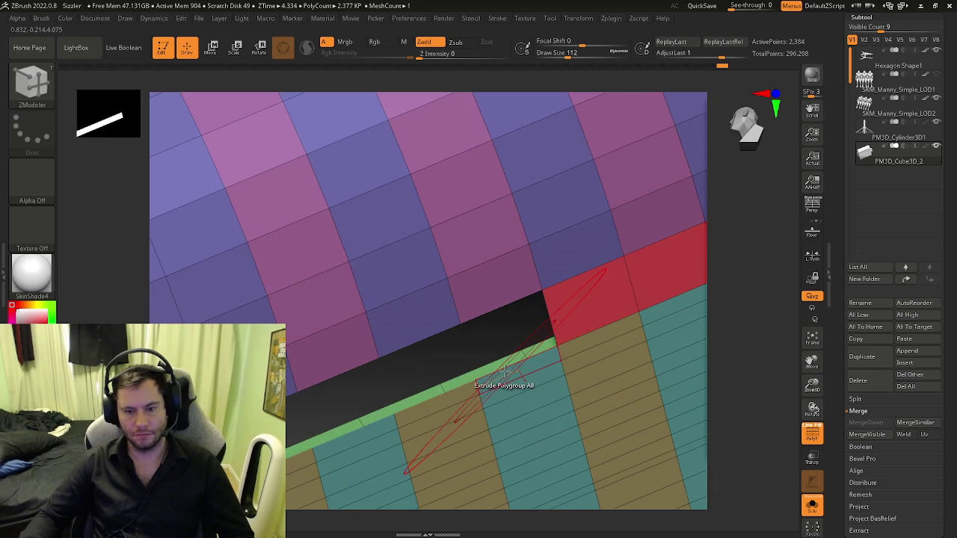
click(458, 396)
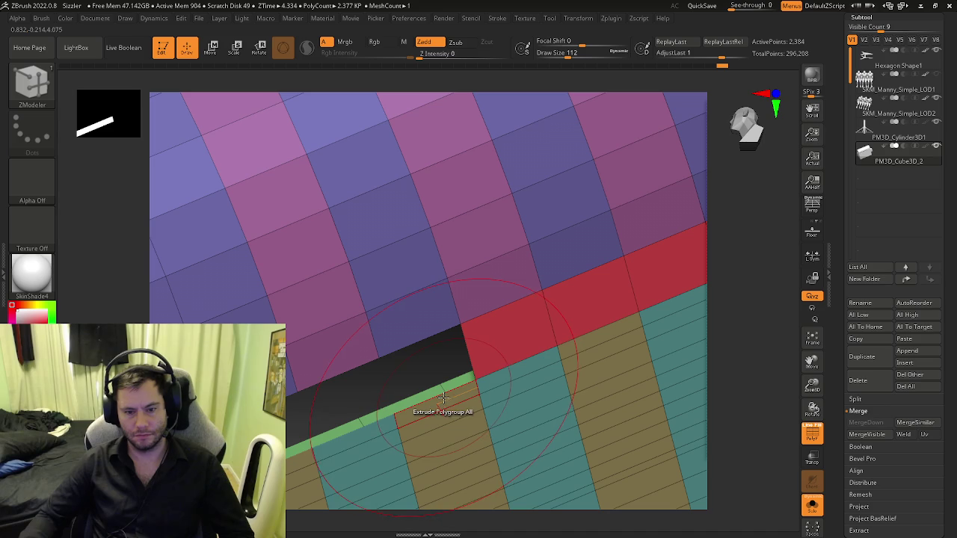
- Bridge the remaining black gap so the strip spans the whole seam, about 2,390 polys
mouse_move(419, 334)
right_down()
mouse_move(390, 307)
mouse_move(393, 352)
right_up()
click(393, 351)
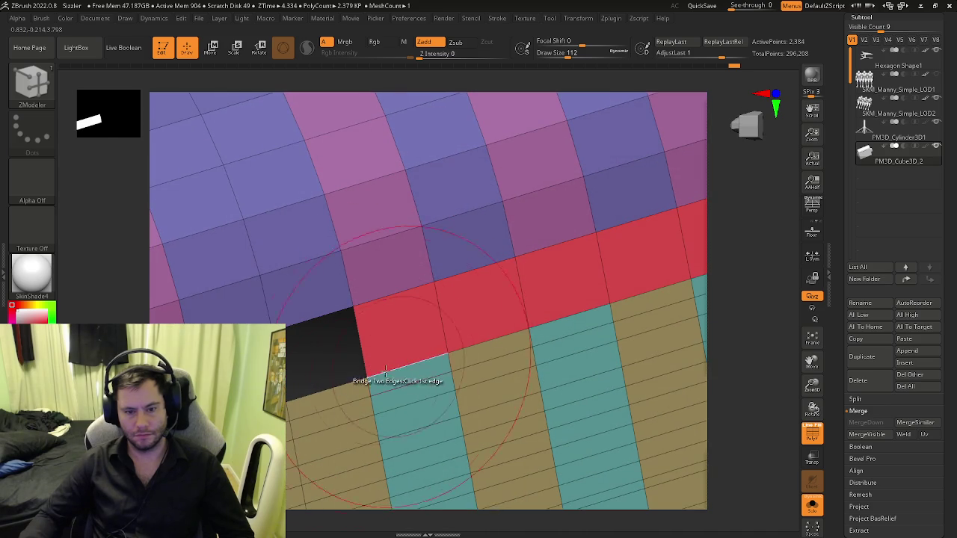
right_drag(306, 317, 385, 299)
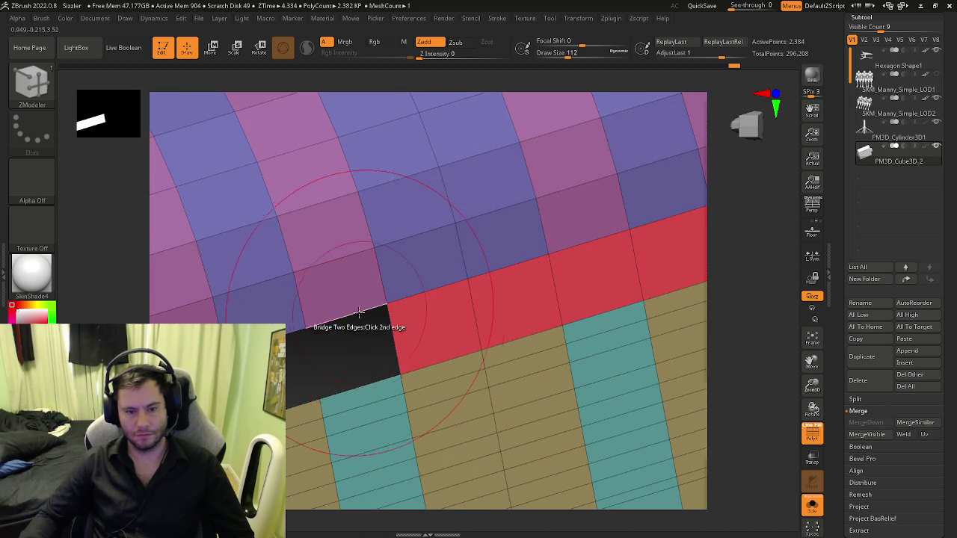
right_drag(299, 341, 517, 277)
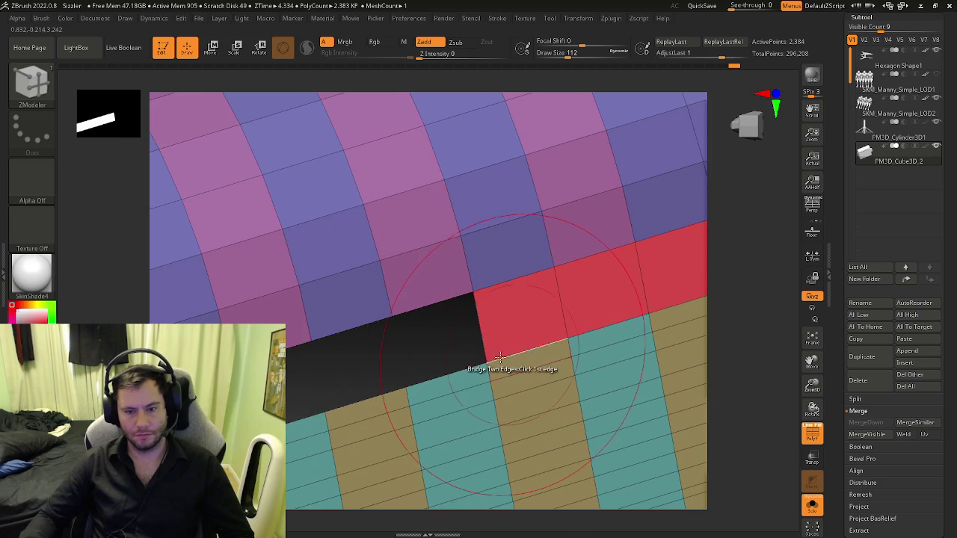
click(456, 372)
click(430, 301)
click(359, 322)
click(367, 392)
right_drag(351, 401, 507, 355)
click(489, 345)
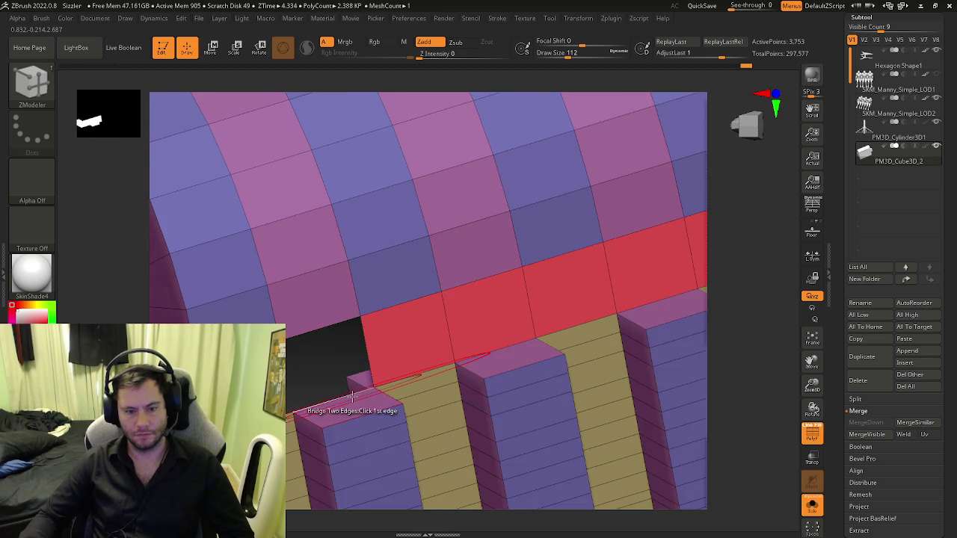
click(319, 323)
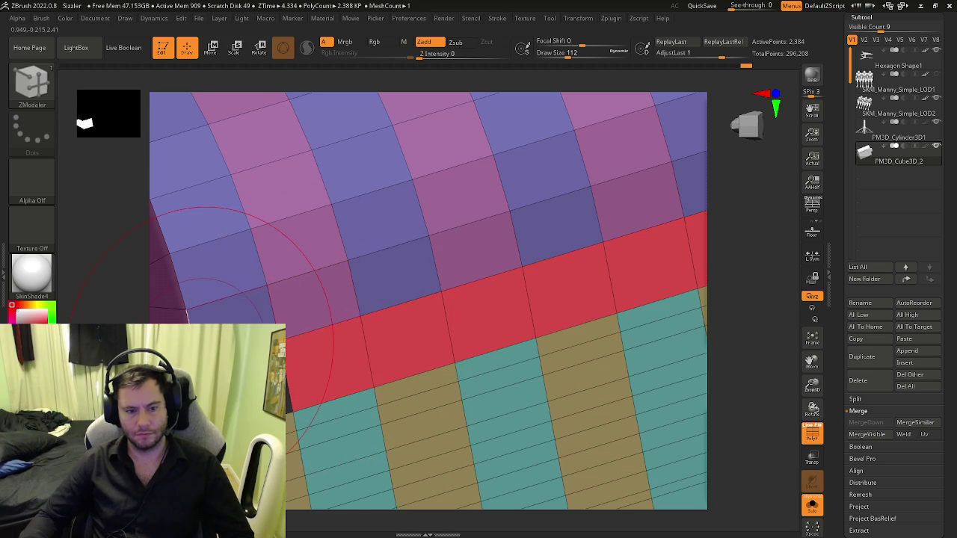
mouse_move(284, 419)
ctrl+right_down()
mouse_move(349, 364)
mouse_move(437, 315)
mouse_move(438, 333)
mouse_move(437, 265)
ctrl+right_up()
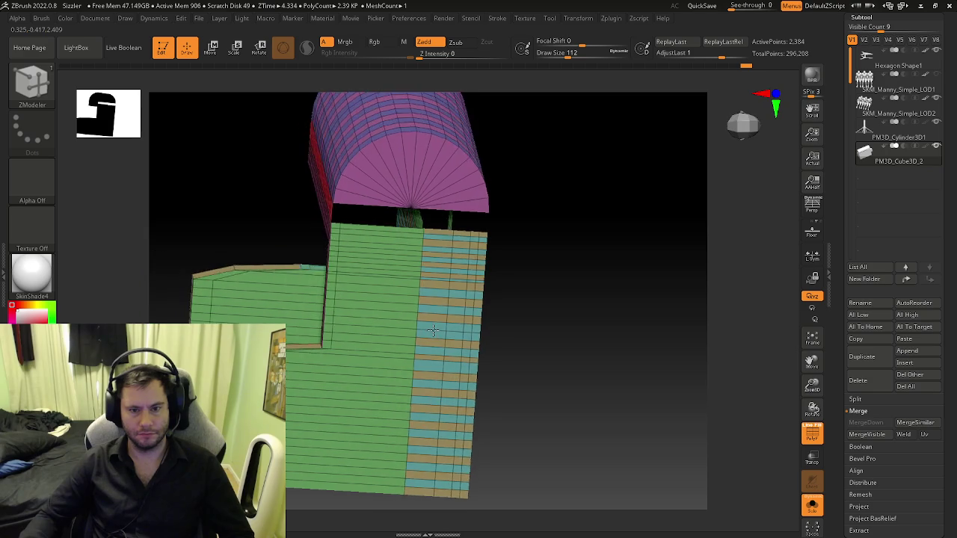
- Regroup the half-cylinder nose's fan-shaped end cap as a single lavender-blue polygroup
mouse_move(431, 231)
ctrl+right_down()
mouse_move(473, 198)
mouse_move(521, 224)
ctrl+right_up()
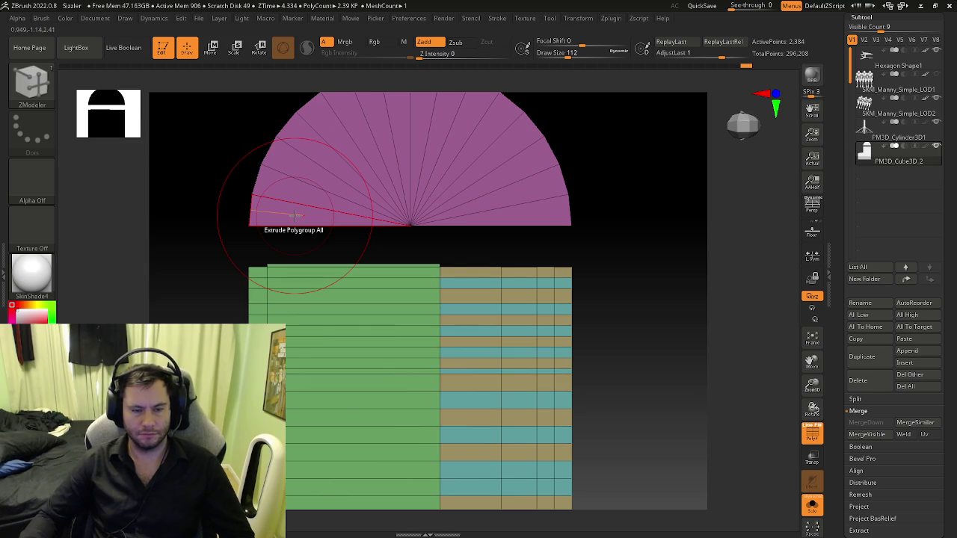
key(space)
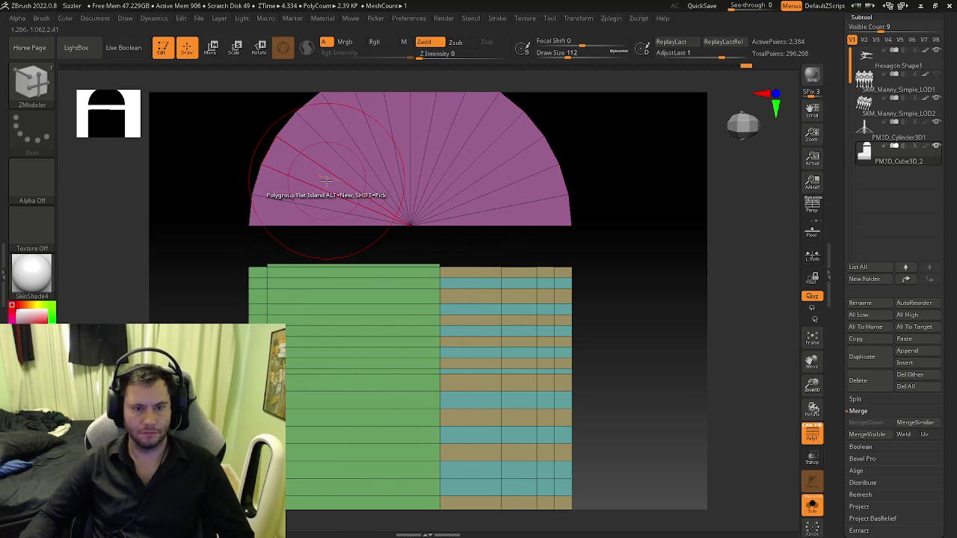
key(space)
click(299, 195)
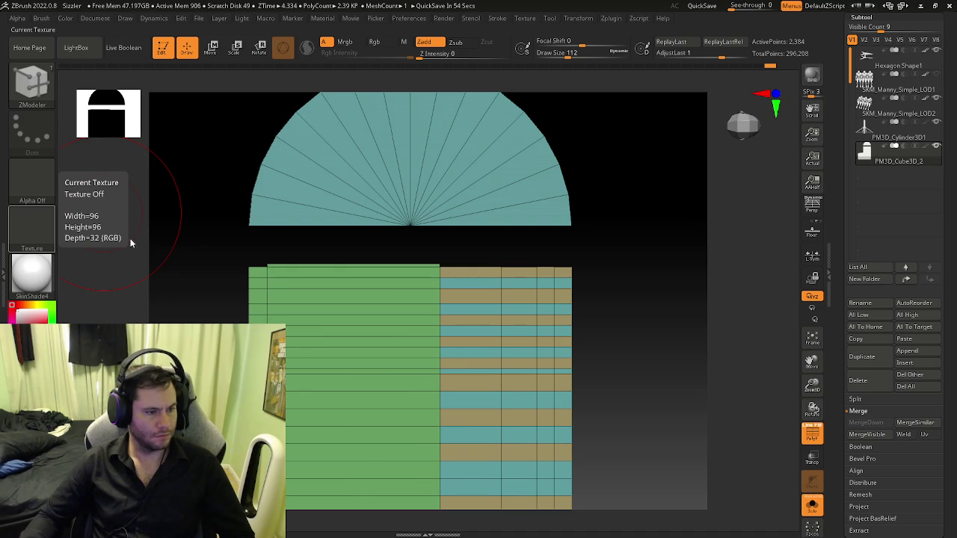
right_drag(330, 183, 295, 196)
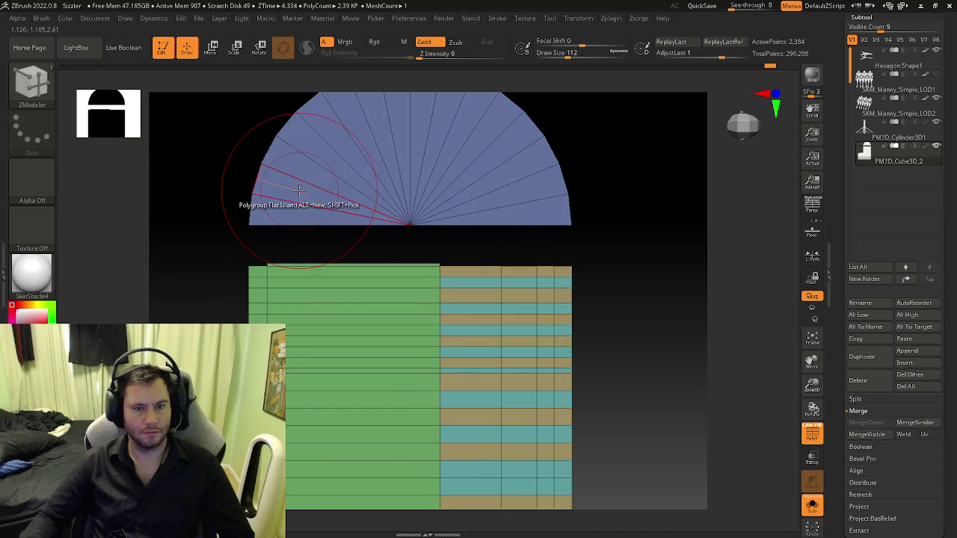
key(space)
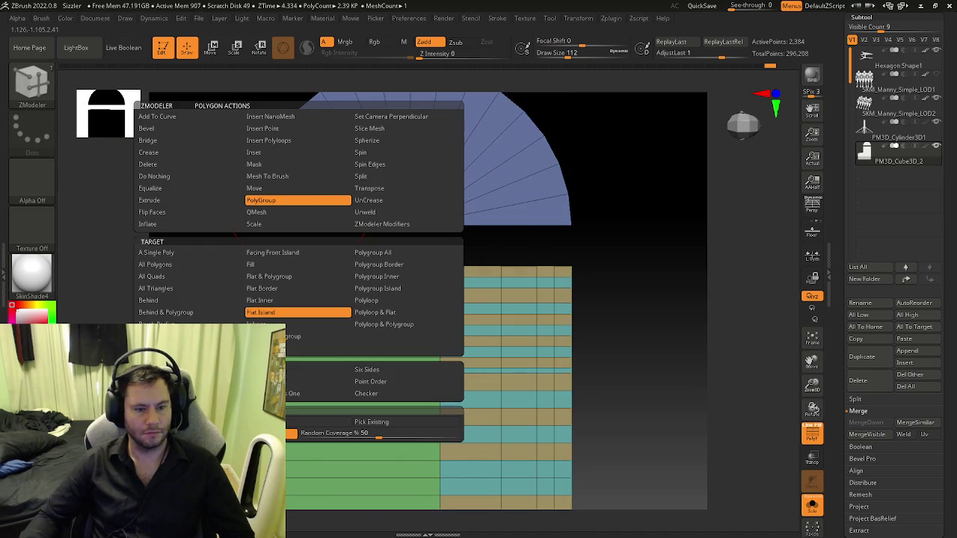
- Set ZModeler to Inset with Polygroup All, then inset the half-disc end cap
click(298, 311)
mouse_move(282, 192)
ctrl+right_down()
mouse_move(222, 181)
mouse_move(330, 204)
mouse_move(321, 215)
ctrl+right_up()
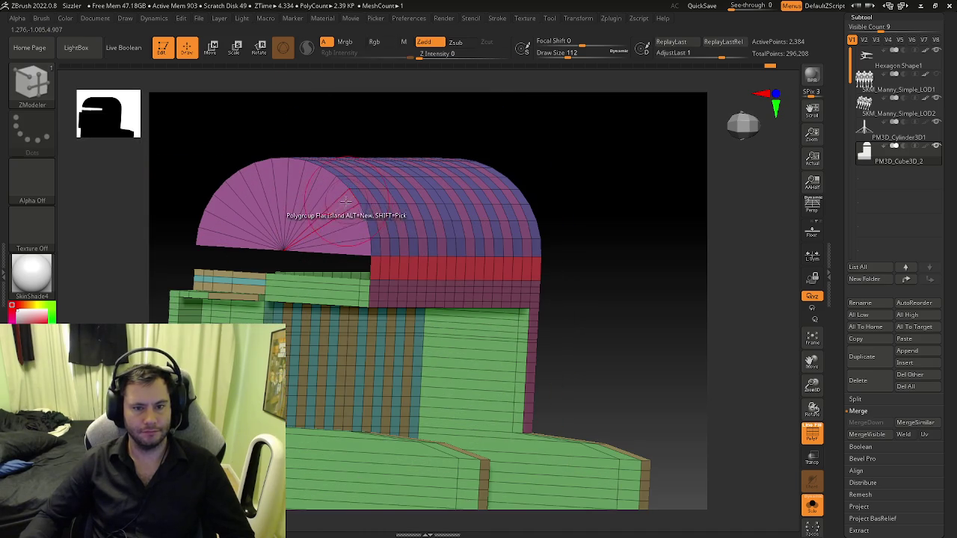
key(space)
mouse_move(325, 200)
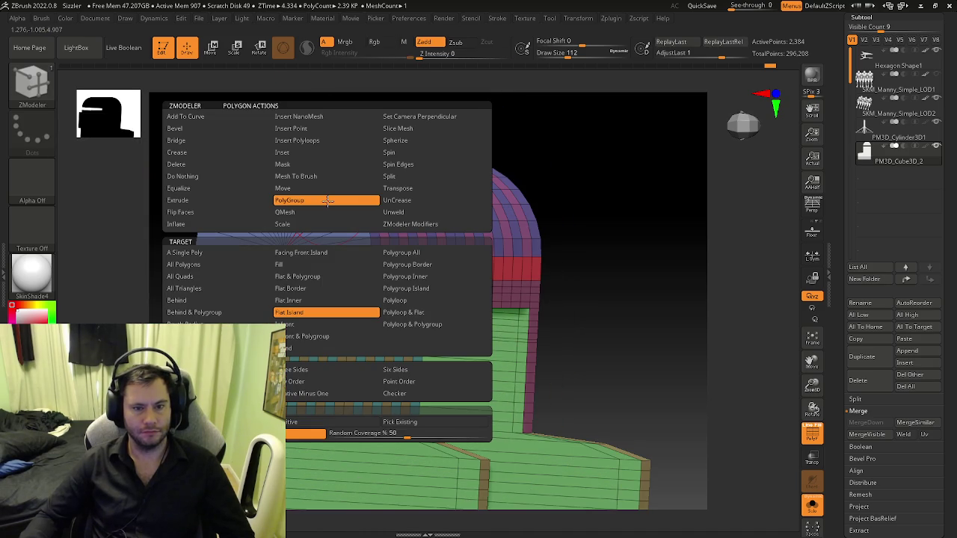
click(314, 156)
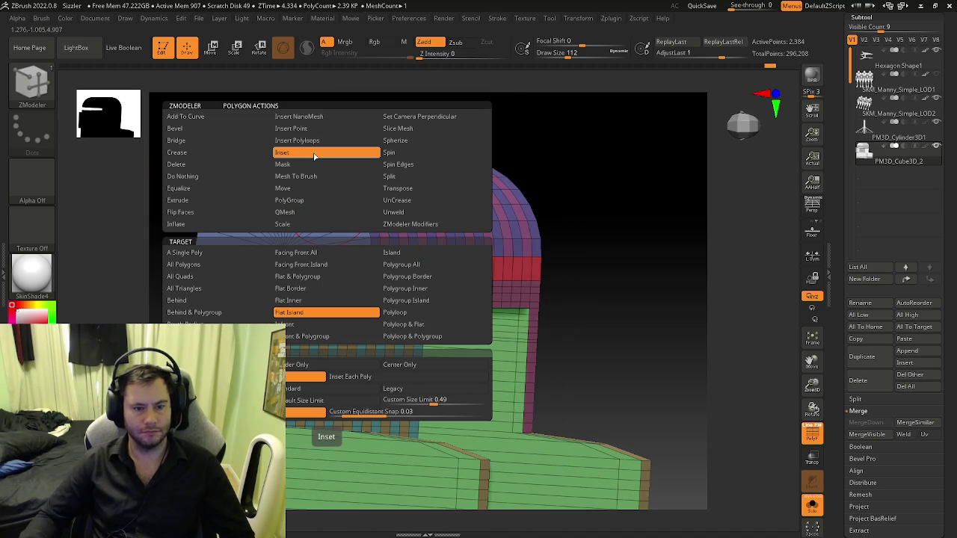
key(space)
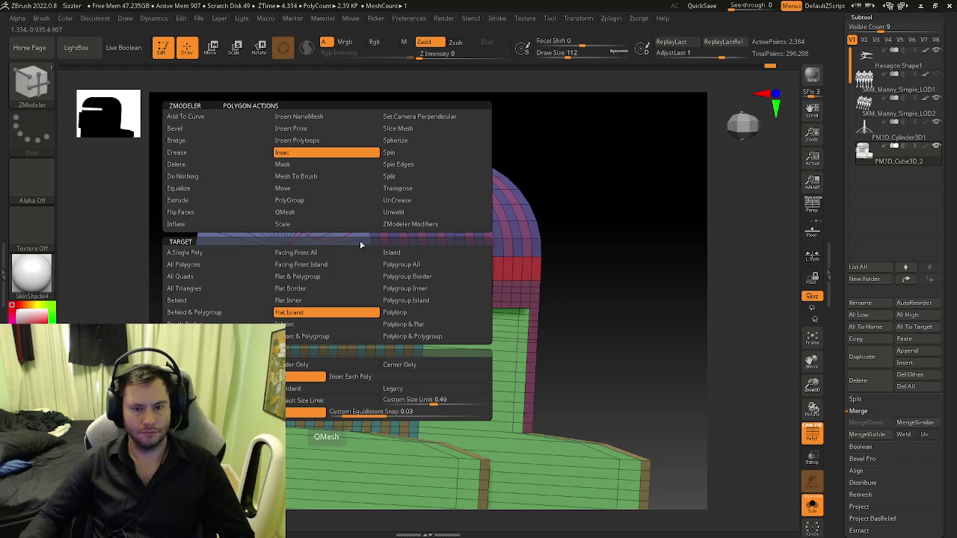
click(417, 271)
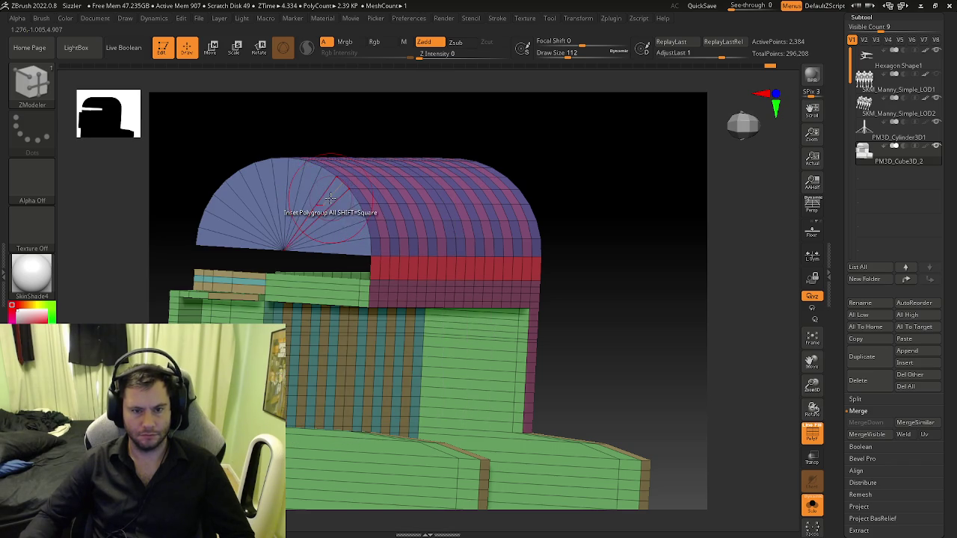
drag(330, 197, 323, 210)
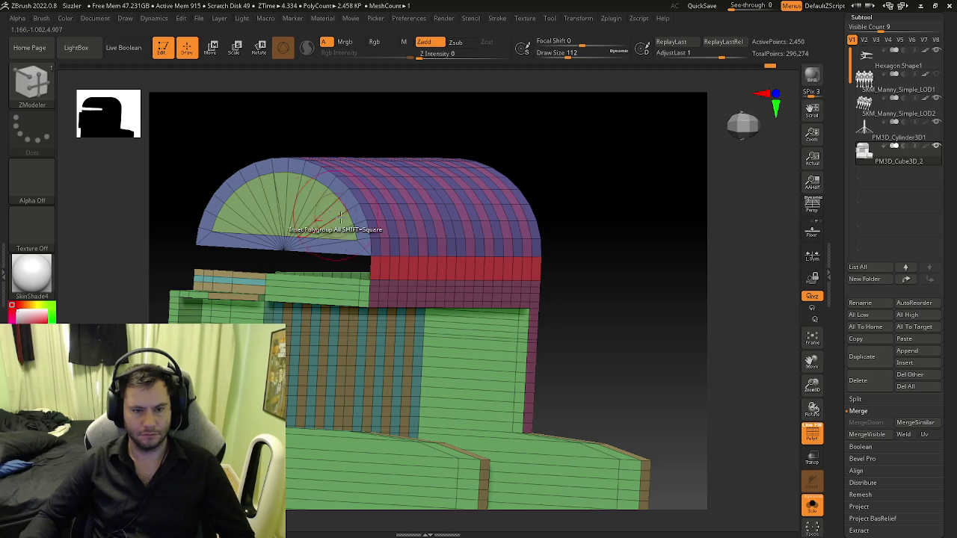
- Undo the end-cap inset, try concentric edge loops on the cap, then undo them
drag(284, 224, 362, 229)
key(ctrl+z)
key(space)
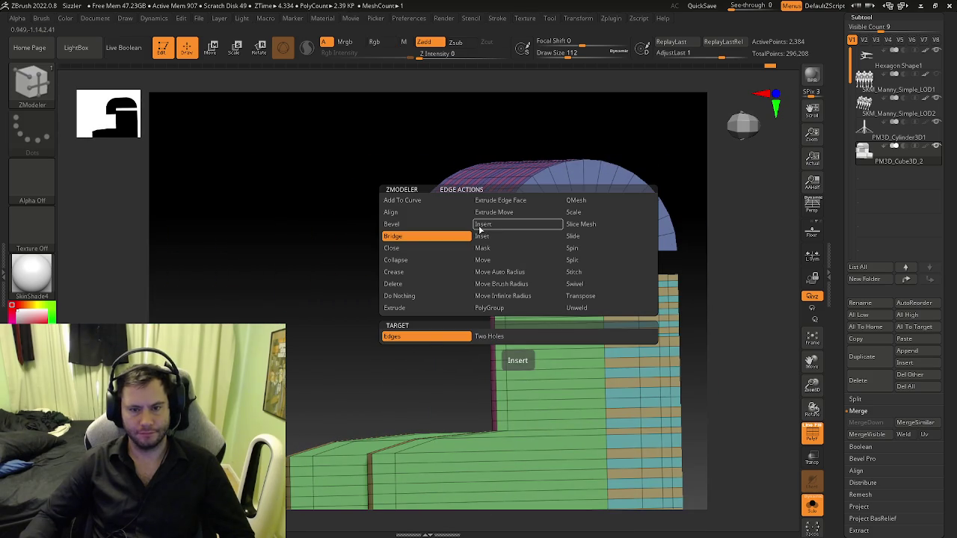
click(479, 230)
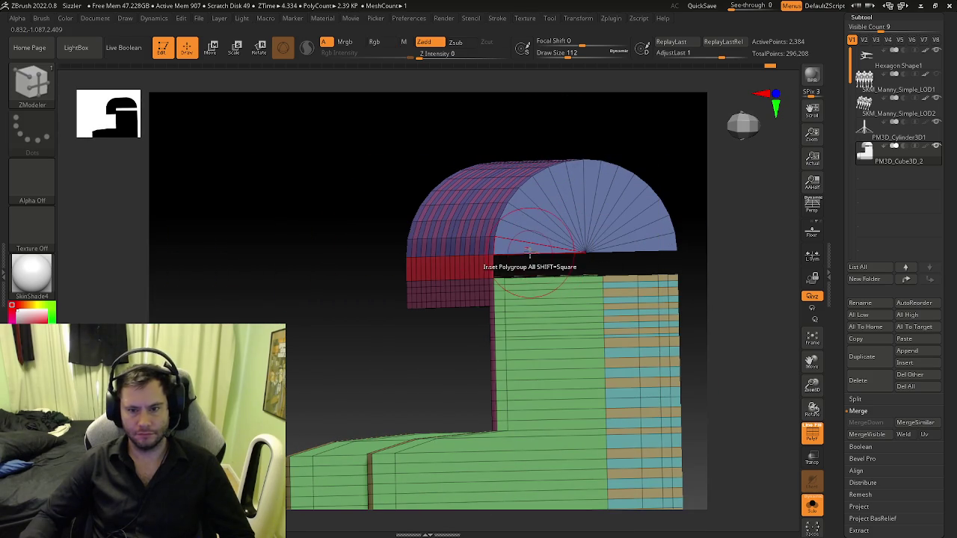
click(526, 262)
key(ctrl+z)
click(526, 256)
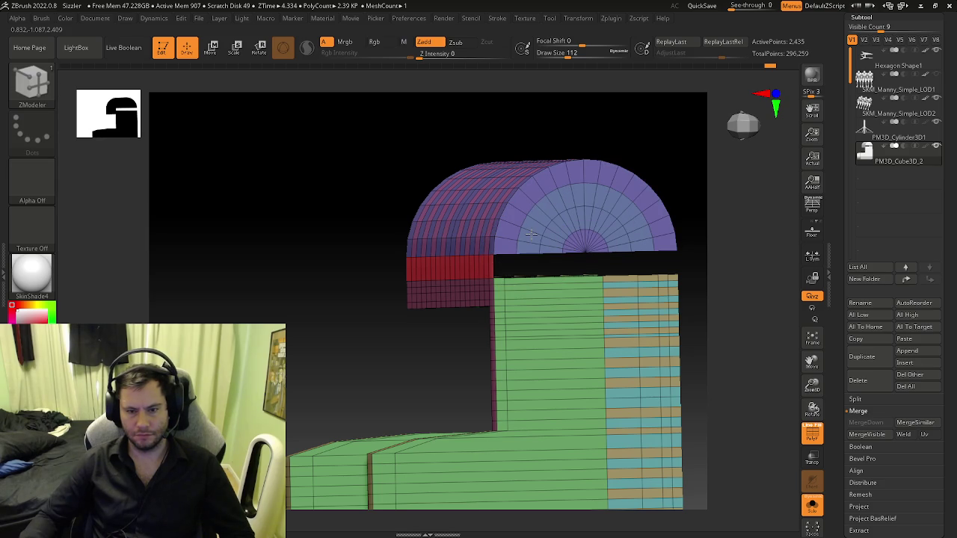
alt+right_drag(535, 234, 375, 234)
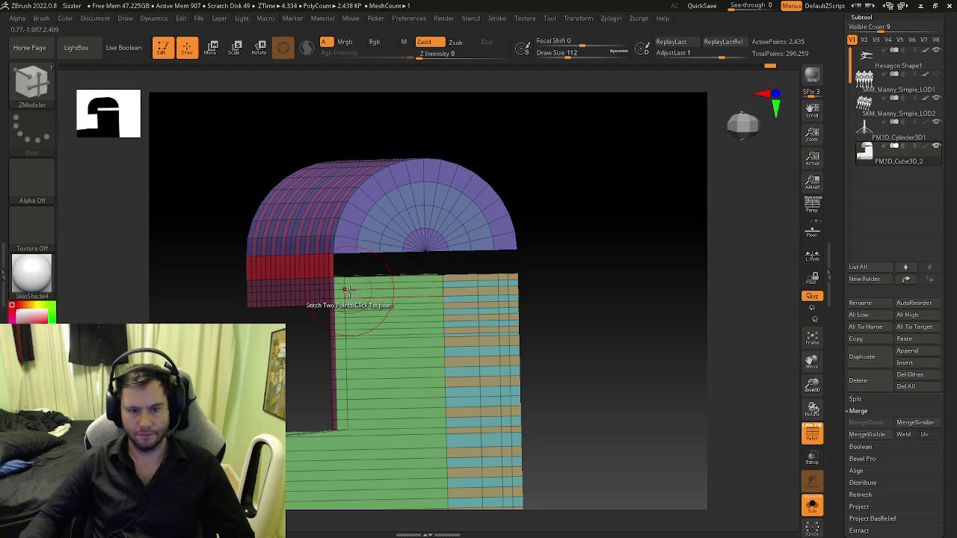
right_drag(379, 243, 345, 239)
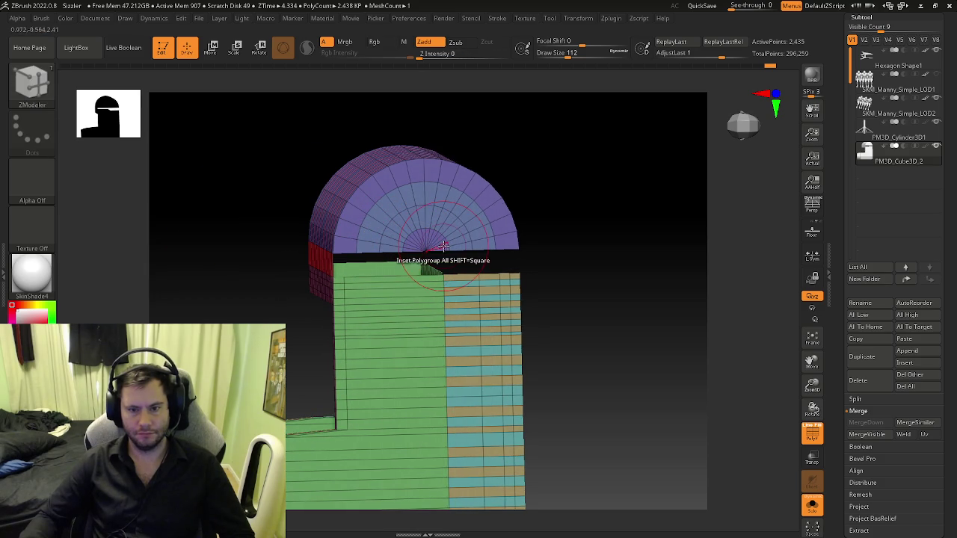
key(ctrl+z)
- Inset a ring into the end cap and inset the body face below the nose
drag(372, 250, 377, 230)
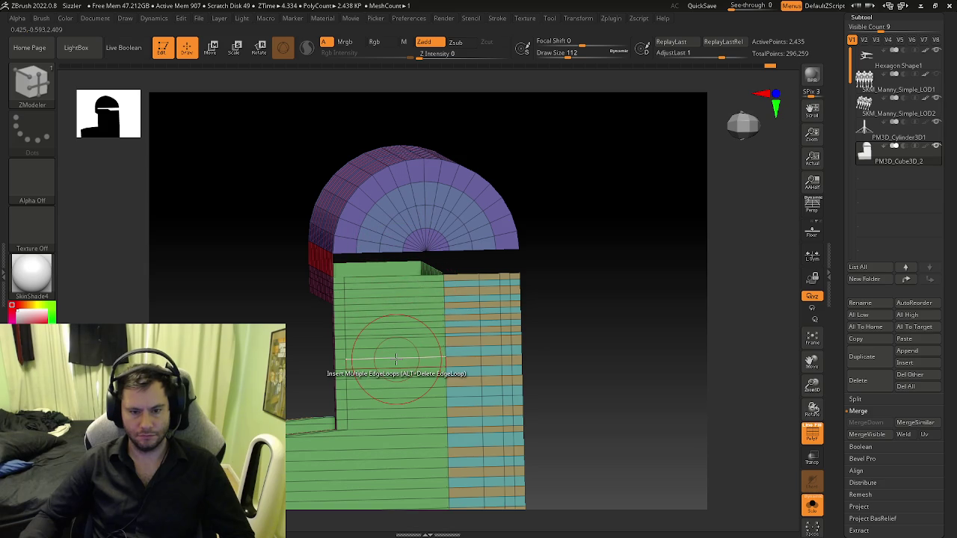
key(space)
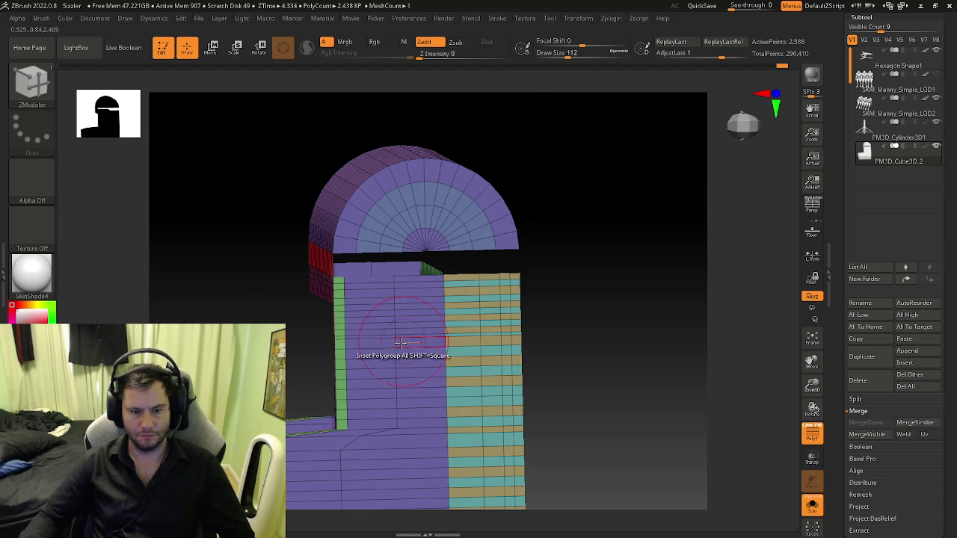
drag(402, 341, 396, 329)
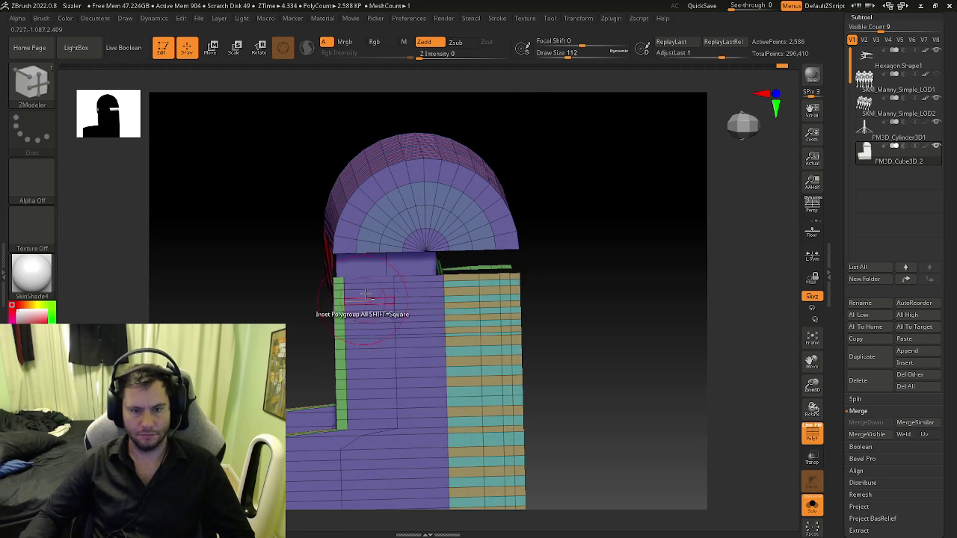
mouse_move(361, 299)
mouse_down()
mouse_move(509, 325)
mouse_move(377, 299)
mouse_up()
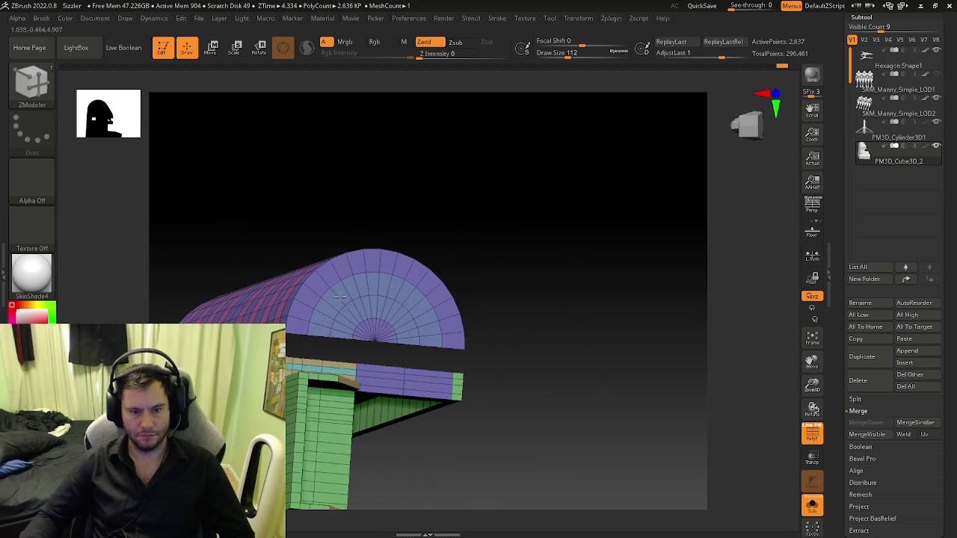
- Switch to Bridge Two Edges and bridge a nose edge across the gap to the body
key(space)
click(300, 238)
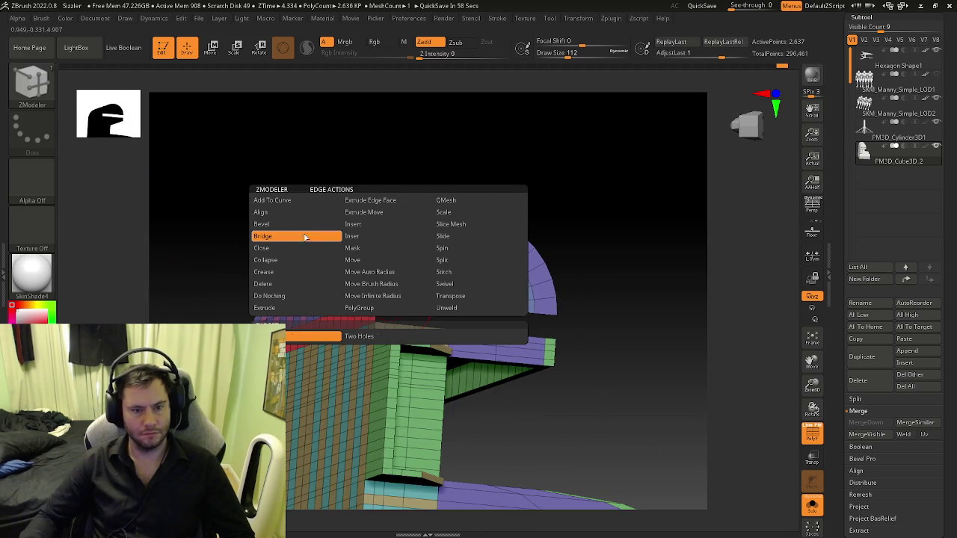
scroll(385, 305, up, 2)
scroll(384, 303, up, 2)
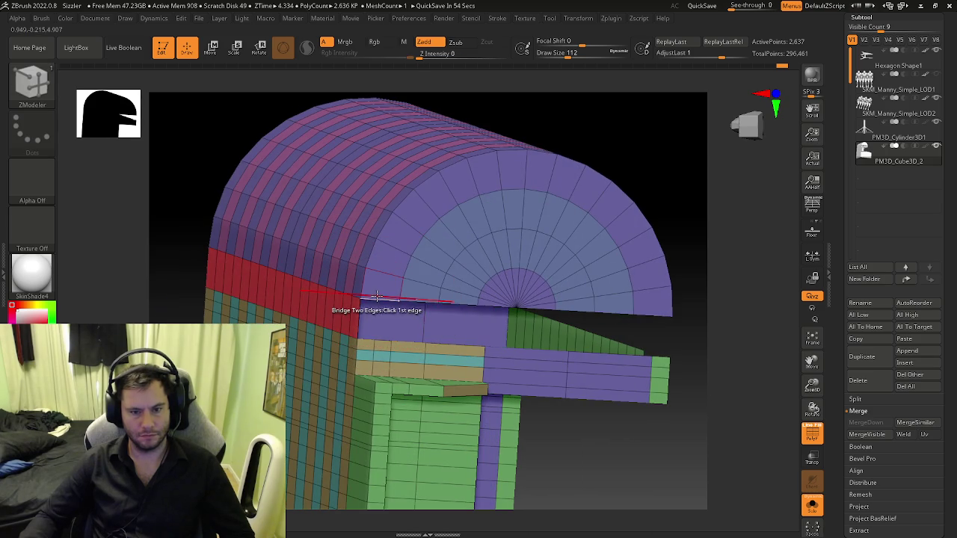
right_drag(377, 297, 372, 361)
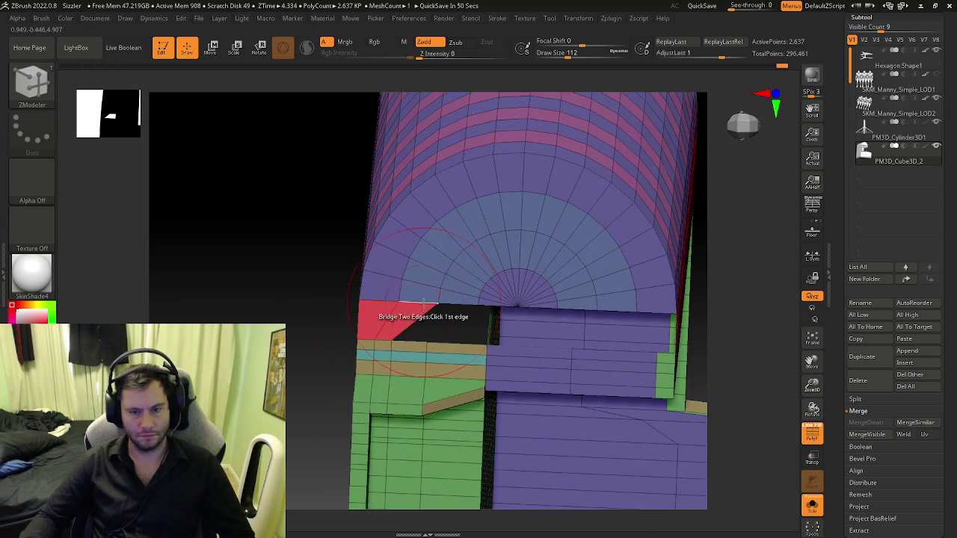
click(461, 305)
right_drag(461, 305, 487, 306)
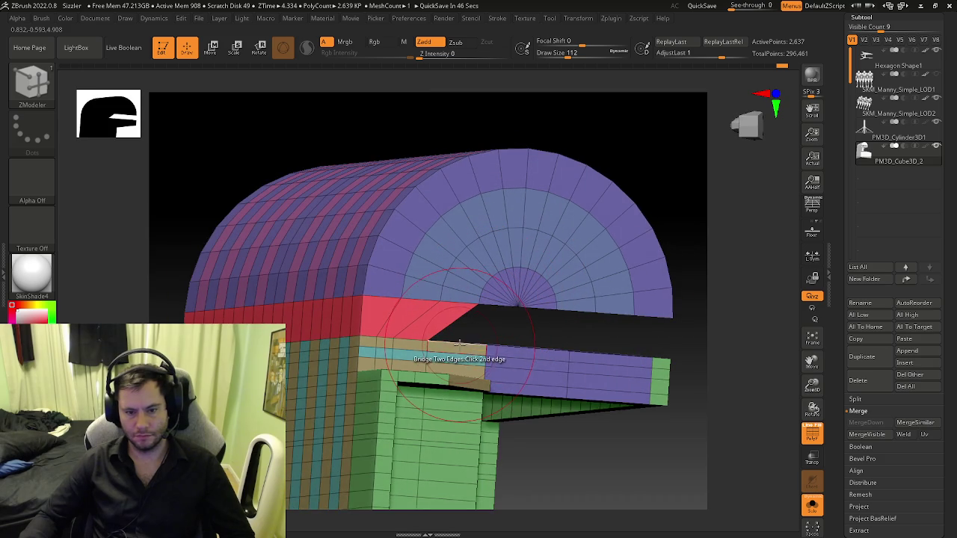
click(460, 343)
- Bridge further edge pairs between the nose and body from a side-on angle
mouse_move(459, 344)
right_down()
mouse_move(516, 348)
mouse_move(465, 264)
right_up()
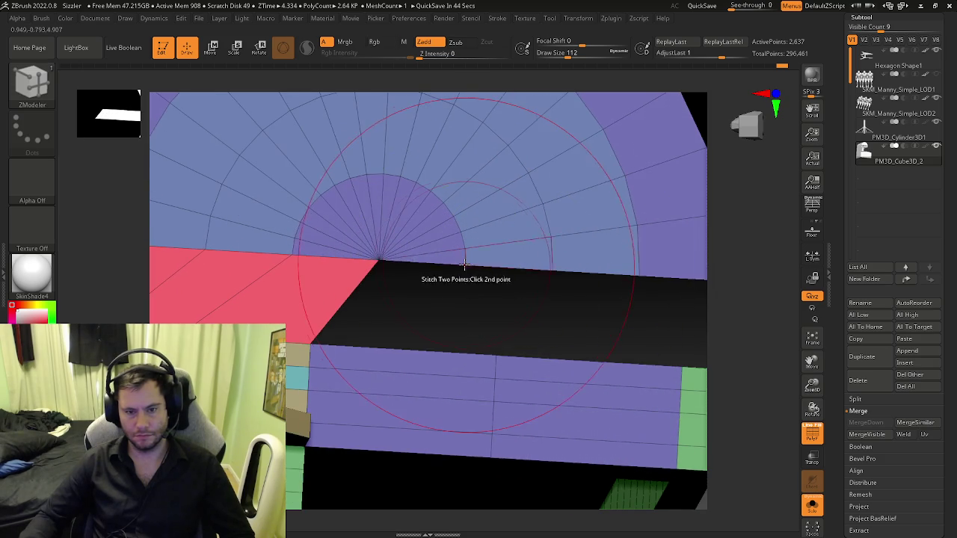
click(464, 264)
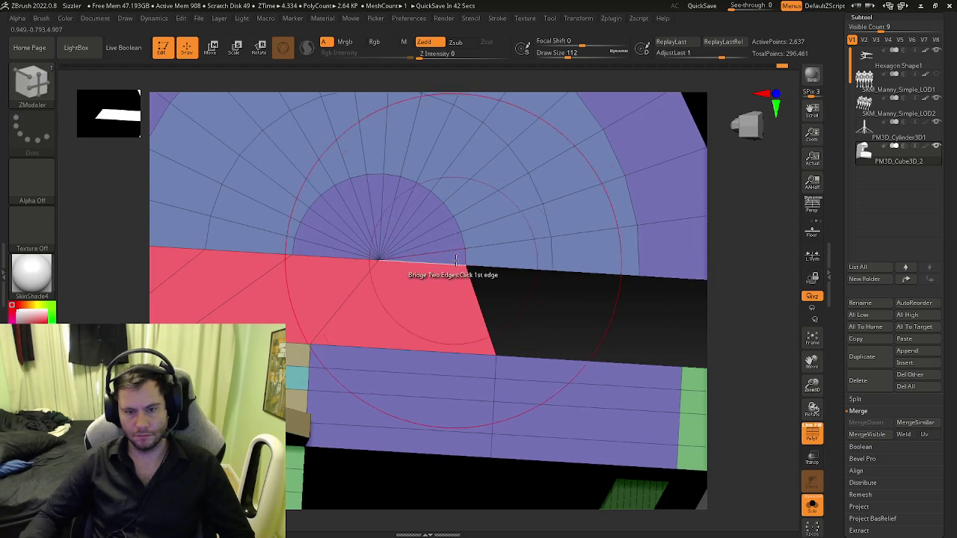
click(546, 265)
right_drag(546, 266, 412, 362)
click(412, 362)
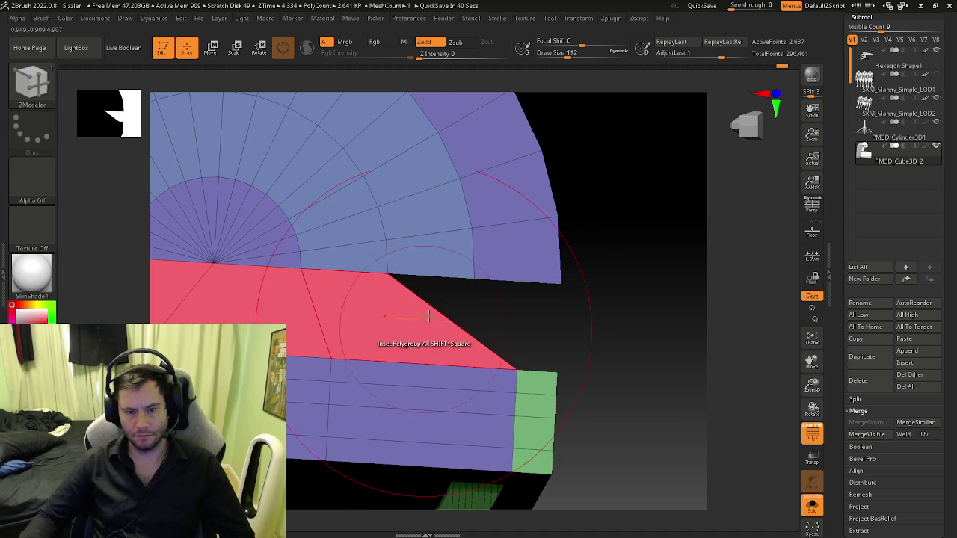
click(532, 368)
mouse_move(532, 369)
right_down()
mouse_move(403, 380)
mouse_move(418, 374)
mouse_move(335, 330)
right_up()
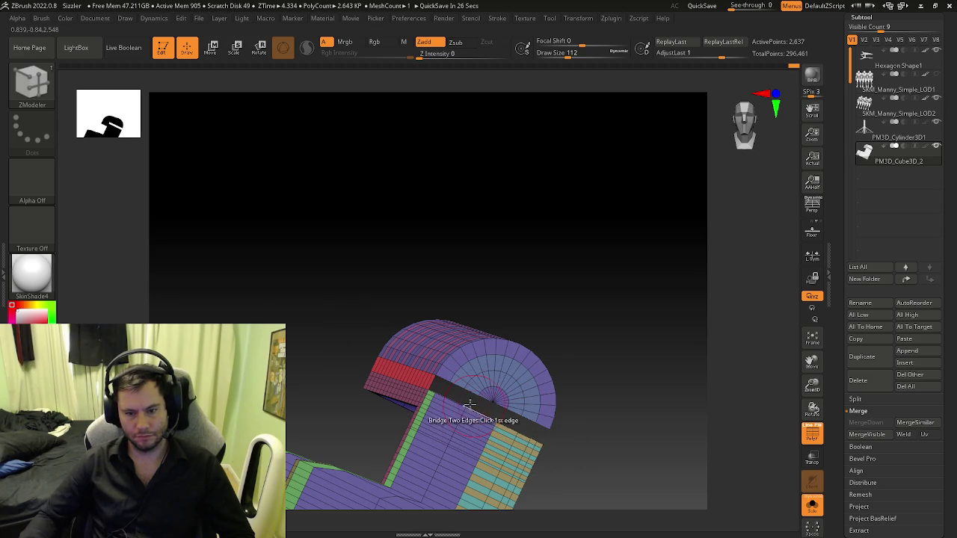
- Undo the trial bridges and the remaining inset, restoring the plain radial end cap
right_drag(456, 372, 523, 404)
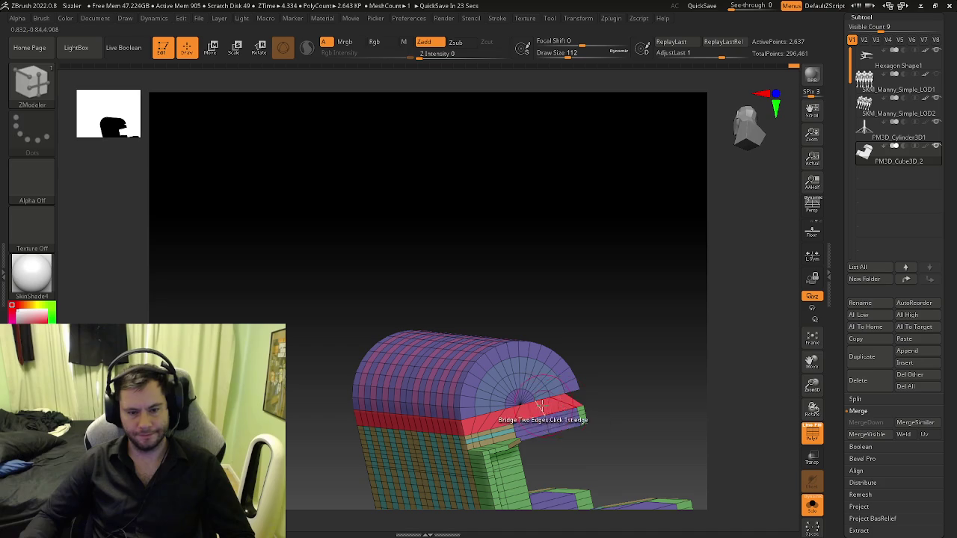
key(ctrl)
mouse_move(544, 395)
right_down()
mouse_move(482, 368)
mouse_move(524, 384)
mouse_move(523, 369)
mouse_move(495, 381)
right_up()
key(ctrl)
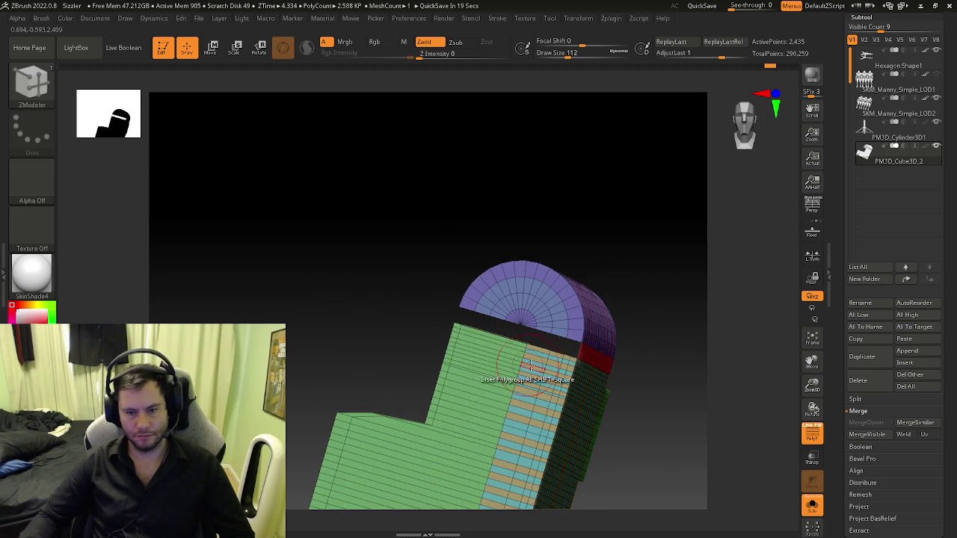
mouse_move(515, 326)
right_down()
mouse_move(534, 336)
mouse_move(501, 323)
right_up()
key(ctrl+z)
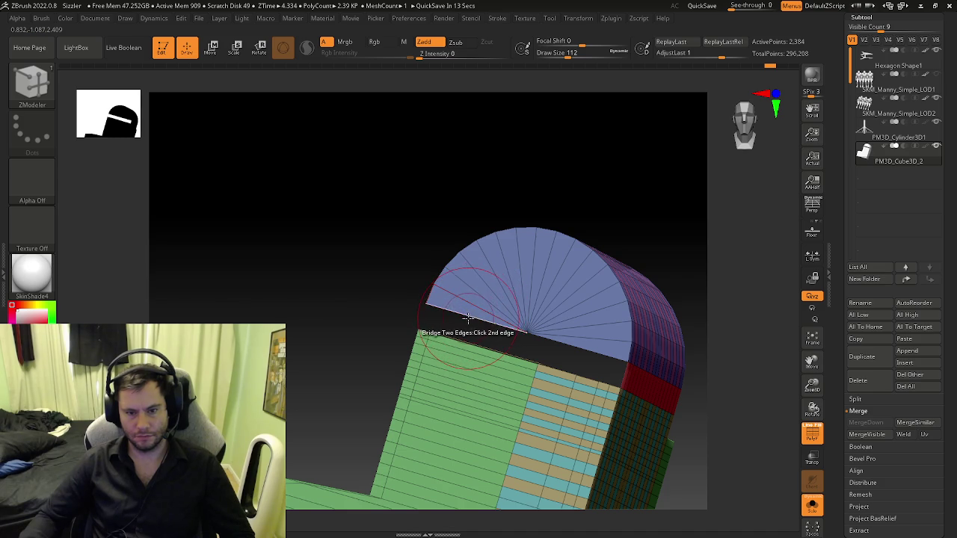
key(space)
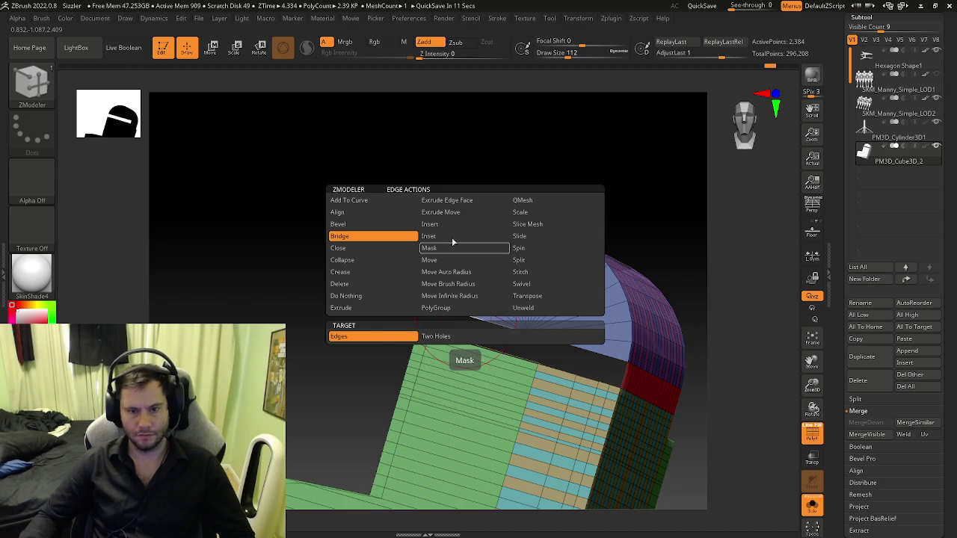
- Re-inset concentric loops into the half-disc end cap
click(466, 312)
click(473, 302)
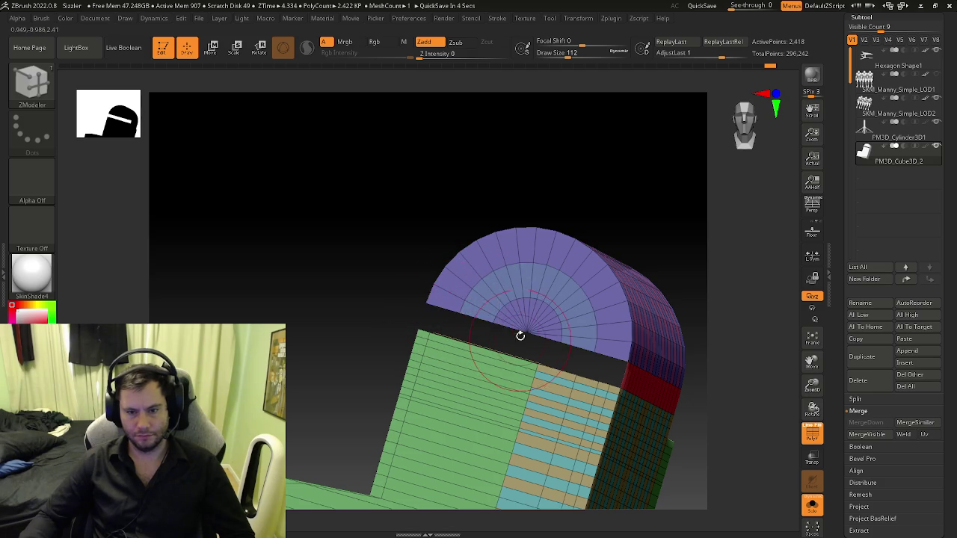
drag(519, 343, 607, 403)
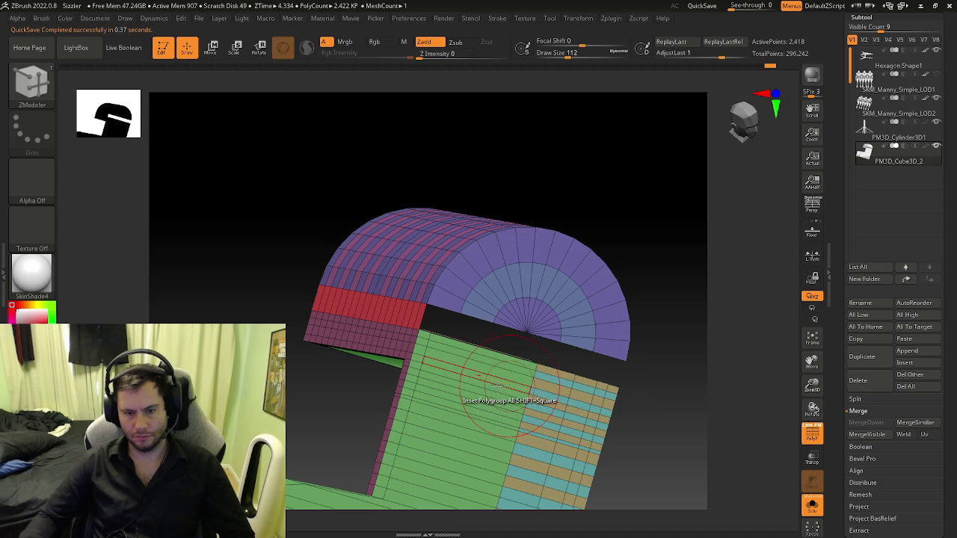
mouse_move(384, 371)
mouse_down()
mouse_move(507, 334)
mouse_move(495, 338)
mouse_up()
click(489, 339)
click(489, 324)
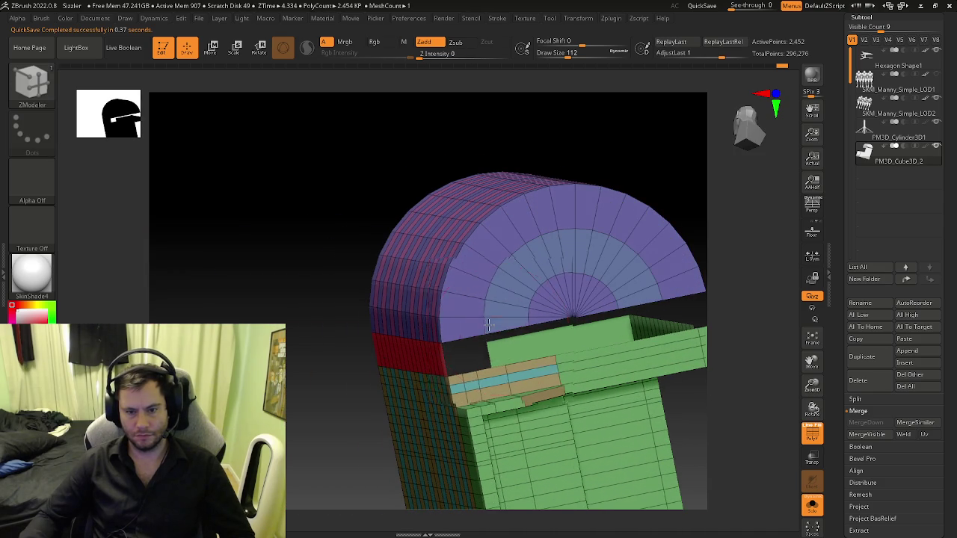
alt+drag(496, 329, 422, 319)
- Bridge the nose-body gap and stitch the triangle tip to the disc centre
key(space)
click(299, 225)
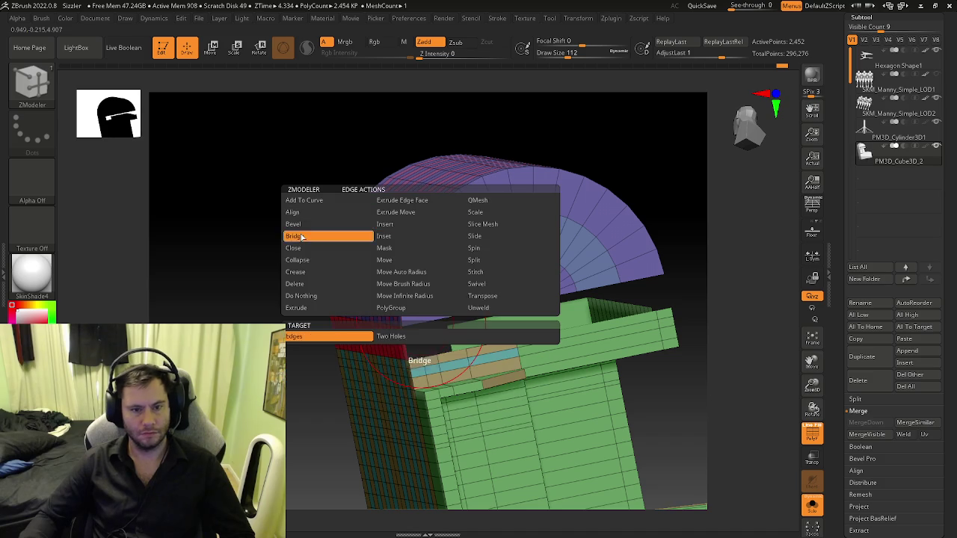
click(299, 335)
ctrl+right_drag(423, 339, 420, 386)
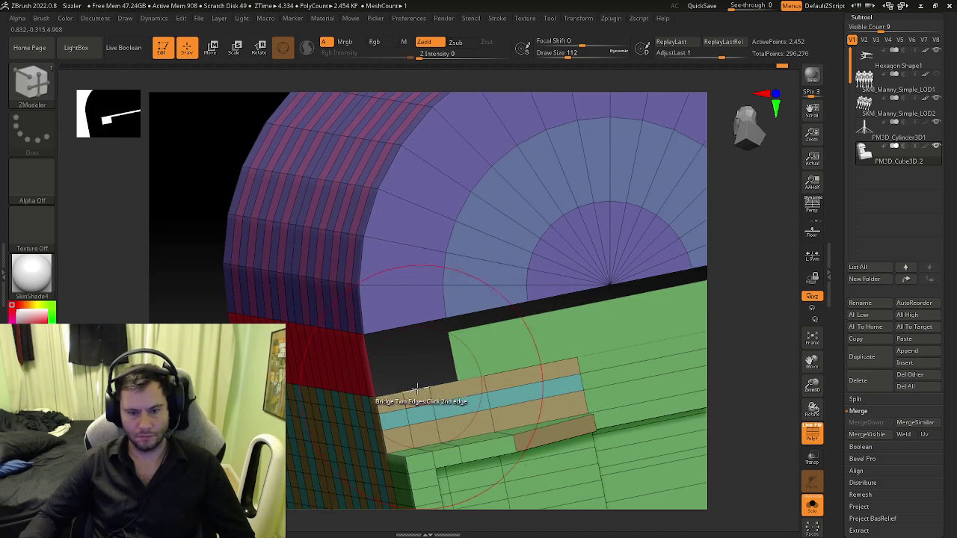
click(394, 391)
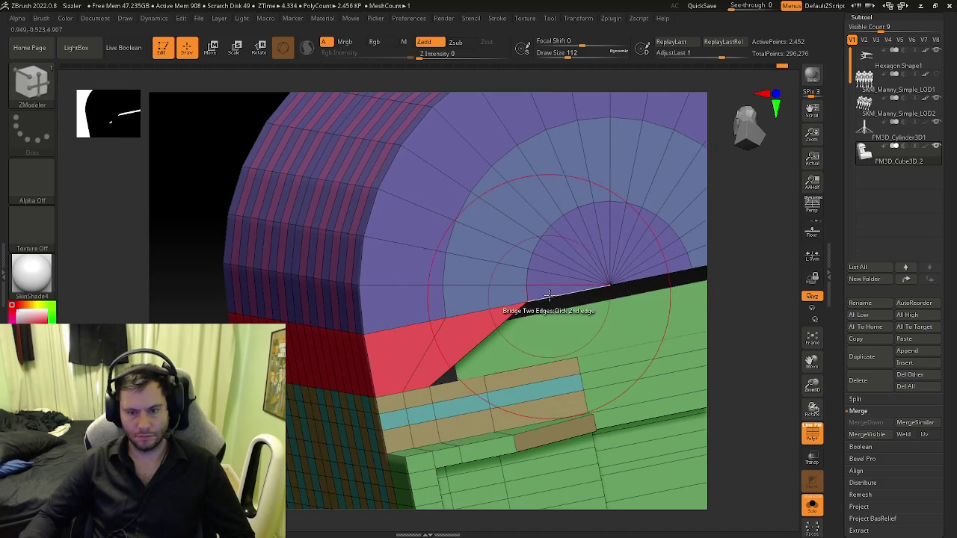
click(526, 303)
click(609, 284)
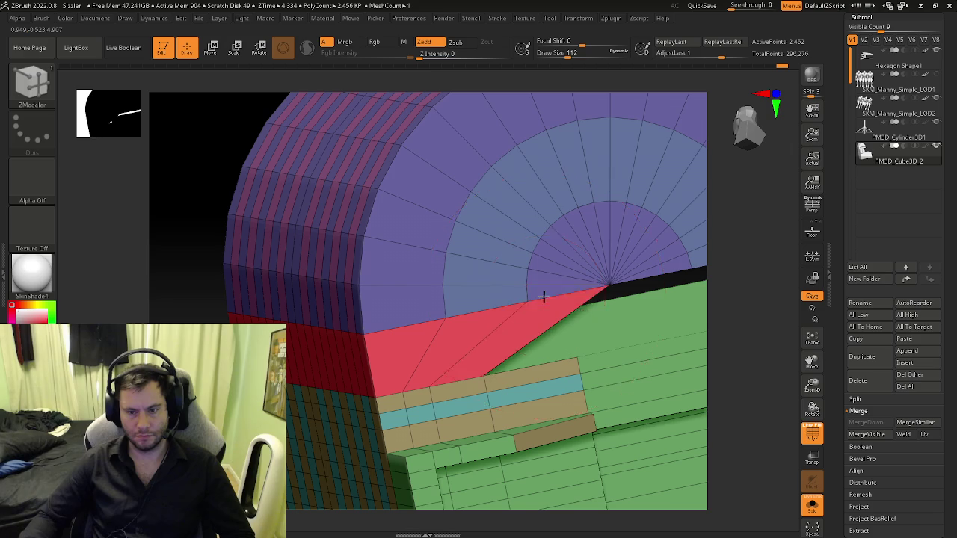
- Bridge the red triangle onto the green wall edge
mouse_move(480, 371)
right_down()
mouse_move(447, 368)
mouse_move(482, 305)
right_up()
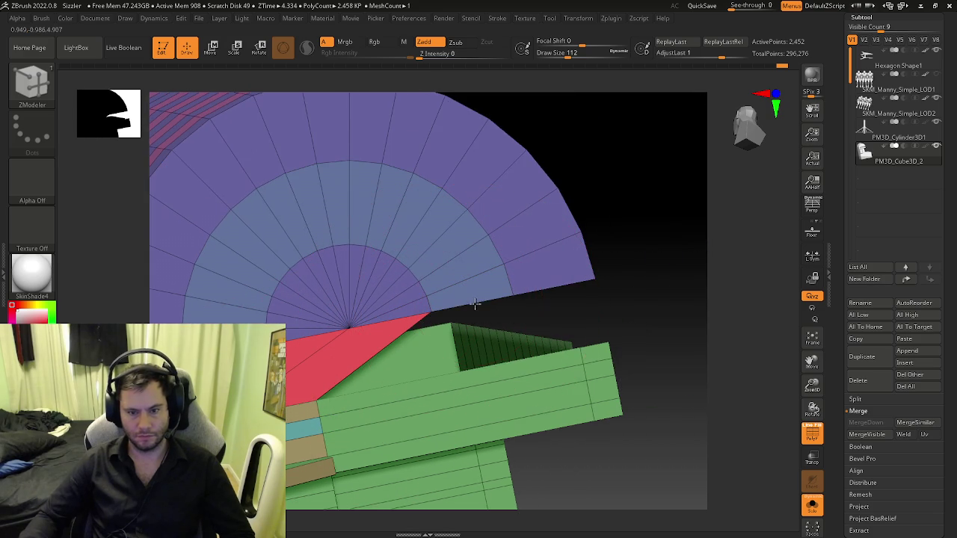
click(493, 361)
right_drag(495, 363, 520, 391)
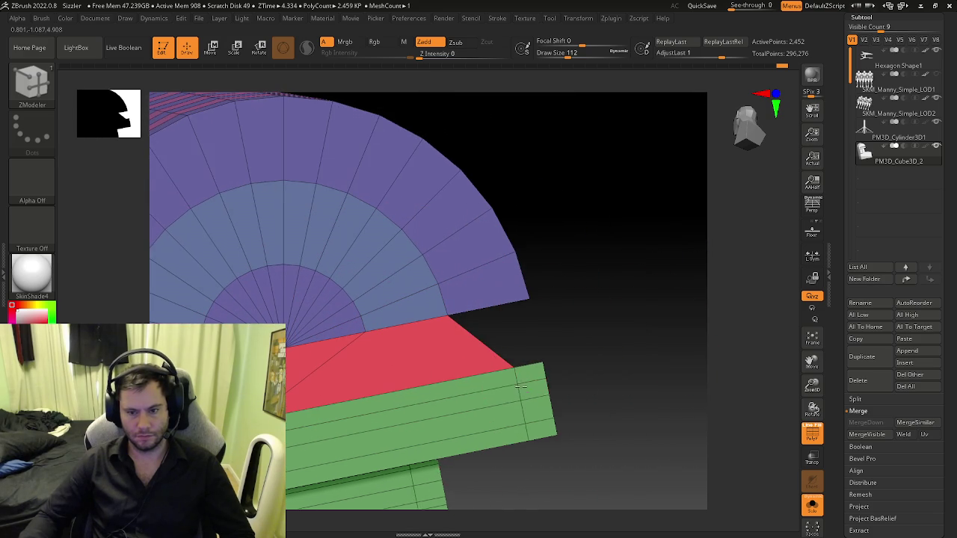
mouse_move(519, 320)
right_down()
mouse_move(555, 359)
mouse_move(359, 334)
mouse_move(619, 341)
right_up()
right_drag(506, 327, 521, 334)
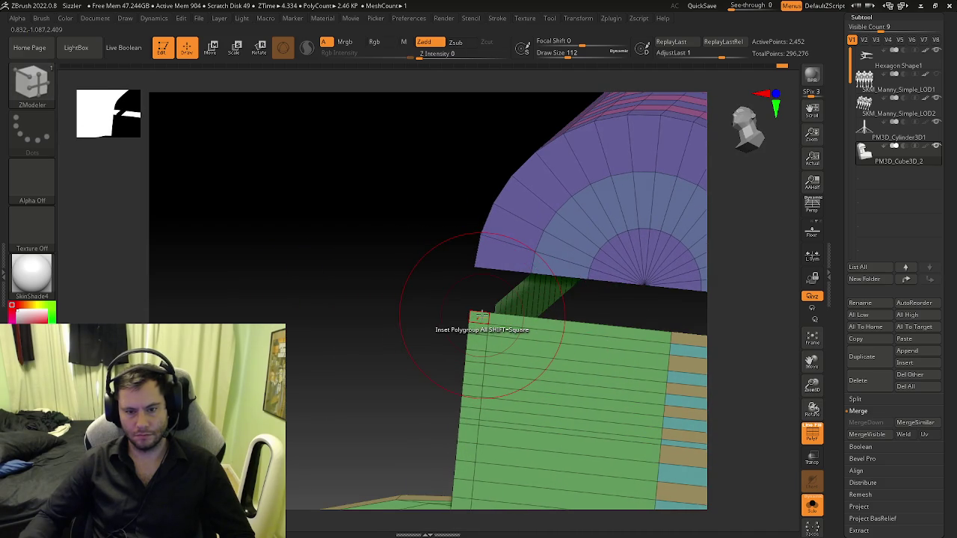
- Partly fill the remaining hole beside the arch, then toggle polygroup colouring to check
mouse_move(557, 282)
right_down()
mouse_move(511, 281)
mouse_move(488, 337)
right_up()
click(506, 285)
click(488, 318)
click(480, 278)
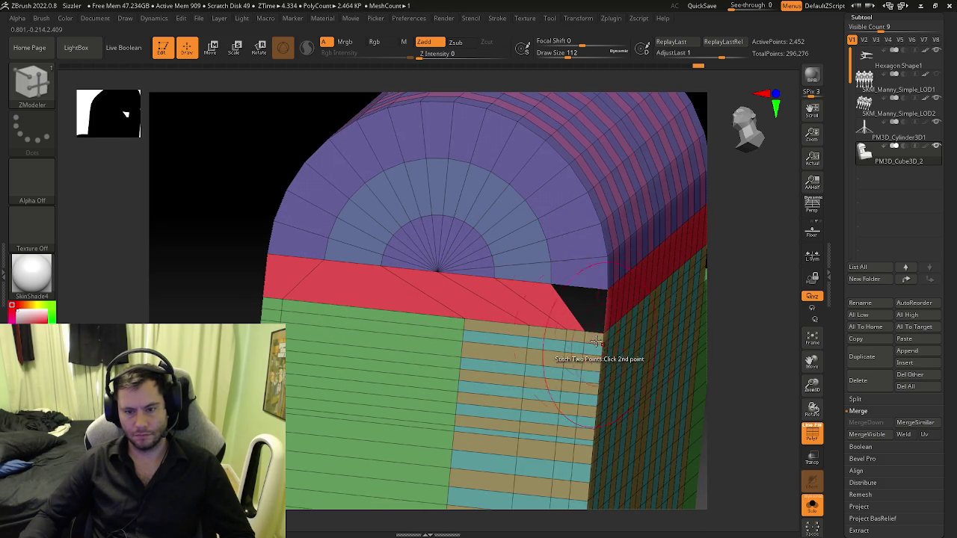
key(f)
key(shift+f)
mouse_move(561, 363)
right_down()
mouse_move(533, 427)
mouse_move(460, 391)
mouse_move(435, 429)
mouse_move(546, 321)
right_up()
key(shift+f)
key(shift+f)
right_drag(444, 282, 438, 325)
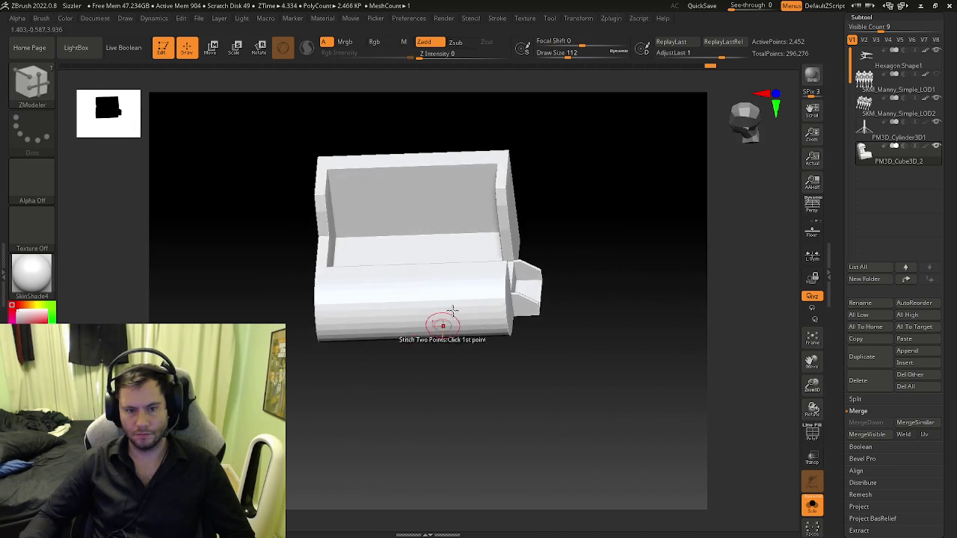
key(shift+f)
- Unsolo the subtool so the mannequins and other parts show again
scroll(394, 243, up, 5)
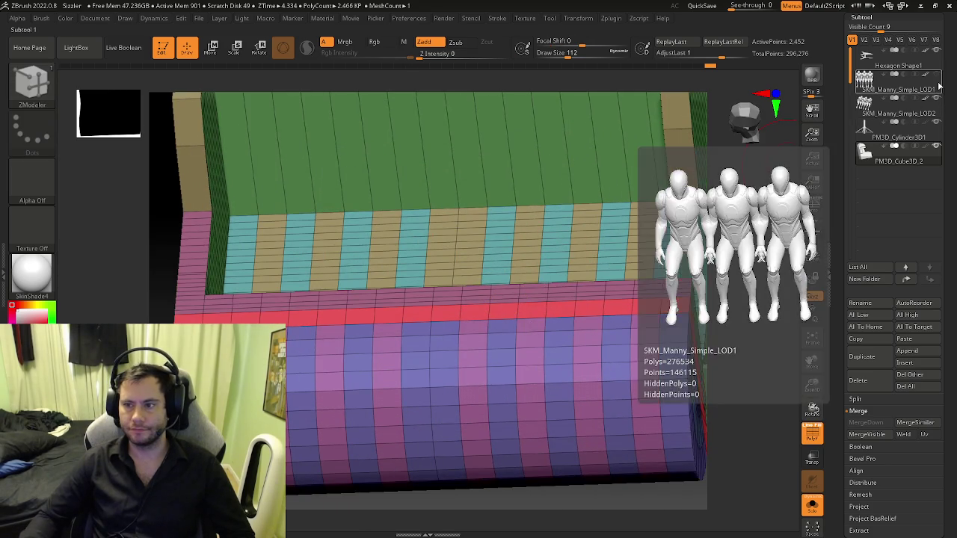
click(811, 506)
scroll(568, 329, down, 6)
scroll(526, 345, up, 1)
scroll(526, 345, up, 5)
key(b)
- Merge the whole ride car into one polygroup with PolyGroup / All Polygons
key(space)
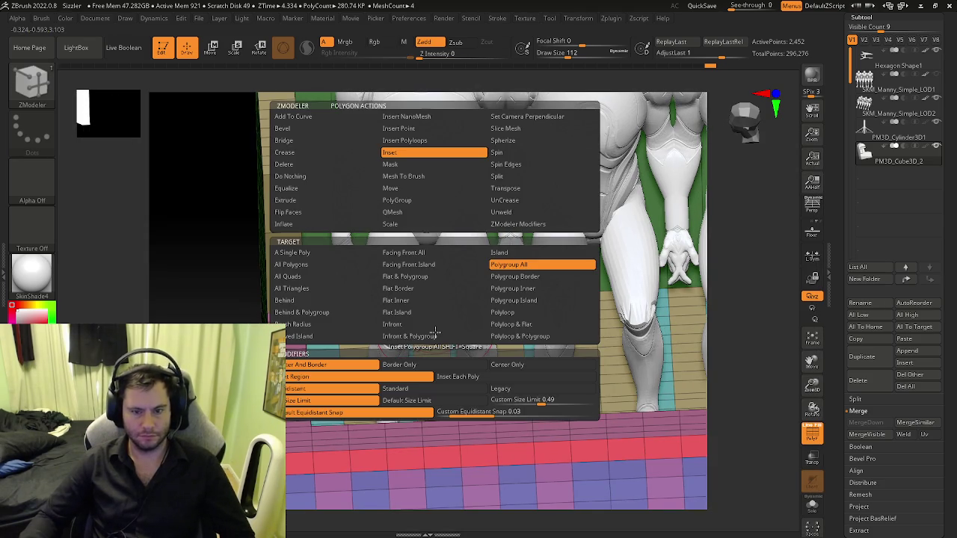
click(400, 202)
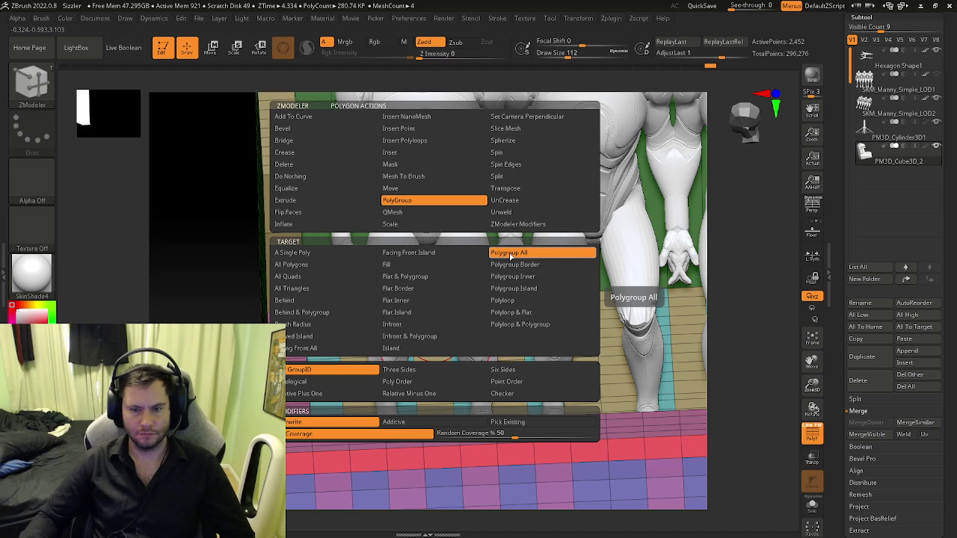
click(333, 265)
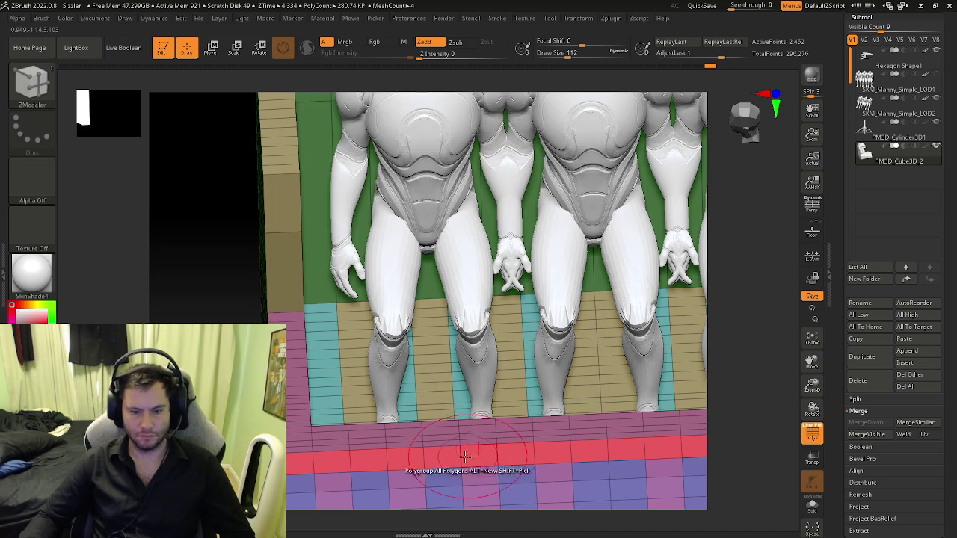
click(445, 459)
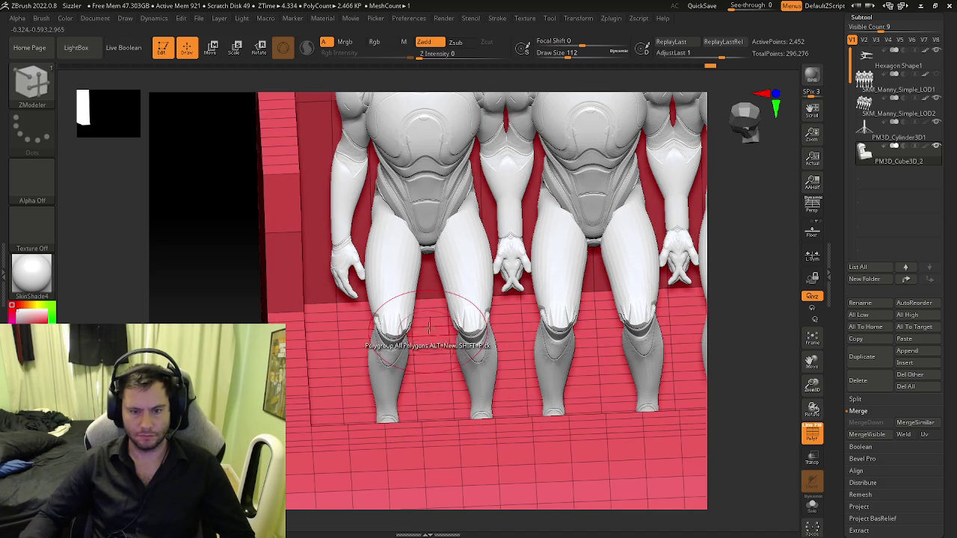
- Set PolyGroup to Polyloop & Flat for the floor strip under the mannequins
key(space)
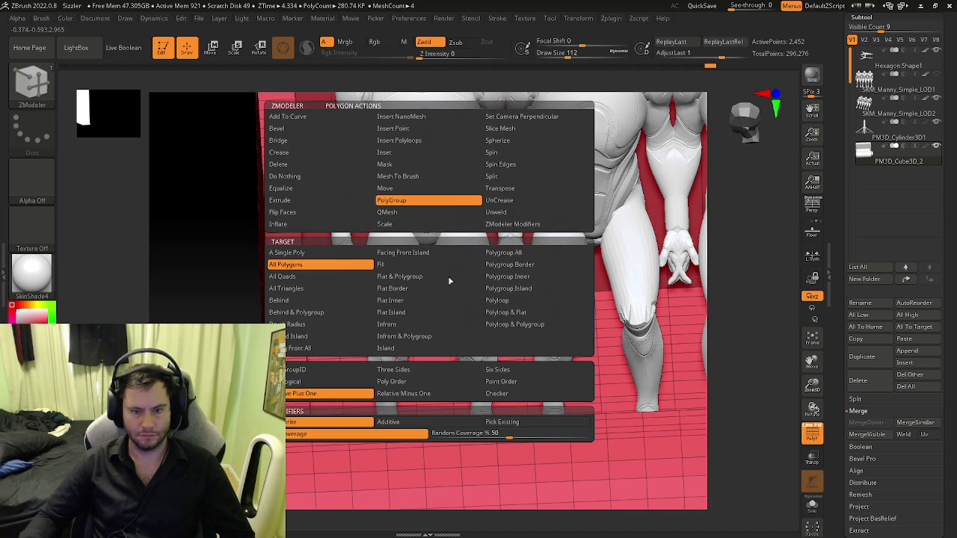
key(space)
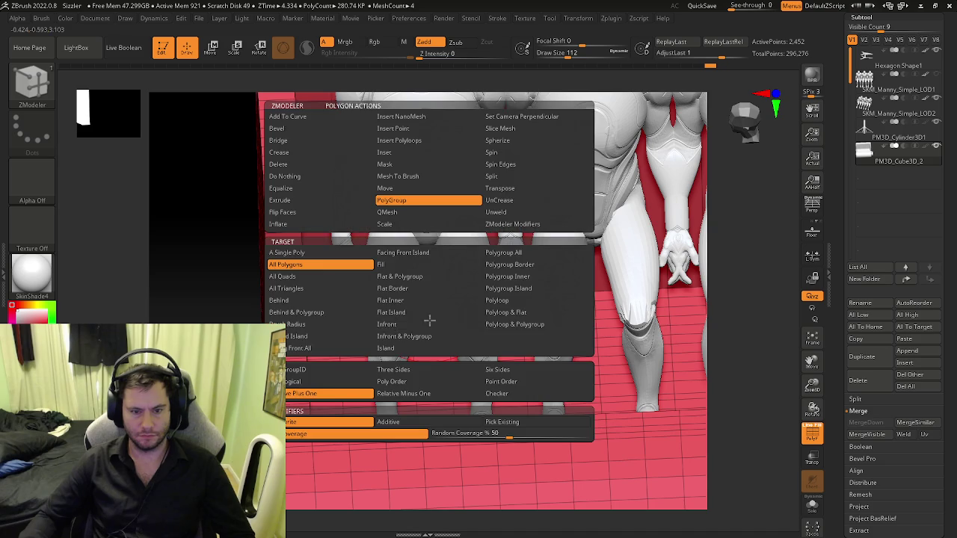
click(288, 253)
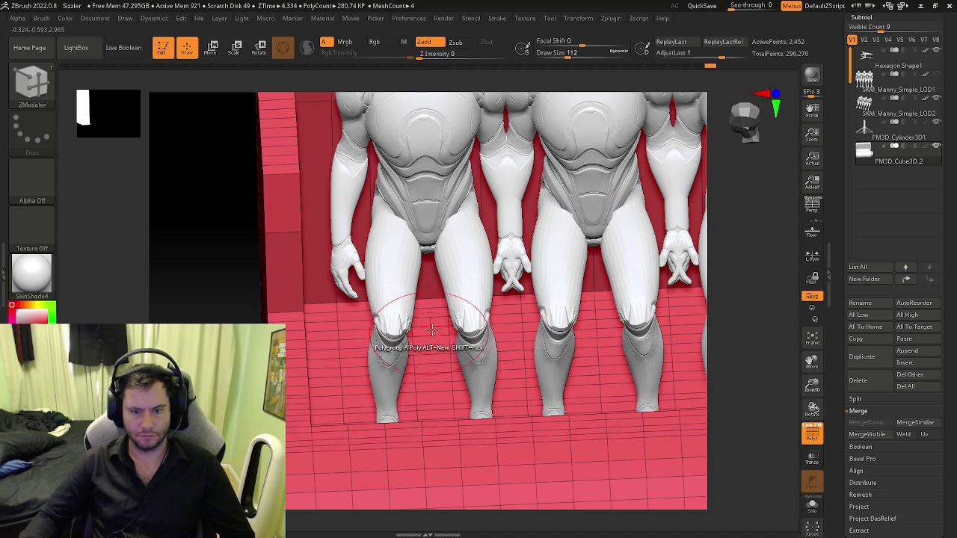
key(space)
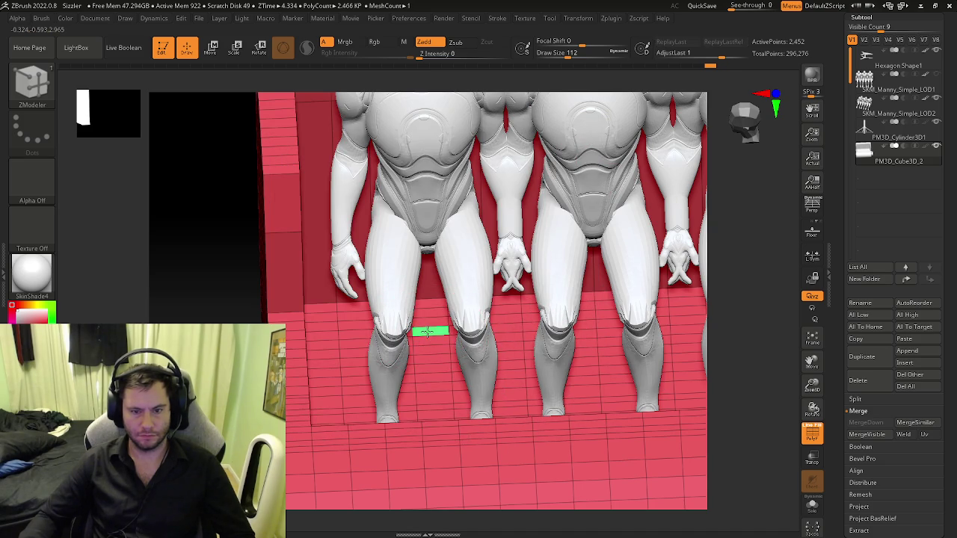
right_drag(426, 331, 401, 348)
key(space)
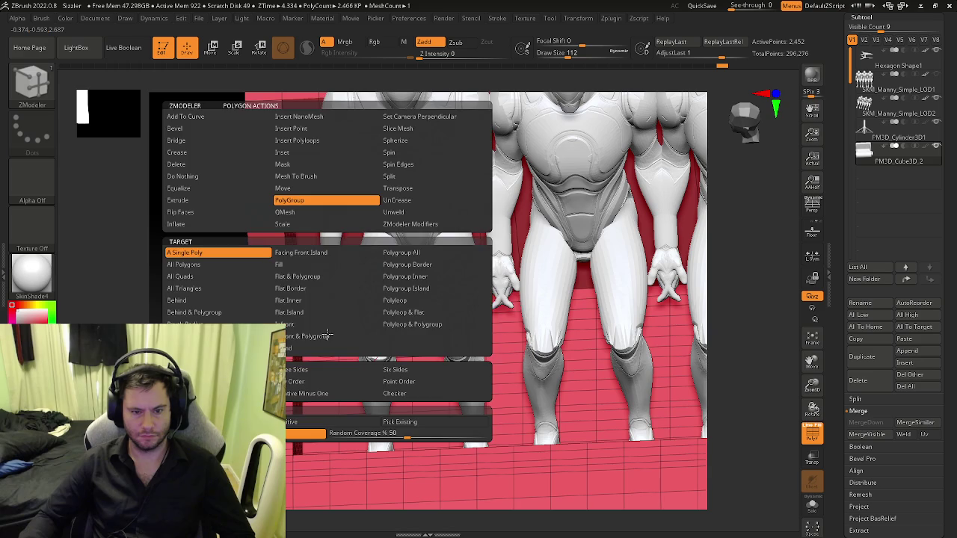
click(400, 312)
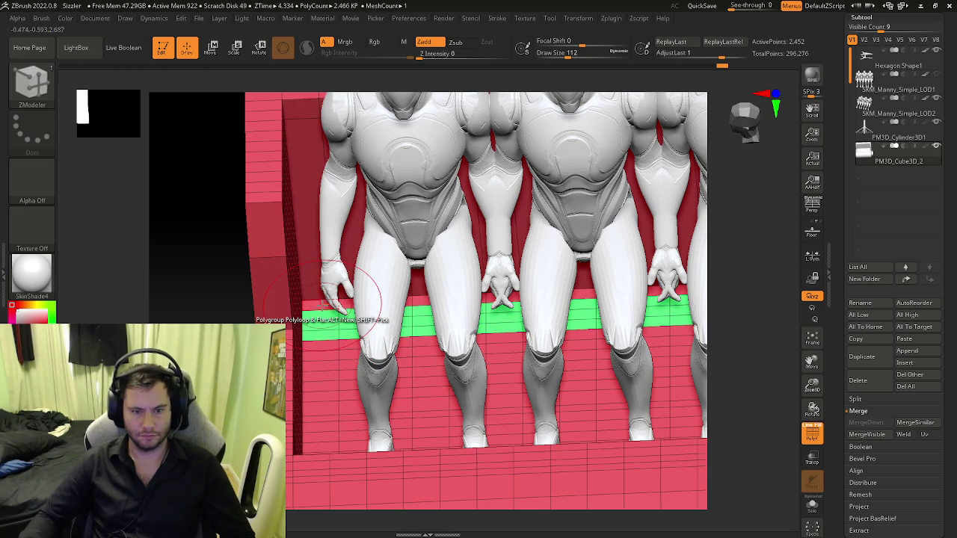
mouse_move(328, 343)
right_down()
mouse_move(378, 339)
mouse_move(359, 290)
right_up()
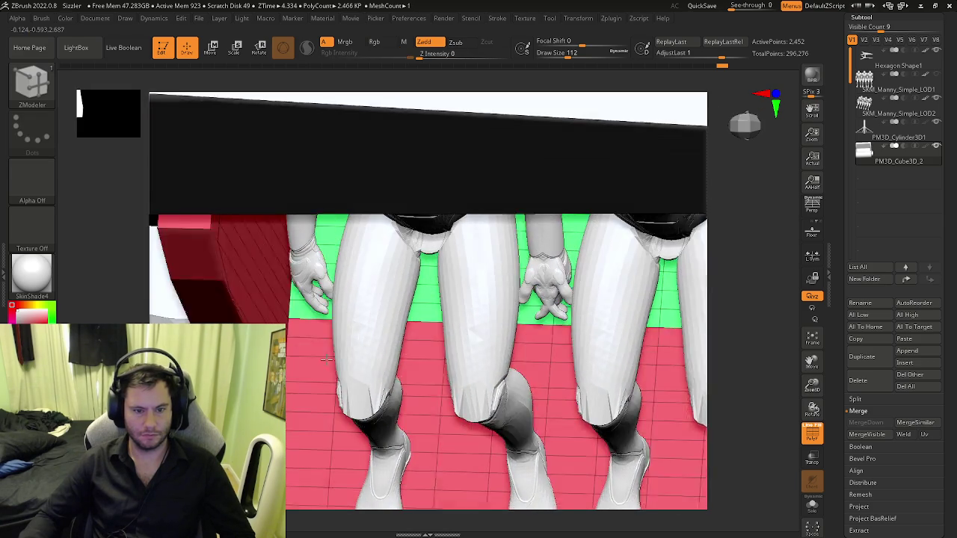
mouse_move(314, 306)
right_down()
mouse_move(315, 363)
mouse_move(441, 362)
mouse_move(381, 368)
mouse_move(438, 377)
right_up()
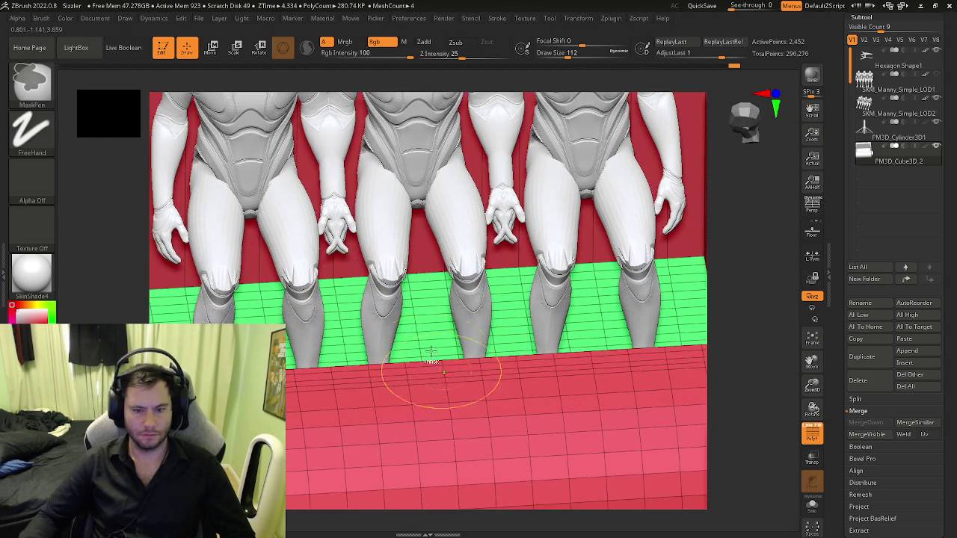
- Switch the ZModeler polygon action to Extrude
key(space)
click(317, 201)
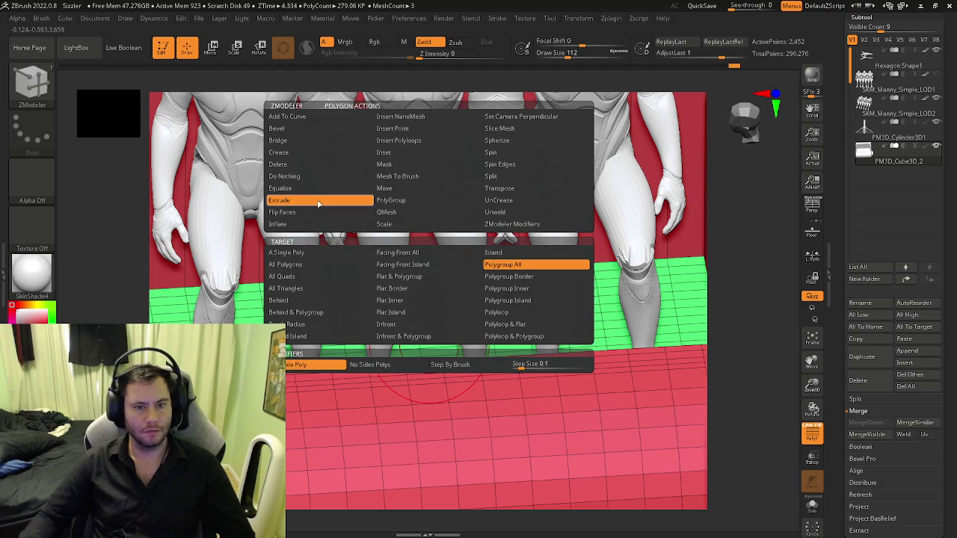
ctrl+right_drag(417, 254, 451, 329)
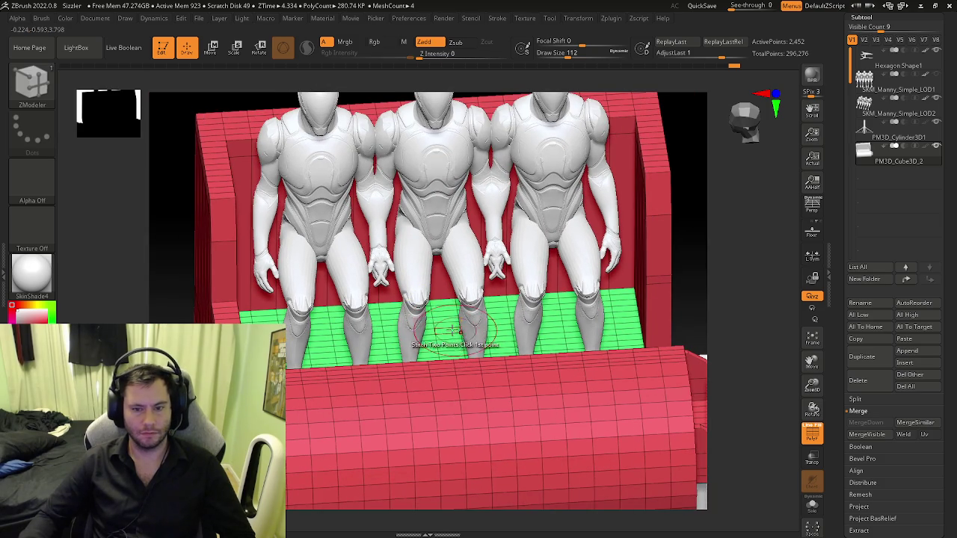
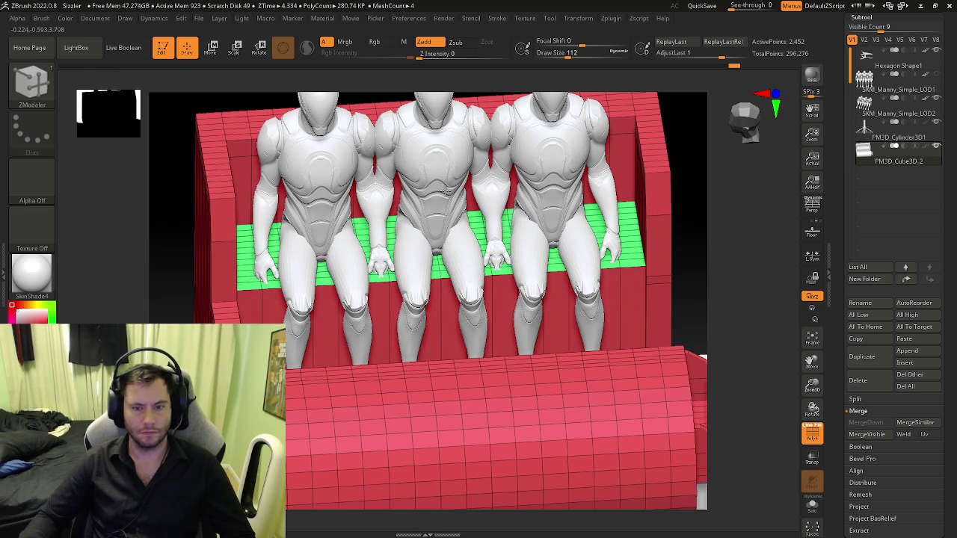
- Inspect the three seated figures from above, front and below, toggling the wireframe
mouse_move(418, 247)
right_down()
mouse_move(404, 213)
mouse_move(447, 219)
right_up()
mouse_move(329, 231)
right_down()
mouse_move(305, 308)
mouse_move(365, 343)
mouse_move(454, 501)
right_up()
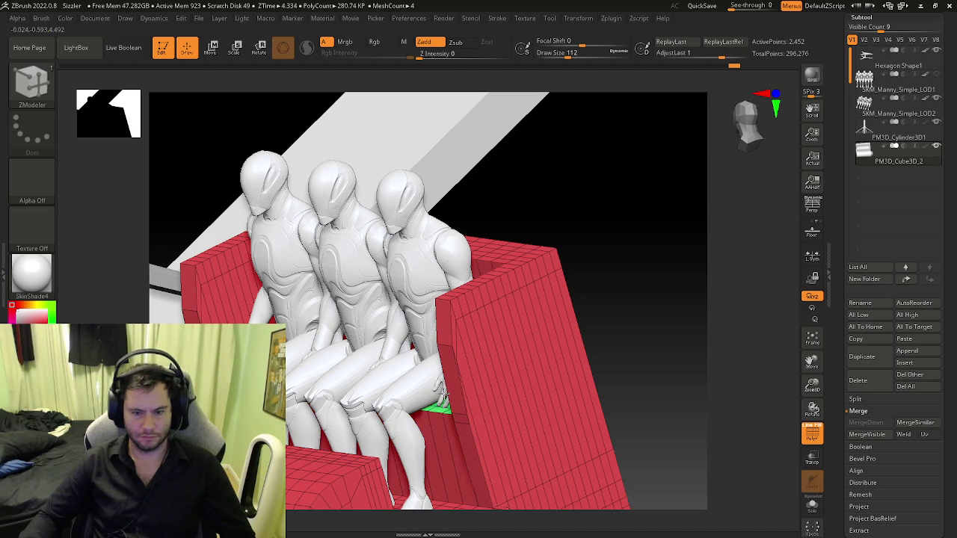
right_drag(443, 419, 479, 448)
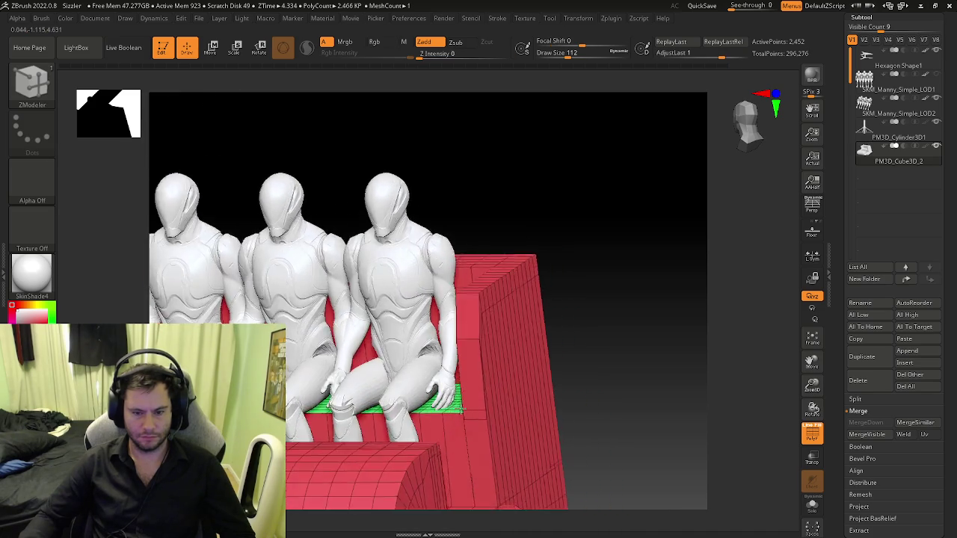
mouse_move(479, 448)
right_down()
mouse_move(310, 306)
mouse_move(508, 322)
right_up()
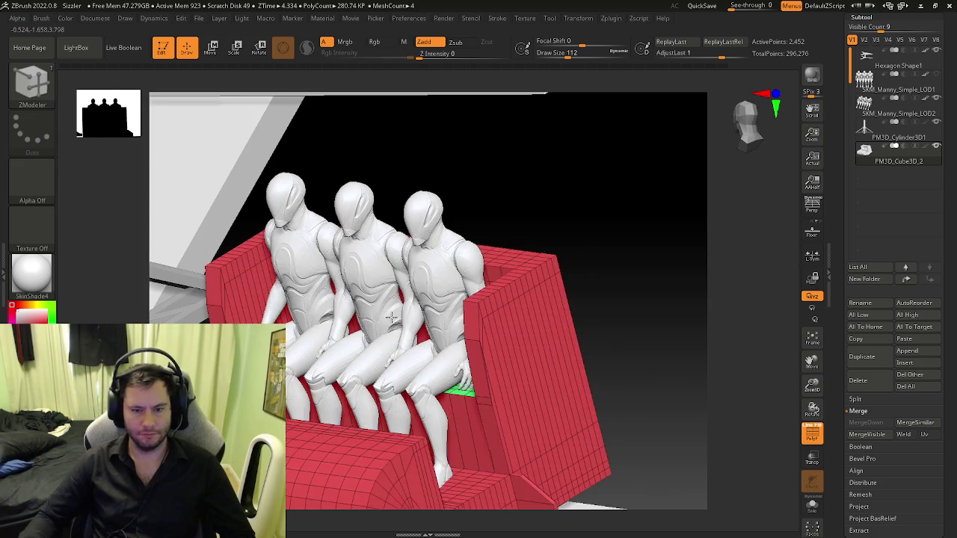
key(shift+f)
key(shift+f)
mouse_move(504, 367)
right_down()
mouse_move(549, 360)
mouse_move(71, 287)
right_up()
key(shift+f)
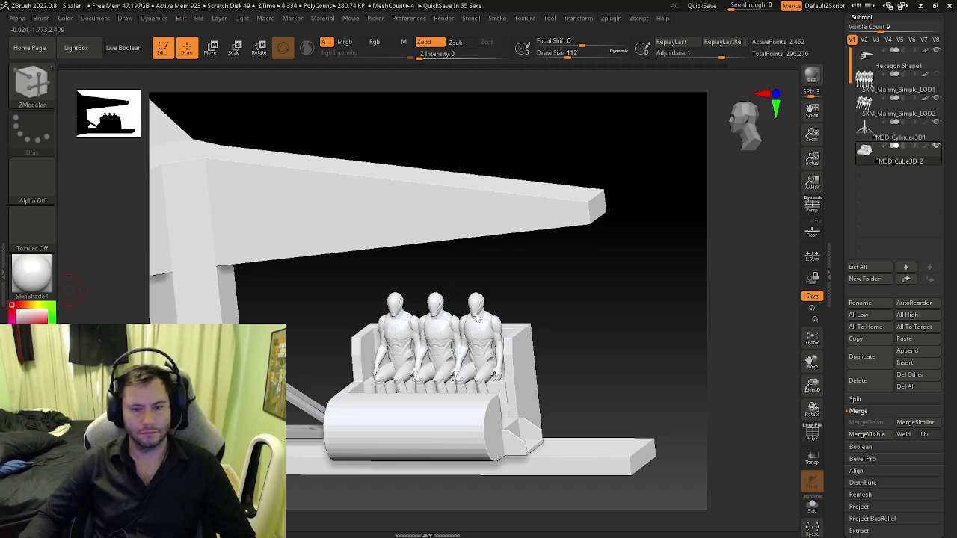
mouse_move(451, 329)
ctrl+right_down()
mouse_move(446, 356)
mouse_move(372, 361)
mouse_move(429, 298)
ctrl+right_up()
right_drag(422, 366, 75, 273)
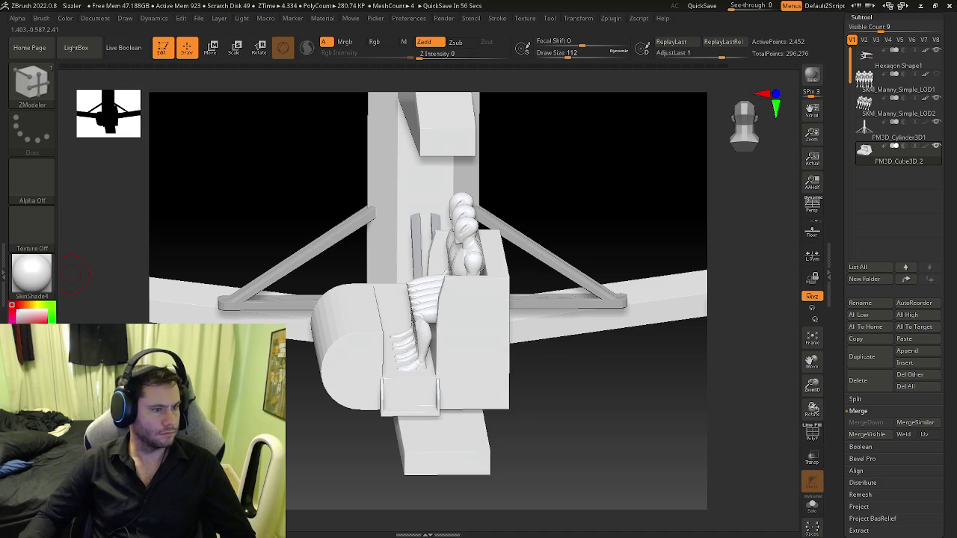
mouse_move(355, 246)
right_down()
mouse_move(389, 259)
mouse_move(331, 242)
right_up()
key(shift+f)
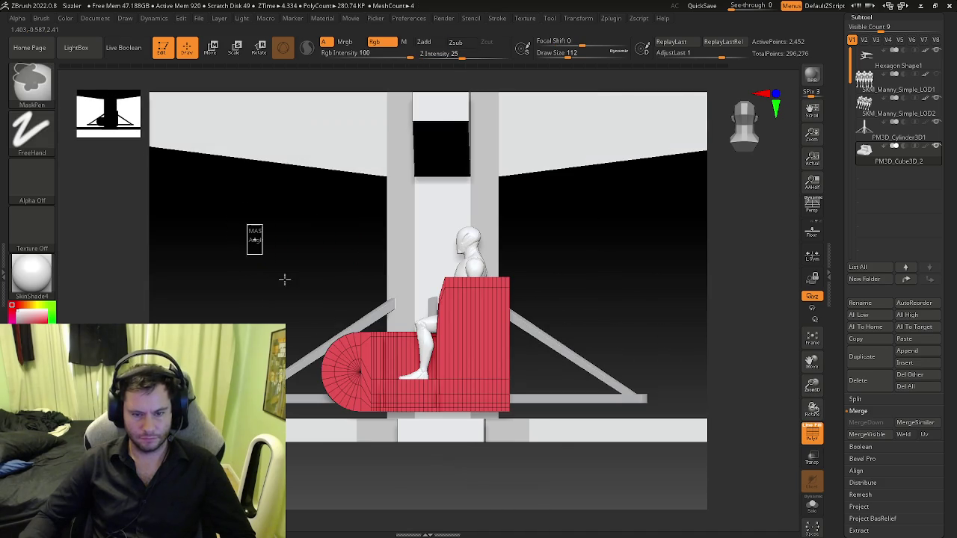
- Mask and invert around the seat block, then slide the rounded front slightly along X toward the seat
ctrl+drag(247, 224, 397, 447)
key(w)
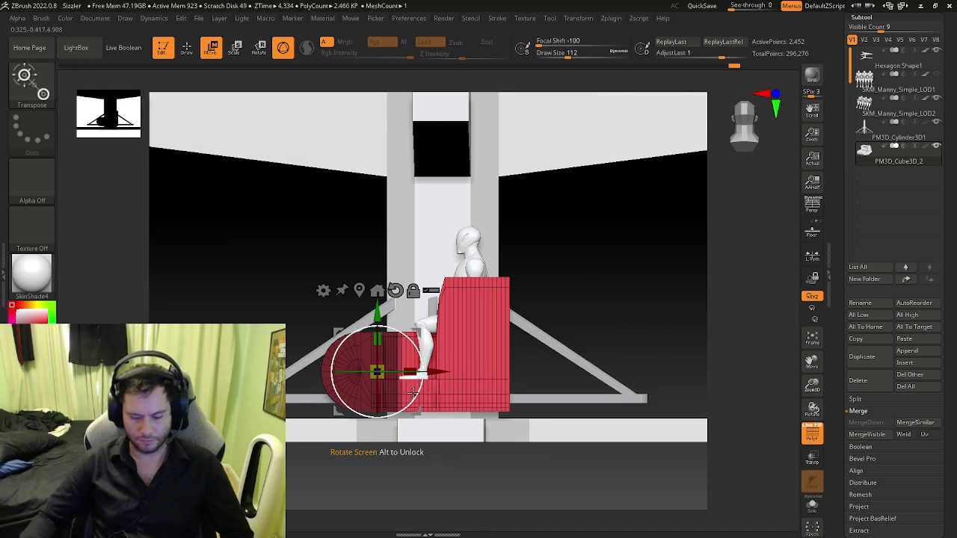
key(ctrl+i)
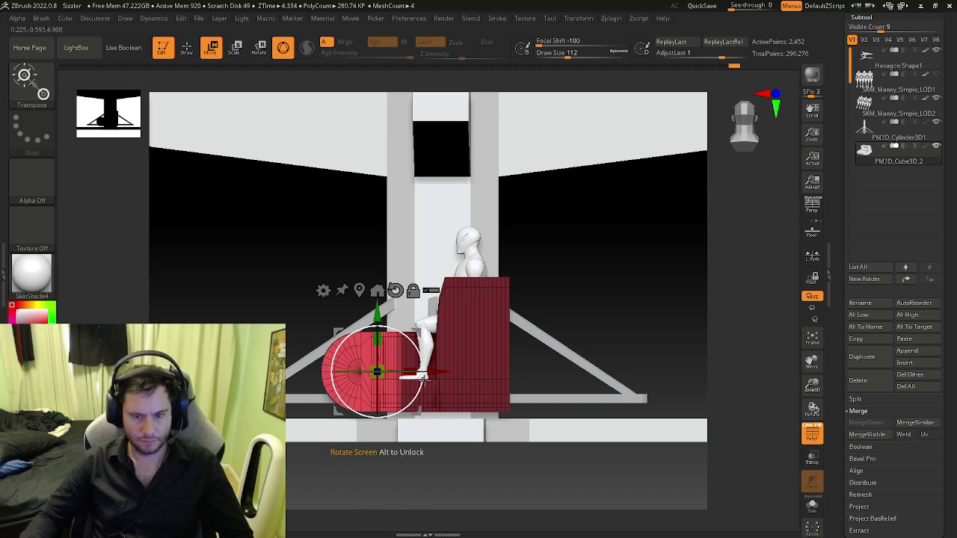
scroll(432, 380, up, 2)
scroll(432, 380, up, 3)
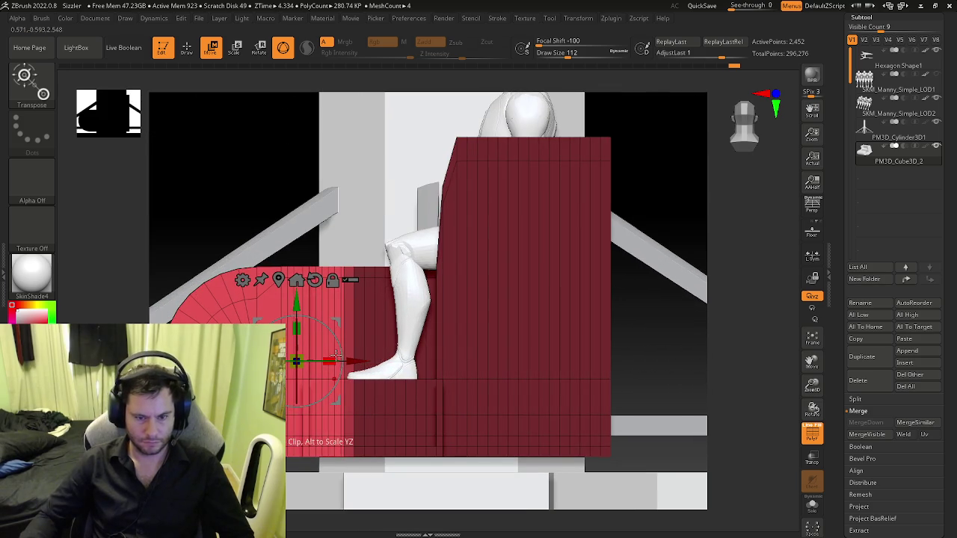
right_drag(383, 385, 382, 394)
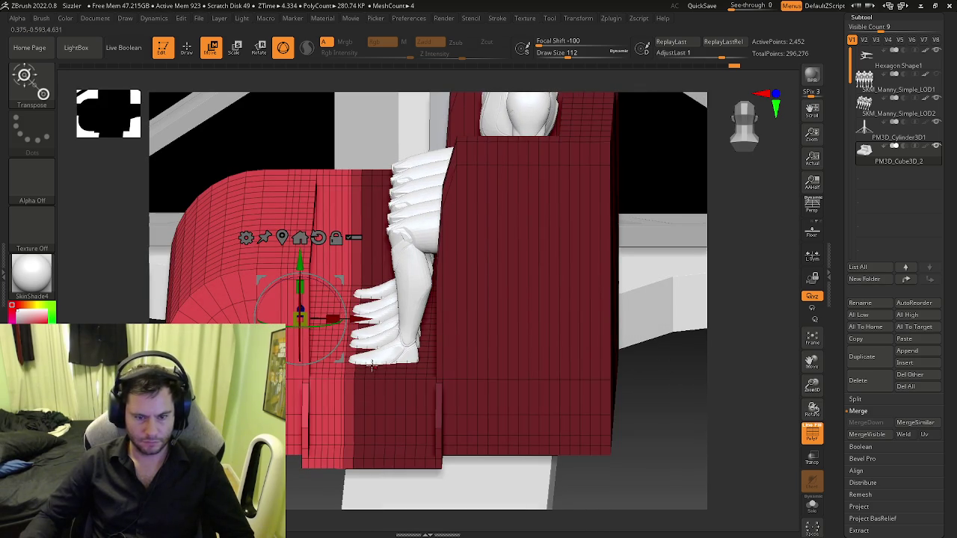
drag(360, 320, 366, 320)
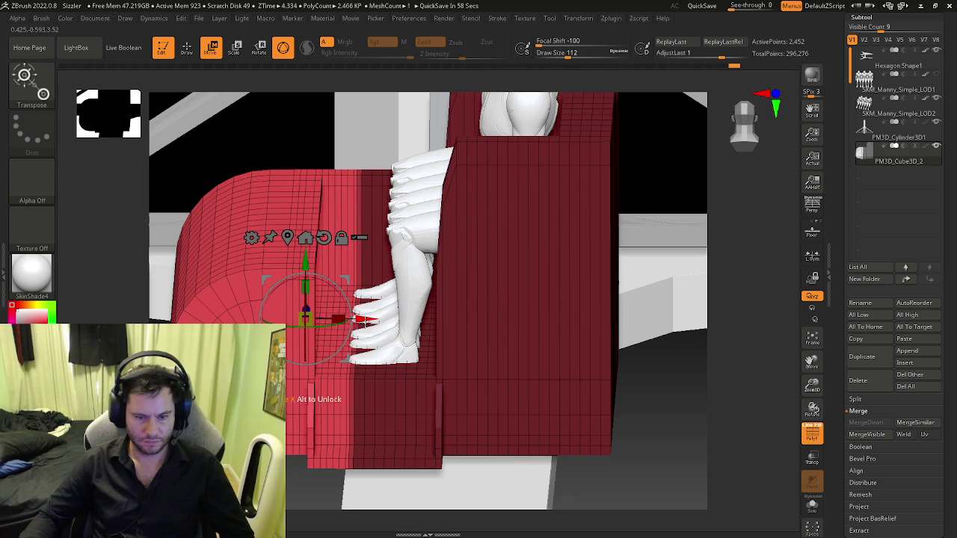
scroll(364, 319, down, 3)
shift+right_drag(351, 327, 340, 335)
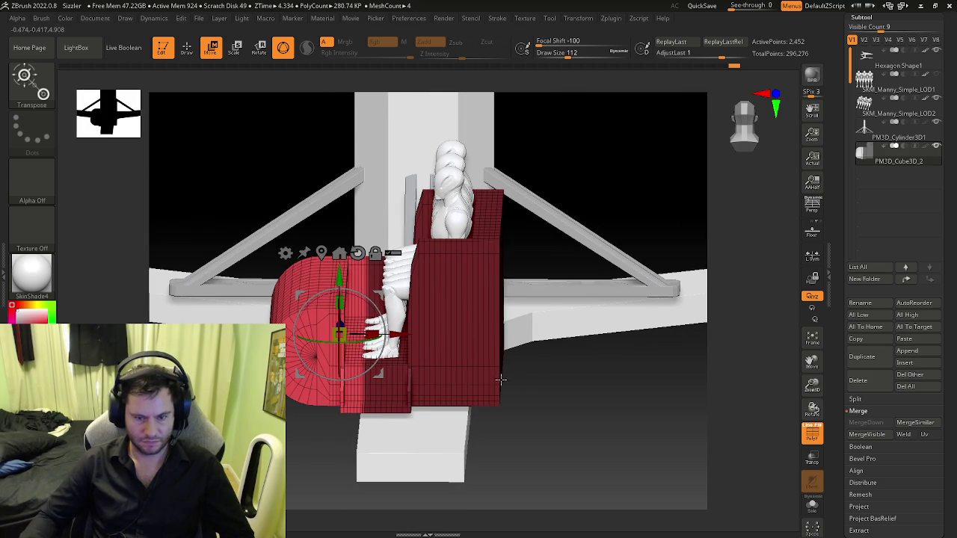
scroll(421, 384, up, 2)
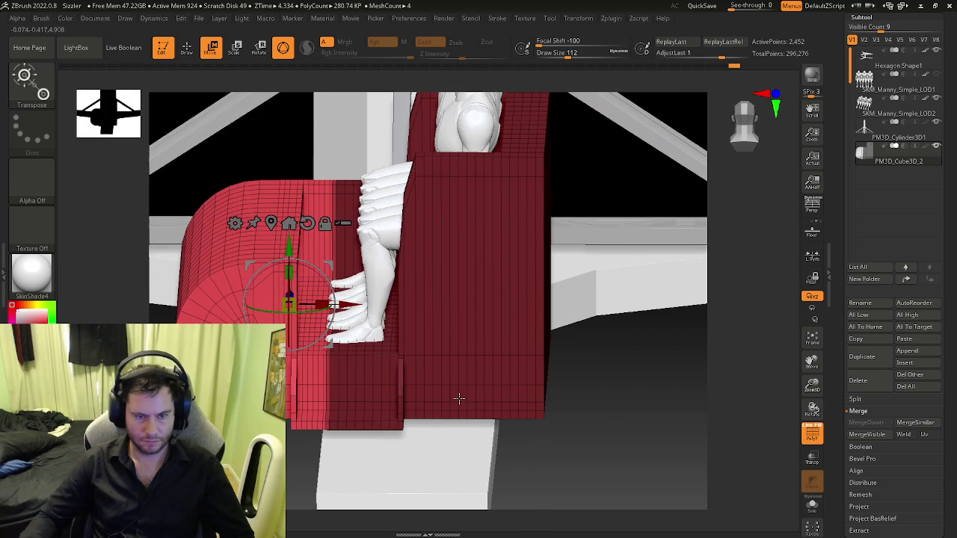
- Delete surplus footwell edge loops with ZModeler, reducing the seat from 2,452 to 2,252 points
key(q)
key(b)
key(z)
key(m)
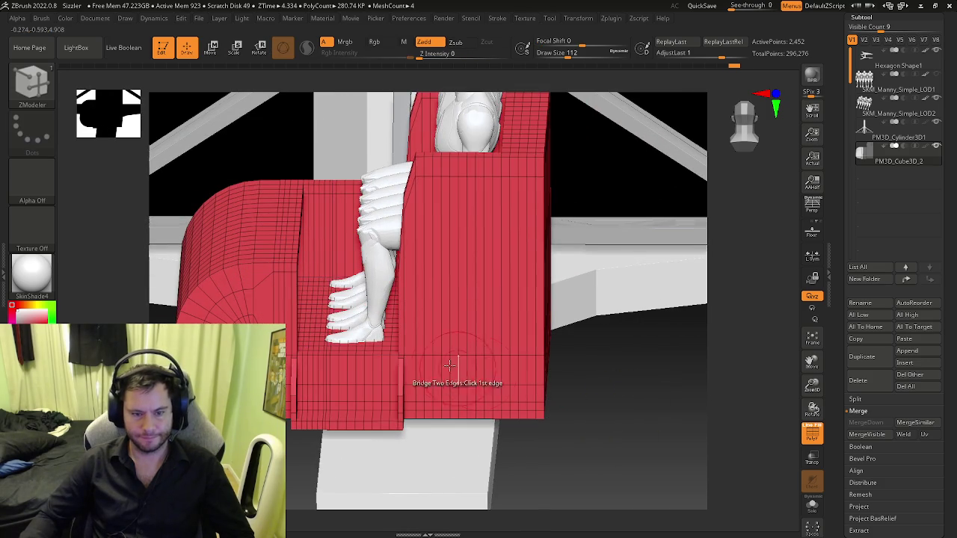
scroll(330, 385, up, 2)
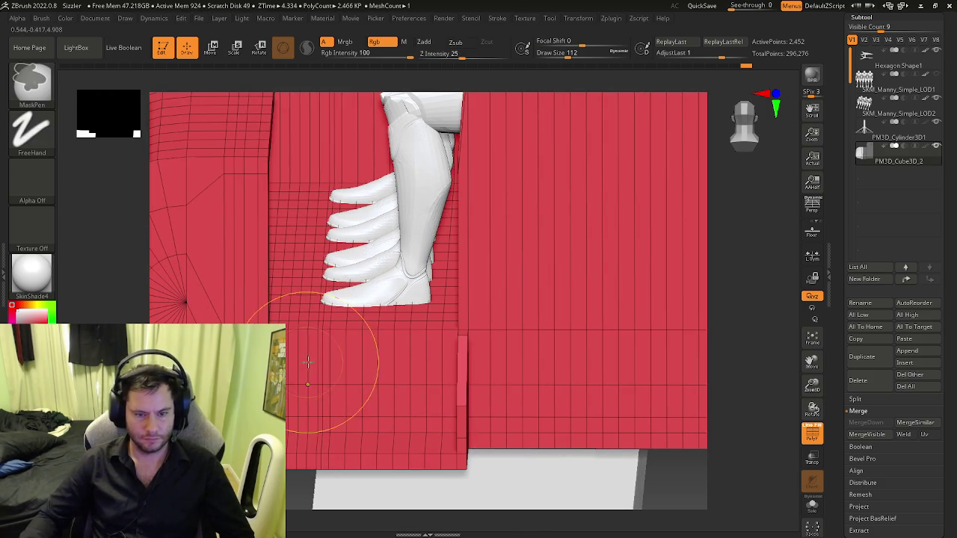
key(space)
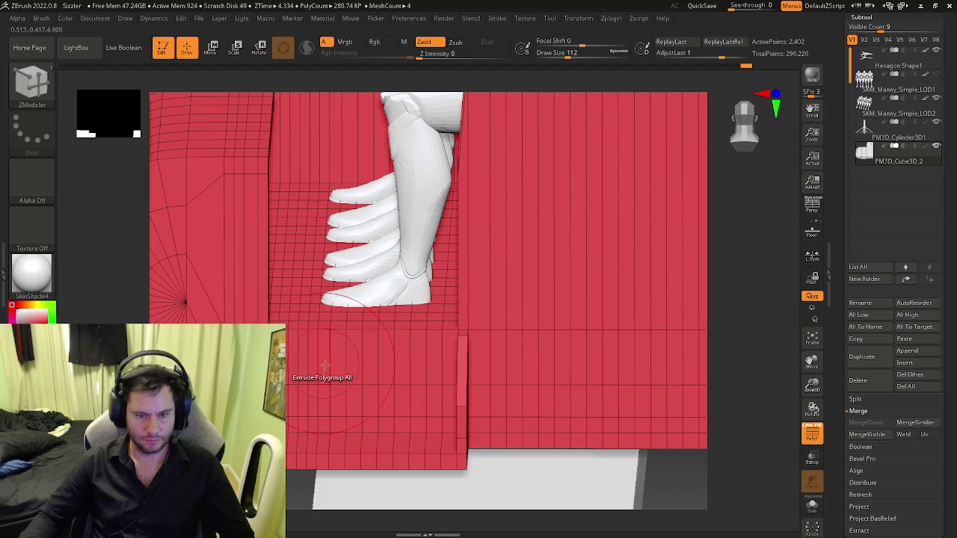
right_drag(354, 384, 316, 367)
scroll(381, 394, up, 2)
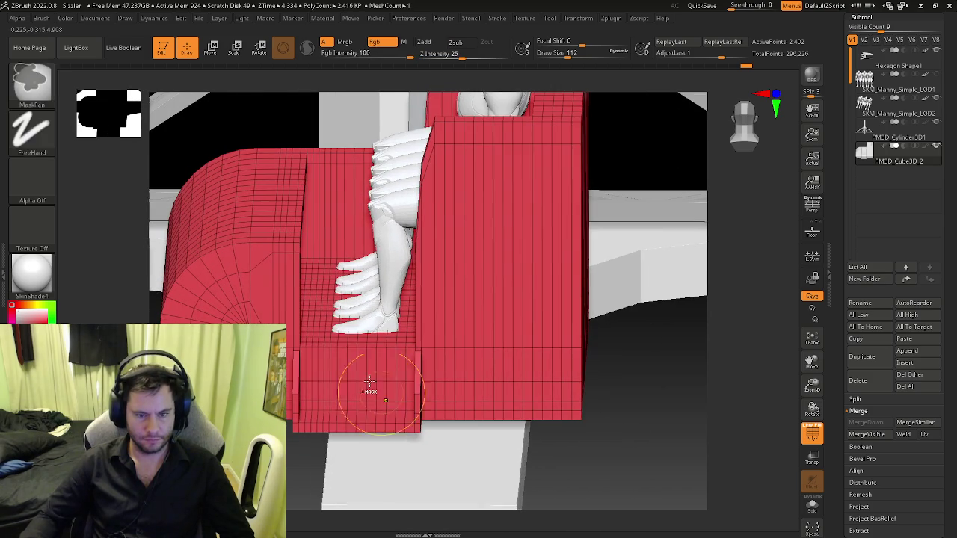
key(ctrl)
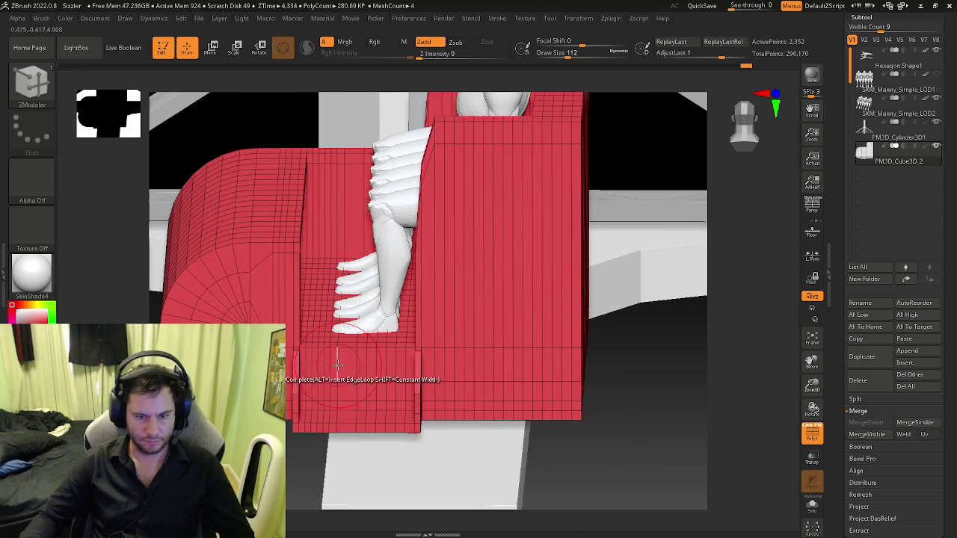
right_drag(330, 365, 235, 252)
scroll(235, 252, down, 2)
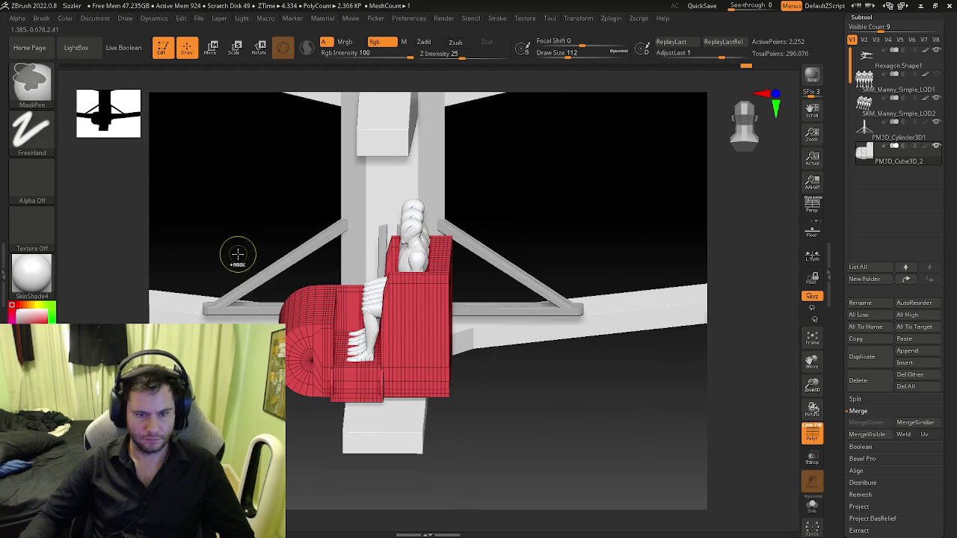
- Mask the cart's rounded front, invert the mask and pull the front toward the seat
ctrl+drag(234, 252, 349, 442)
ctrl+click(349, 441)
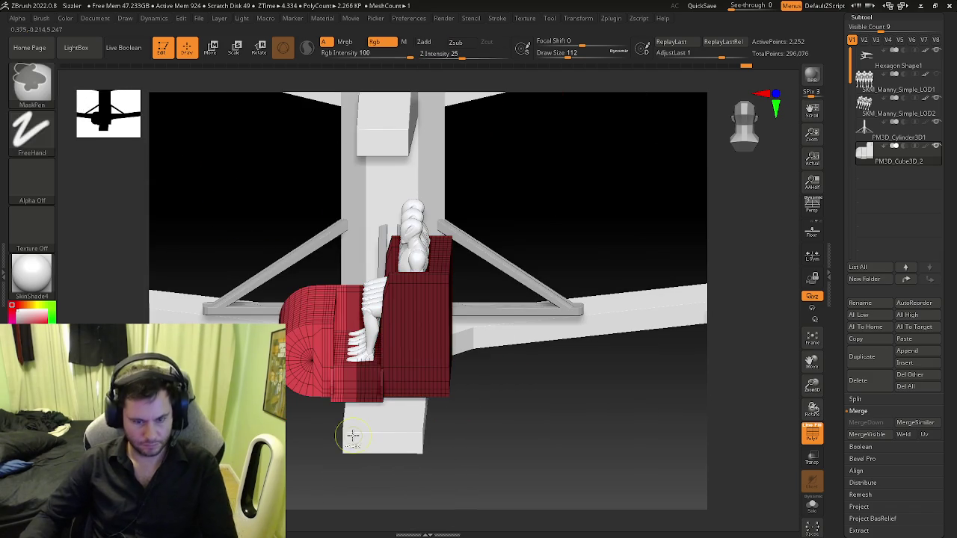
key(w)
scroll(336, 336, up, 2)
drag(358, 317, 377, 317)
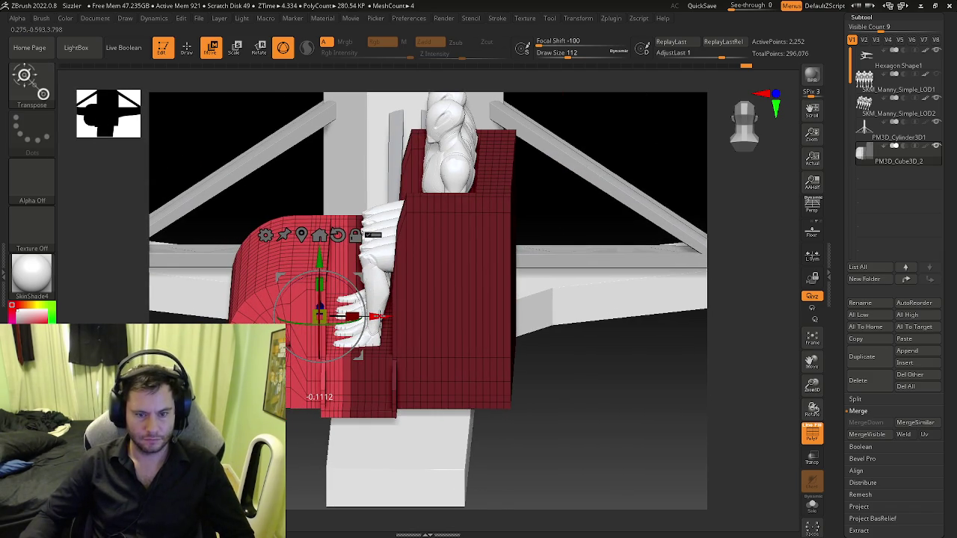
key(q)
mouse_move(378, 321)
right_down()
mouse_move(369, 402)
mouse_move(358, 408)
right_up()
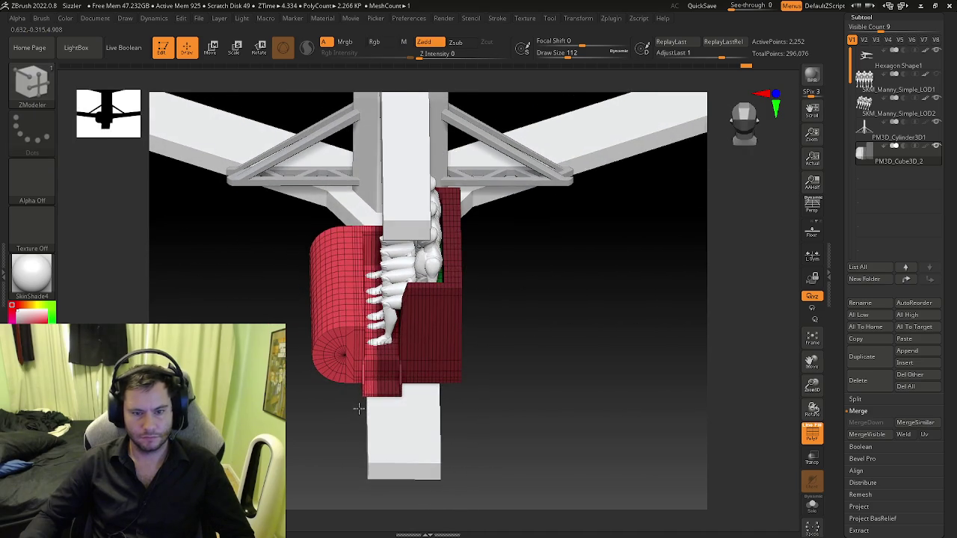
right_drag(489, 359, 299, 258)
- From a side view, mask and invert around the nose and slide it further toward the seat
mouse_move(264, 255)
ctrl+mouse_down()
mouse_move(351, 390)
mouse_move(349, 369)
ctrl+mouse_up()
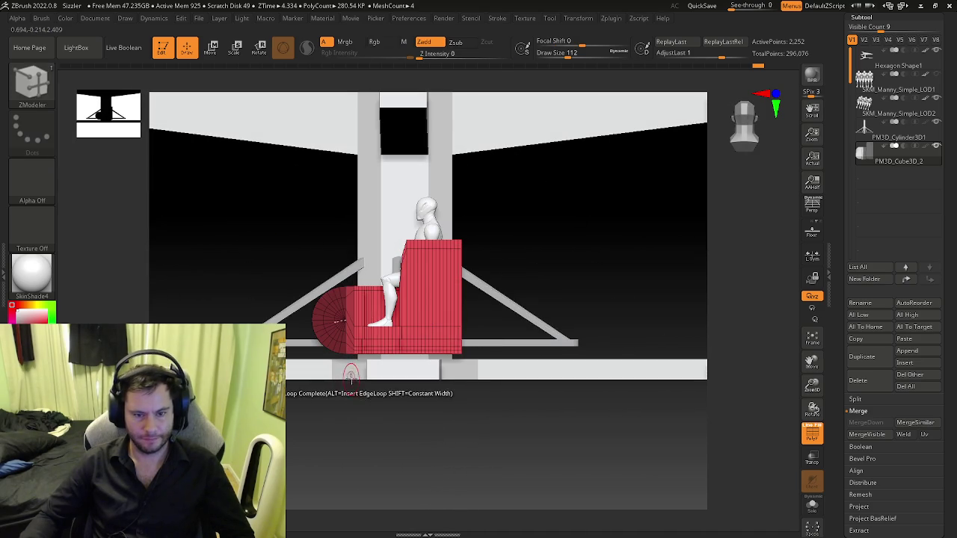
key(w)
key(f)
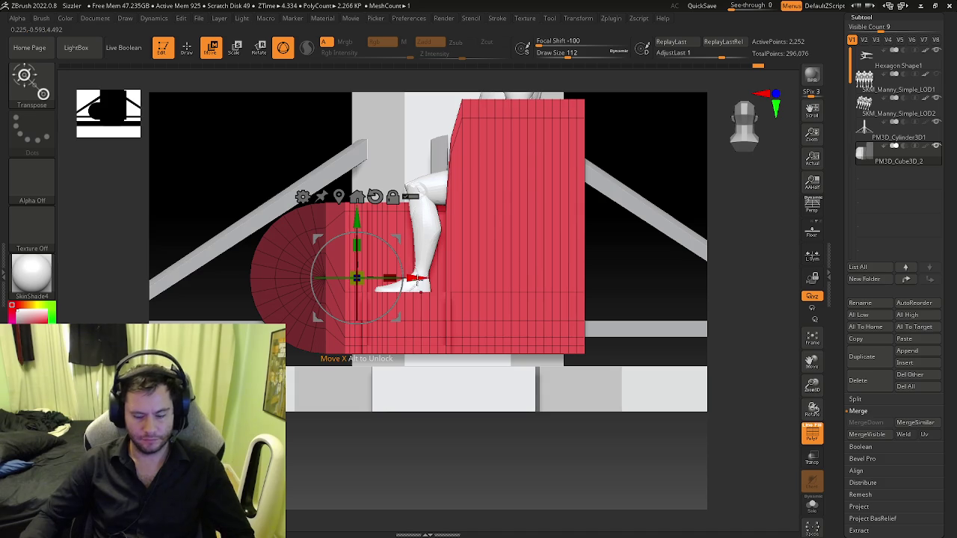
key(ctrl+i)
mouse_move(415, 283)
mouse_down()
mouse_move(421, 279)
mouse_move(417, 302)
mouse_up()
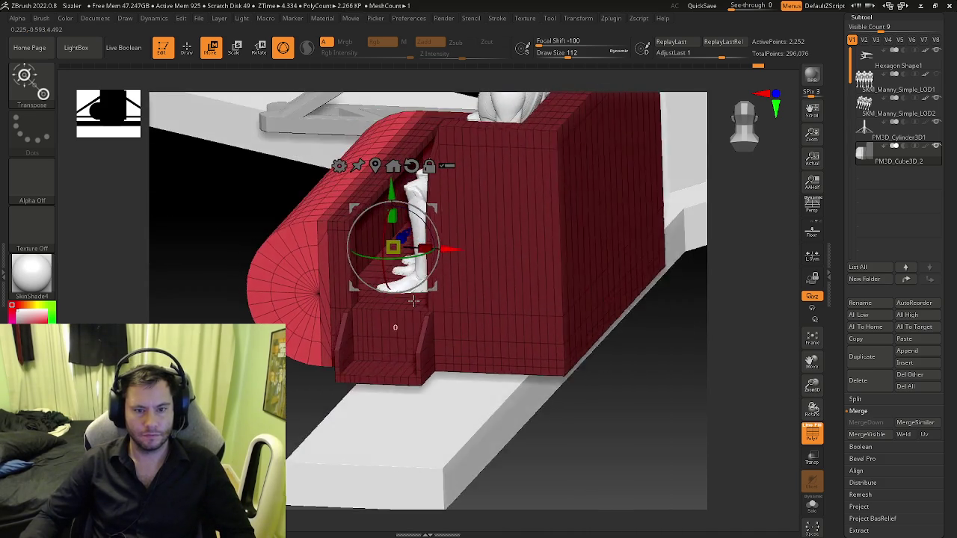
mouse_move(417, 301)
shift+mouse_down()
mouse_move(429, 299)
mouse_move(405, 281)
shift+mouse_up()
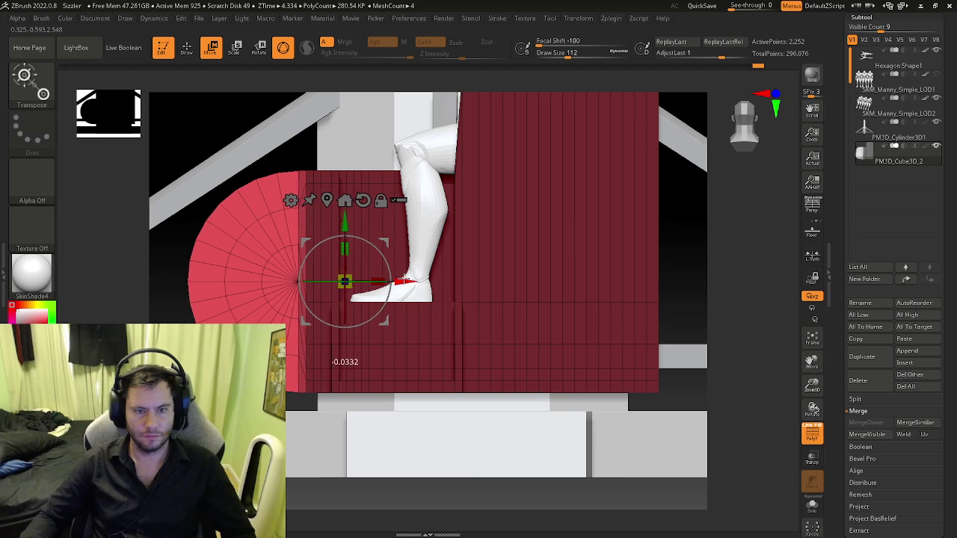
key(q)
- Clear the mask, hide the wireframe and collapse the Subtool palette
mouse_move(523, 321)
mouse_down()
mouse_move(559, 329)
mouse_move(412, 331)
mouse_move(425, 311)
mouse_move(416, 342)
mouse_move(434, 288)
mouse_move(386, 299)
mouse_move(423, 356)
mouse_up()
key(b)
key(z)
key(m)
key(shift+f)
click(860, 18)
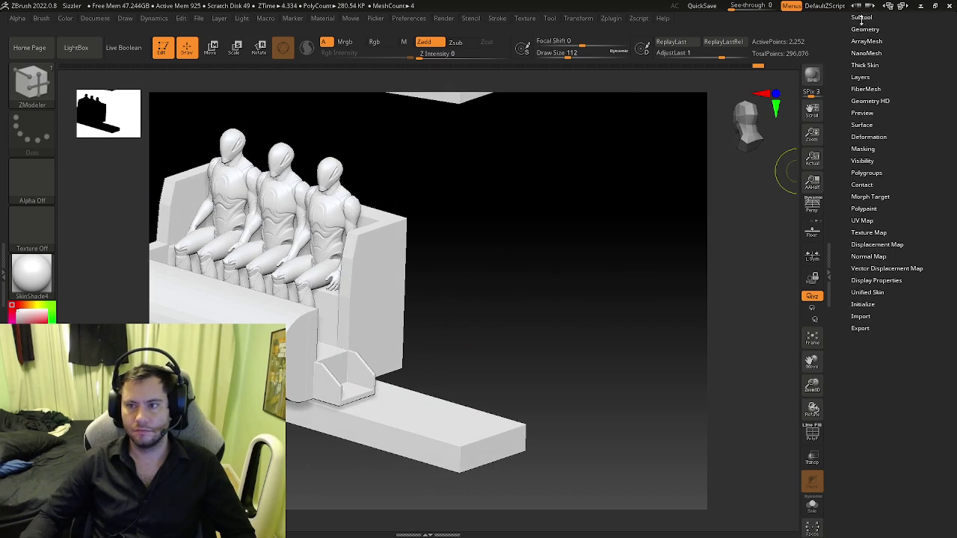
- Subdivide the seat car with Geometry > Divide and inspect the seat corner close up
click(863, 29)
click(858, 117)
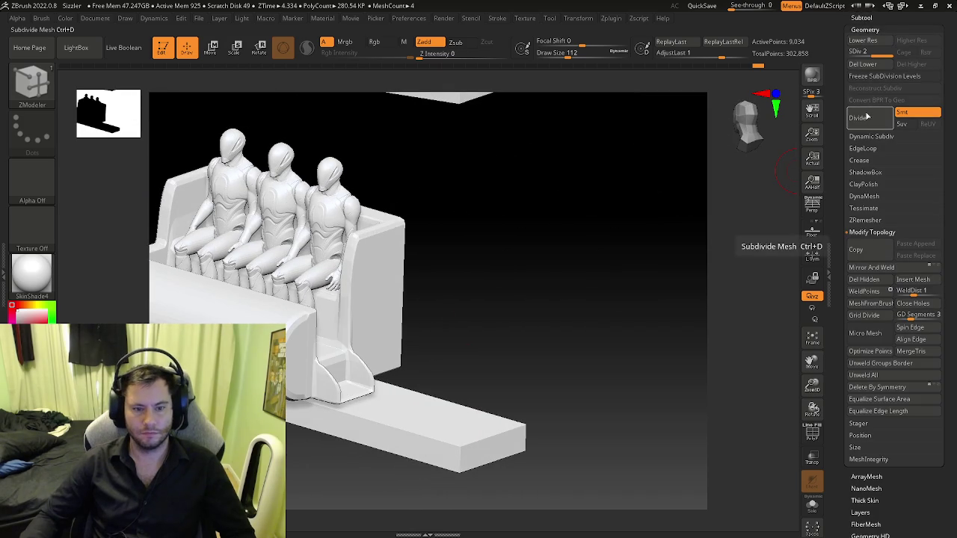
mouse_move(628, 262)
mouse_down()
mouse_move(507, 307)
mouse_move(830, 148)
mouse_up()
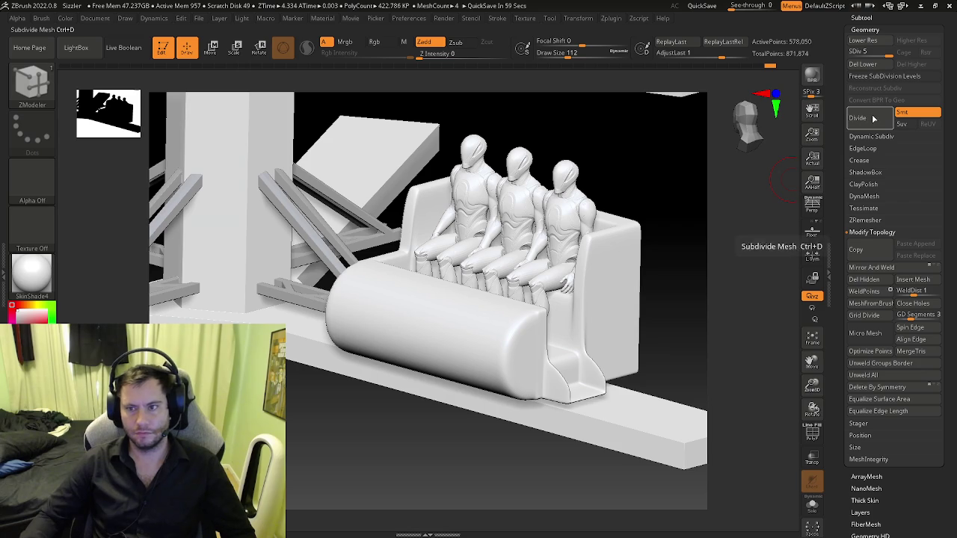
key(shift+d)
drag(683, 261, 655, 314)
scroll(650, 329, up, 5)
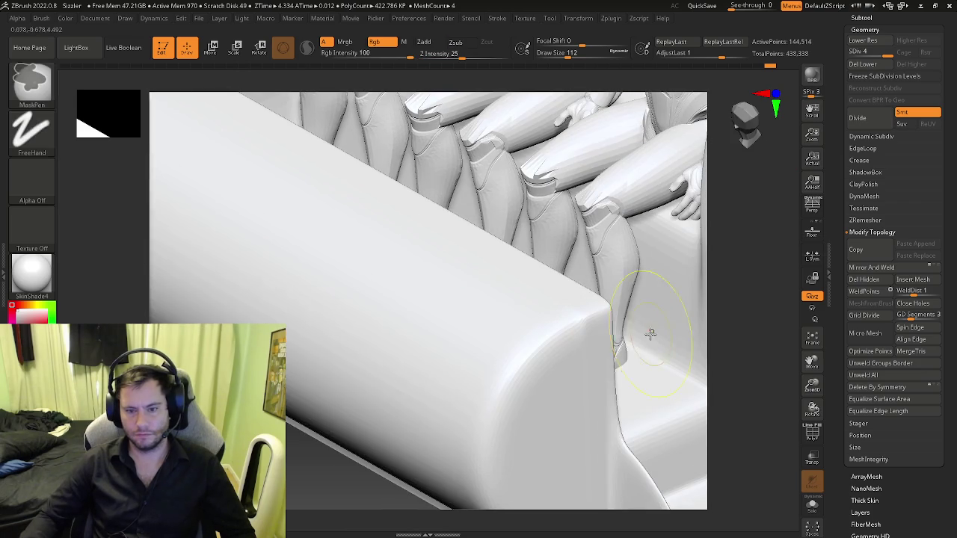
- Step the seat back down to its lowest subdivision level, SDiv 1
key(d)
key(f)
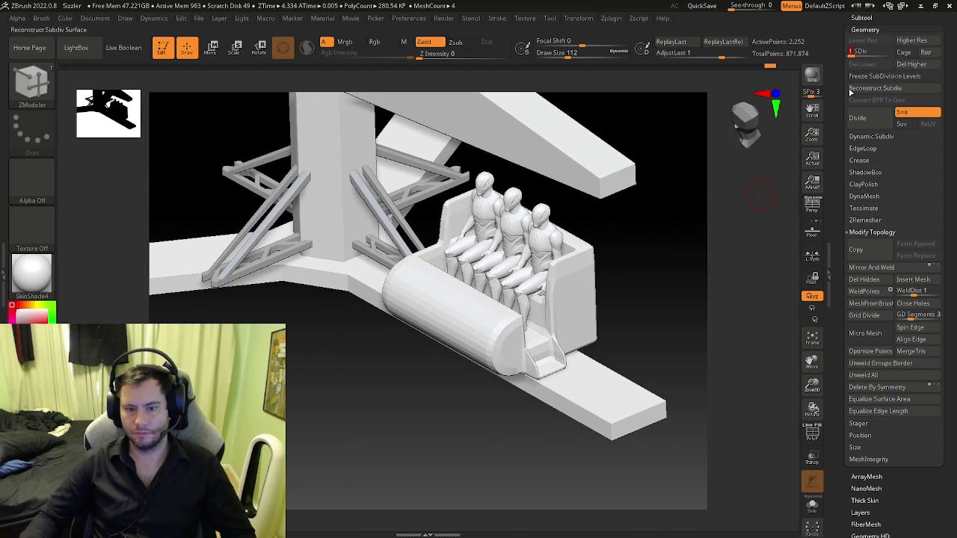
key(shift+d)
key(shift+d)
key(ctrl)
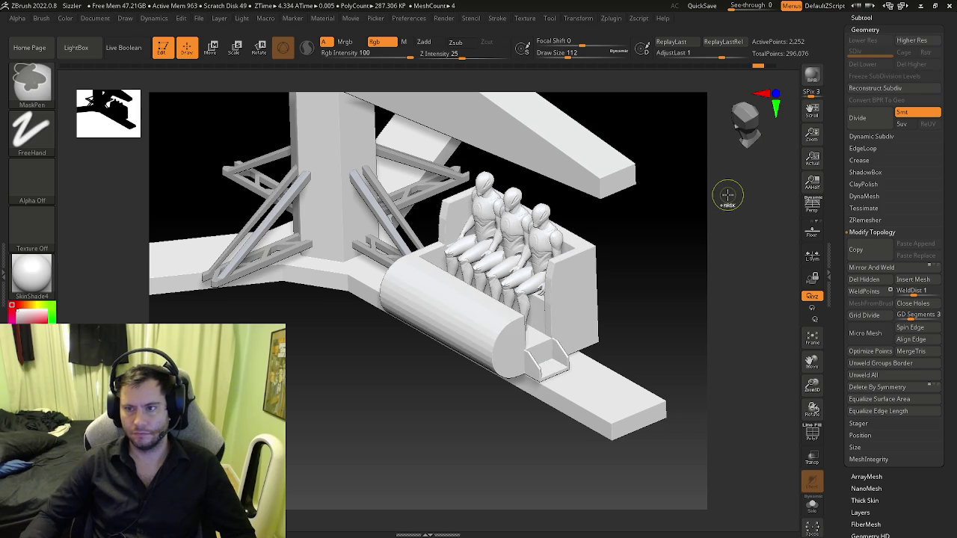
key(b)
key(z)
key(m)
mouse_move(651, 269)
mouse_down()
mouse_move(675, 249)
mouse_move(656, 283)
mouse_move(665, 291)
mouse_move(687, 276)
mouse_move(653, 231)
mouse_move(634, 254)
mouse_move(647, 258)
mouse_move(679, 232)
mouse_up()
- Subdivide the seat once, then drop back to its lowest level and show the wireframe
click(876, 125)
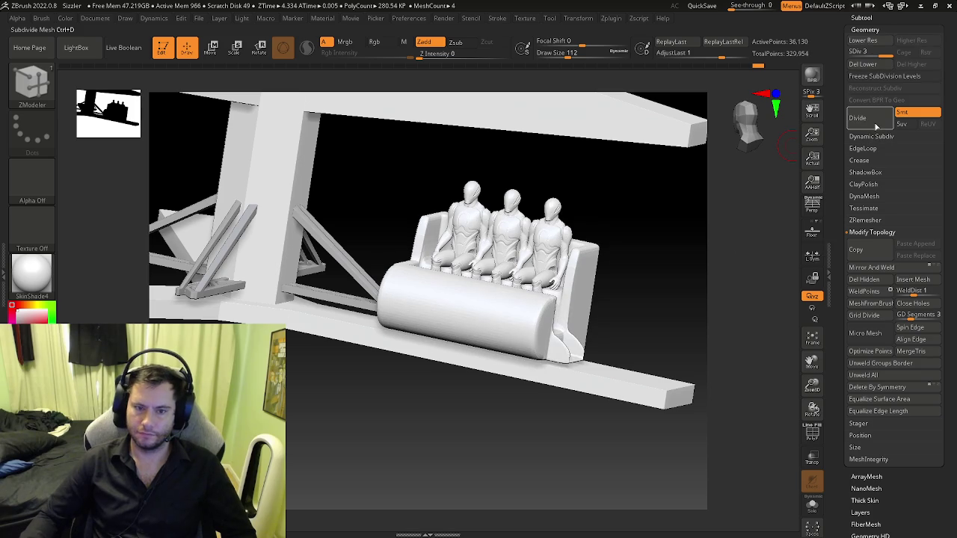
mouse_move(623, 278)
mouse_down()
mouse_move(617, 304)
mouse_move(394, 299)
mouse_up()
scroll(634, 313, up, 2)
scroll(634, 329, up, 3)
key(shift+d)
key(shift+d)
key(shift+d)
key(shift+d)
key(shift+f)
key(shift+f)
shift+drag(448, 320, 610, 276)
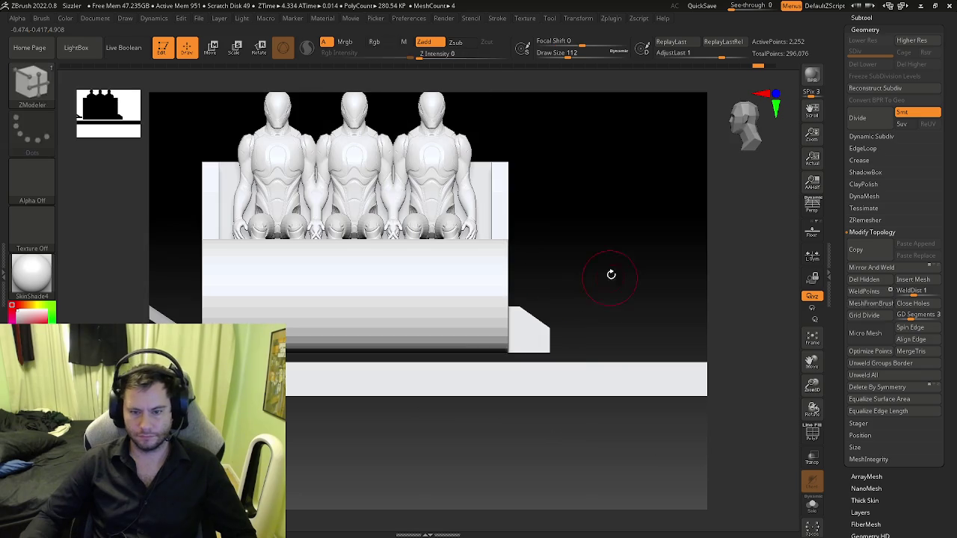
drag(559, 337, 523, 441)
- Try two more unsmoothed subdivisions, then undo the seat back to its base level
click(866, 122)
click(866, 122)
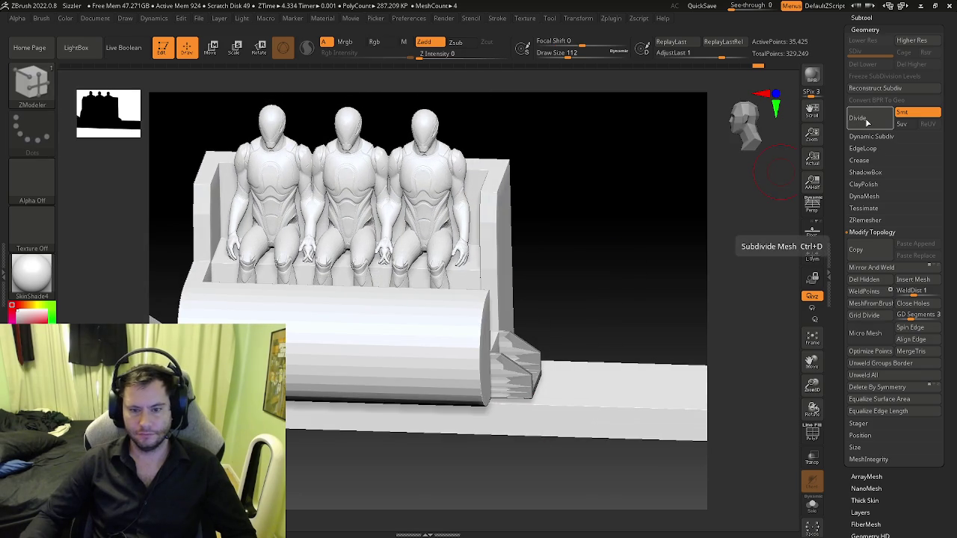
key(shift+f)
key(shift+f)
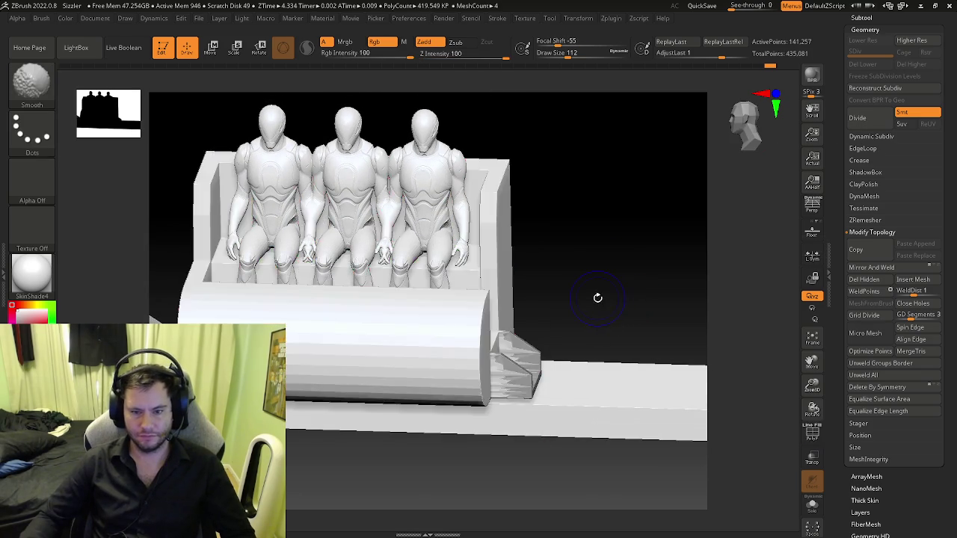
key(shift+f)
drag(598, 297, 581, 320)
key(ctrl+z)
key(ctrl+z)
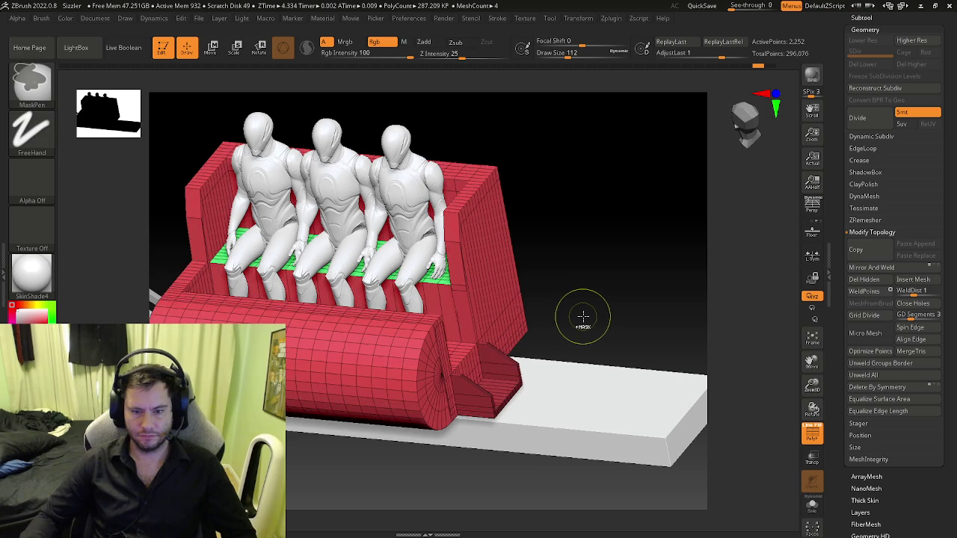
key(b)
key(z)
key(m)
key(ctrl+z)
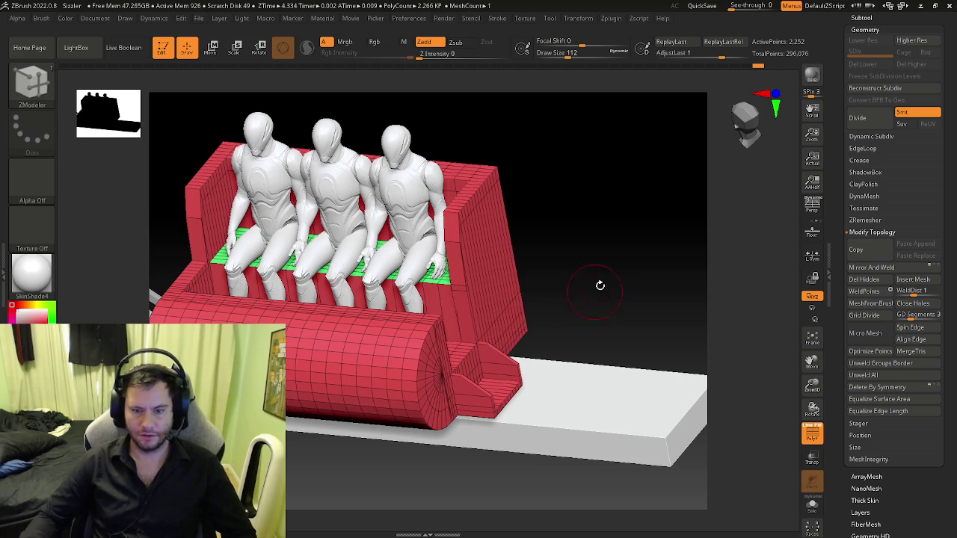
click(866, 121)
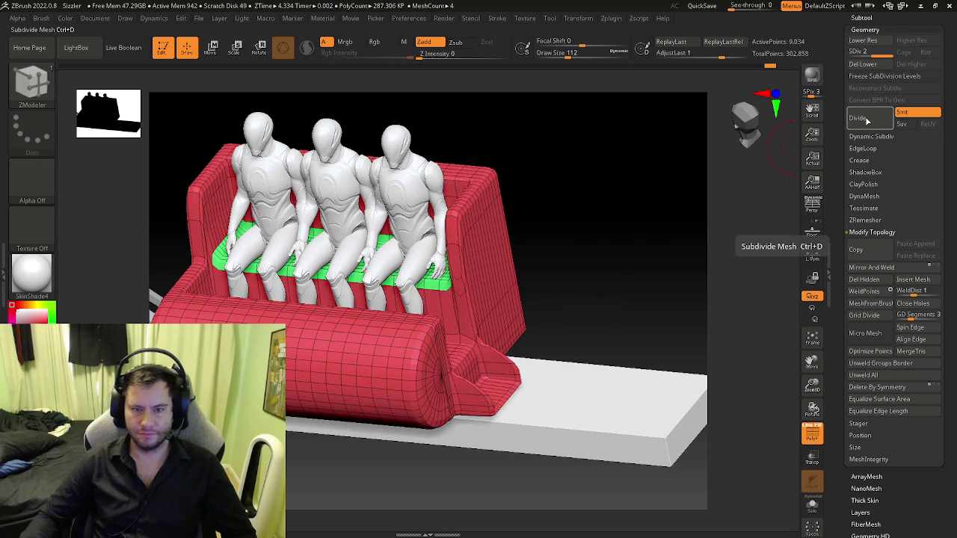
key(ctrl+z)
- Enable Smt and divide the seat to six smooth levels, about 2.312 million points
click(902, 112)
click(869, 119)
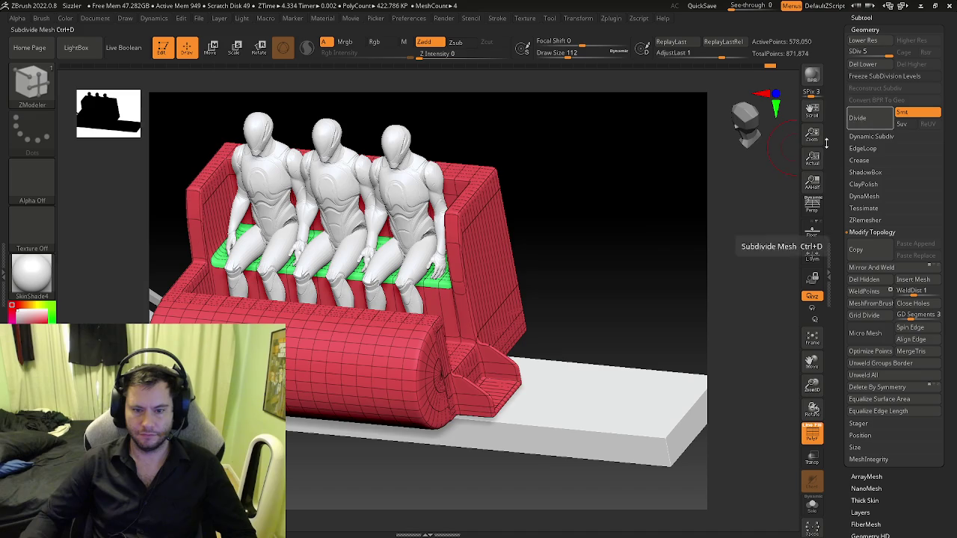
key(shift+f)
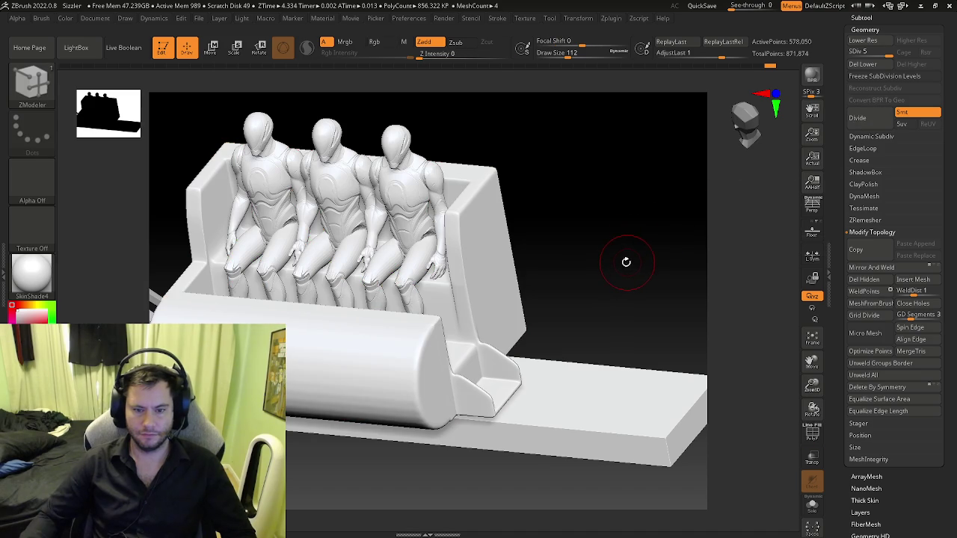
mouse_move(605, 273)
mouse_down()
mouse_move(628, 245)
mouse_move(588, 282)
mouse_up()
click(867, 120)
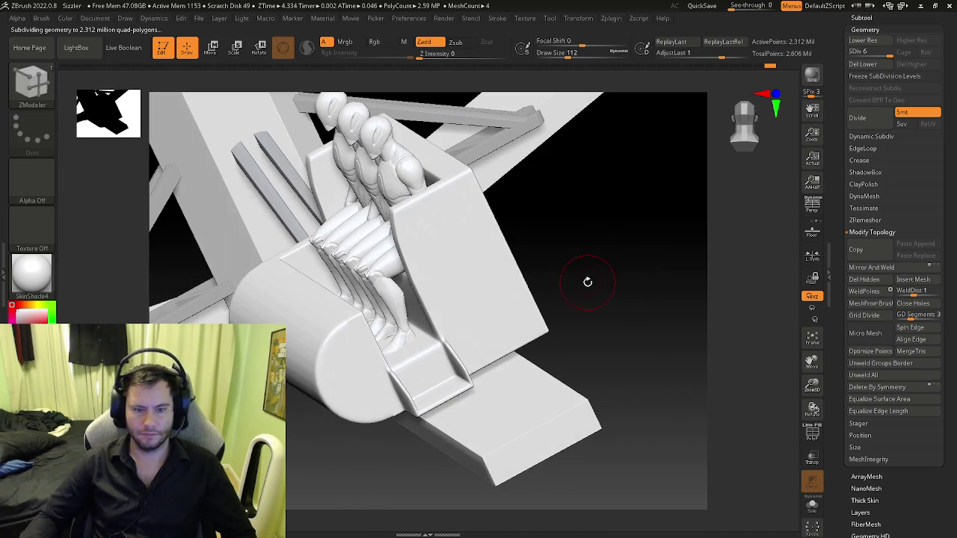
key(shift+d)
key(shift+d)
key(d)
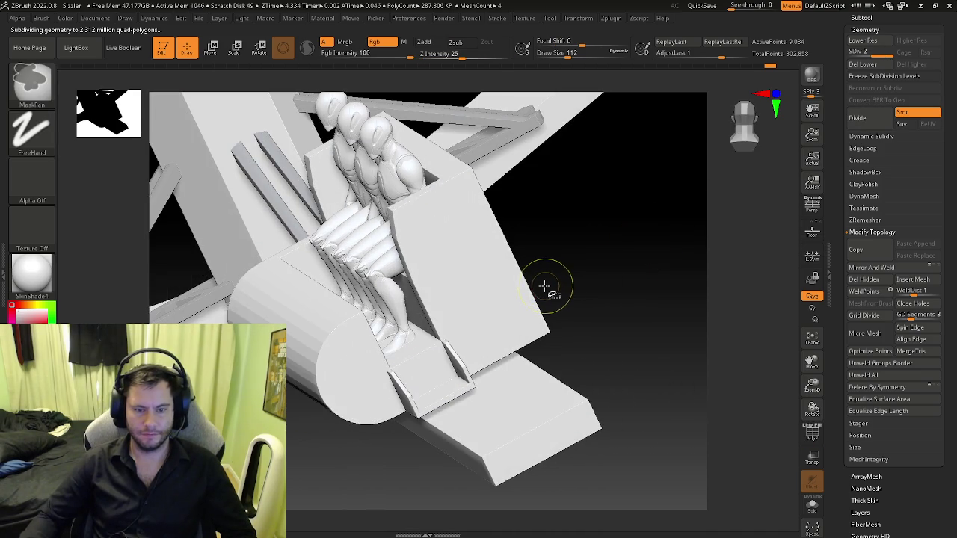
key(d)
drag(528, 284, 540, 271)
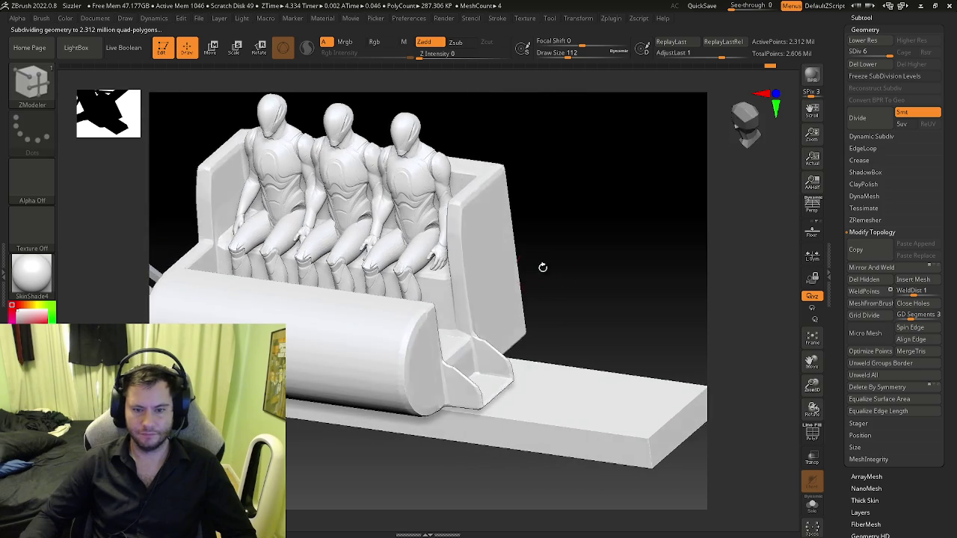
click(862, 17)
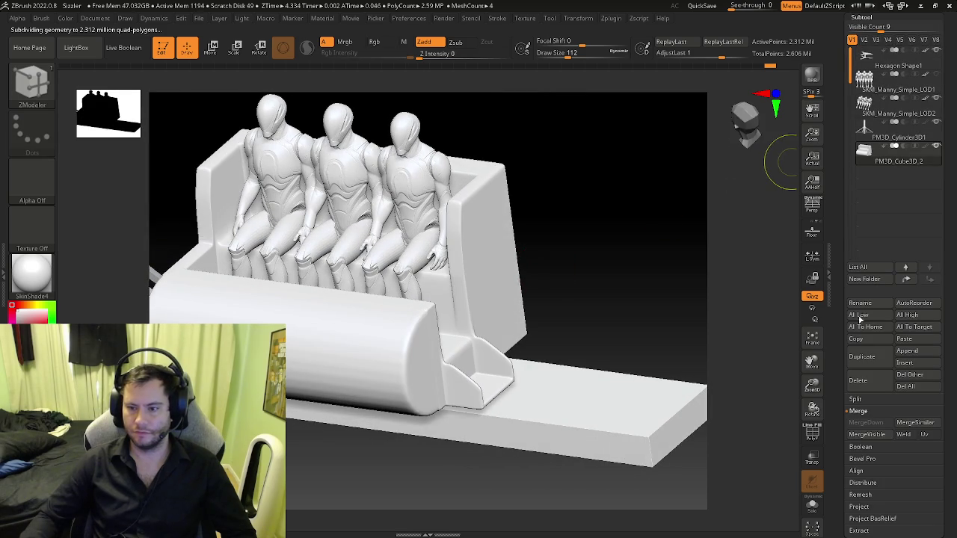
- Duplicate the seat subtool, hide the copy, and make PM3D_Cube3D_3 active
click(861, 357)
key(ctrl)
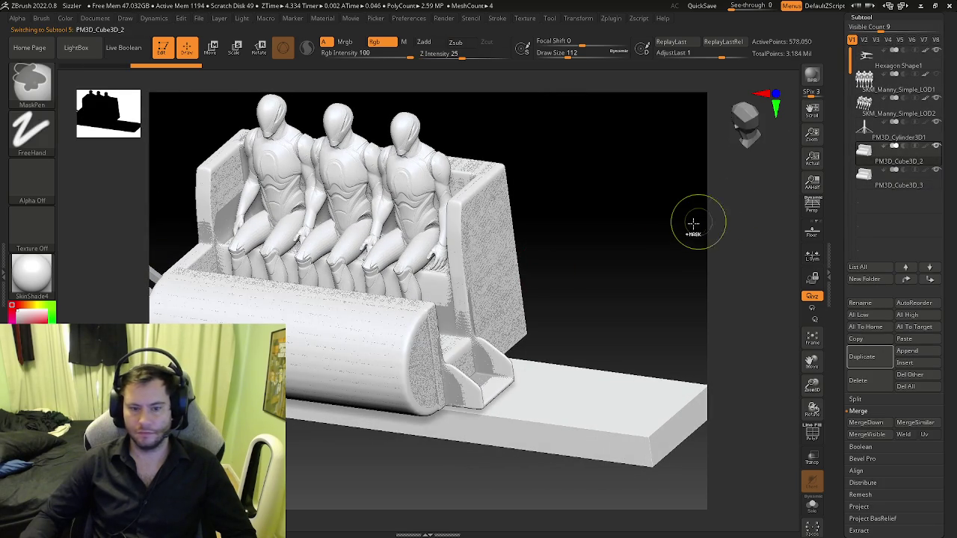
click(936, 173)
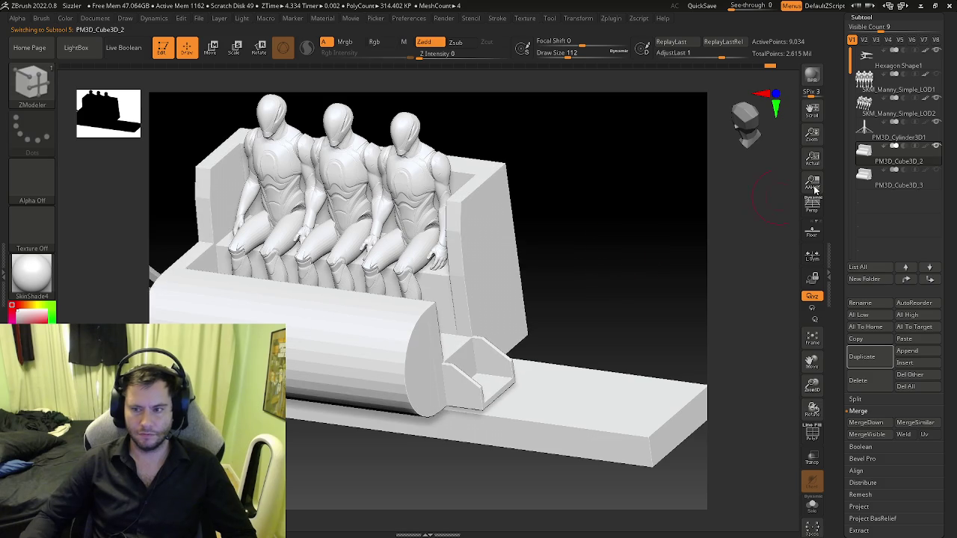
click(865, 176)
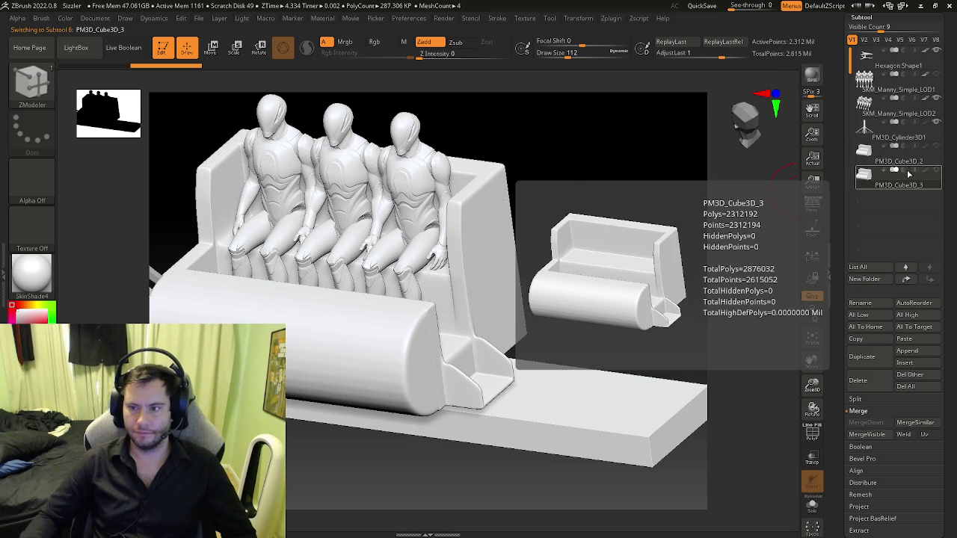
- Lower PM3D_Cube3D_3 to subdivision level 1, showing 2,252 active points
key(f)
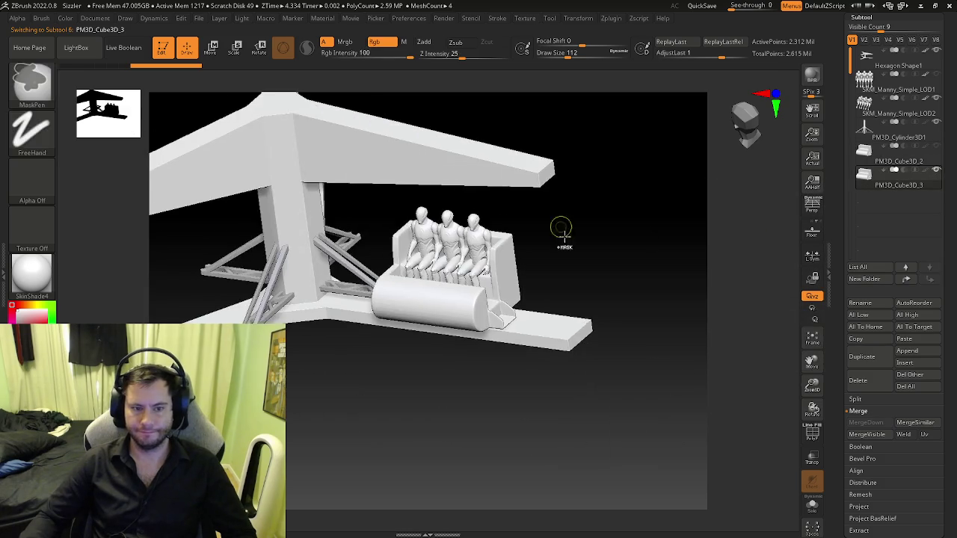
mouse_move(597, 271)
mouse_down()
mouse_move(602, 303)
mouse_move(544, 284)
mouse_move(765, 203)
mouse_up()
key(b)
key(z)
key(m)
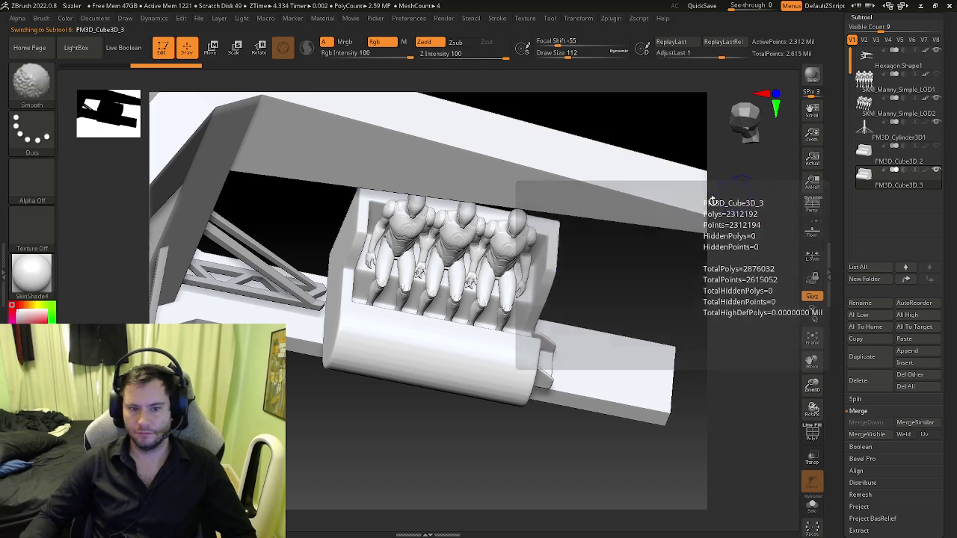
key(shift+f)
right_drag(459, 341, 762, 247)
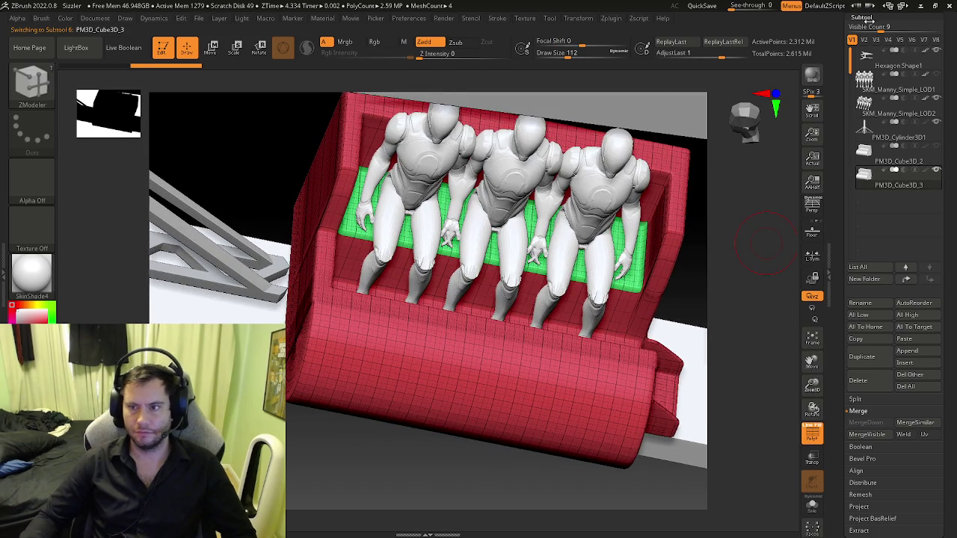
click(861, 16)
click(864, 28)
key(shift+d)
mouse_move(766, 243)
right_down()
mouse_move(400, 265)
mouse_move(404, 299)
mouse_move(367, 358)
mouse_move(374, 380)
mouse_move(443, 349)
mouse_move(363, 358)
mouse_move(390, 369)
mouse_move(482, 343)
right_up()
key(shift+f)
key(shift+f)
key(shift+f)
key(shift+f)
key(shift+f)
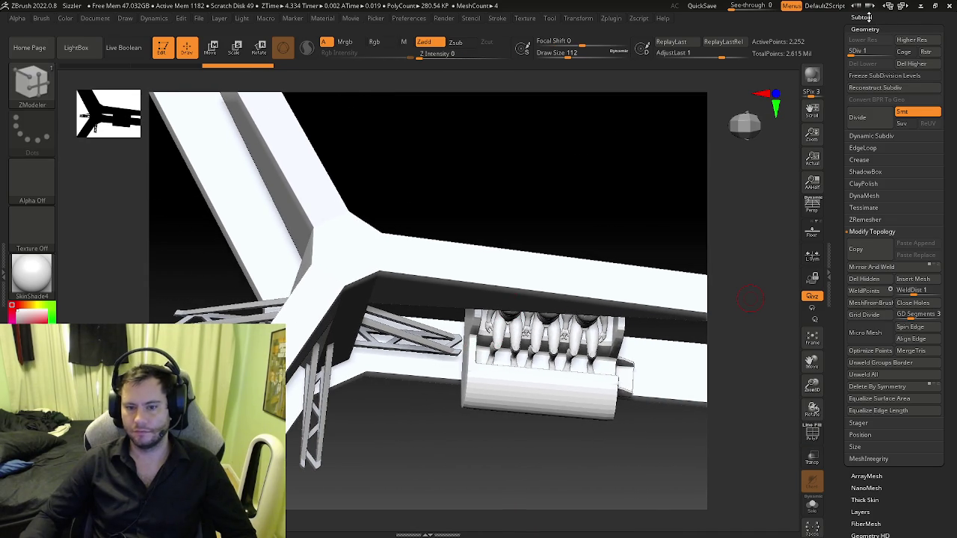
- Select PM3D_Cube3D_3, enter Move mode, and orbit to a high view showing all three hub arms
click(867, 16)
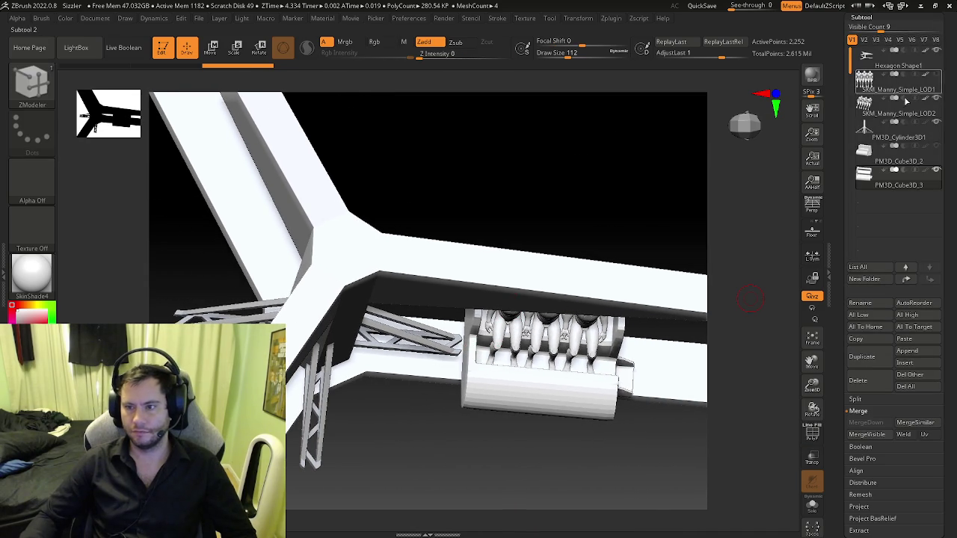
click(872, 140)
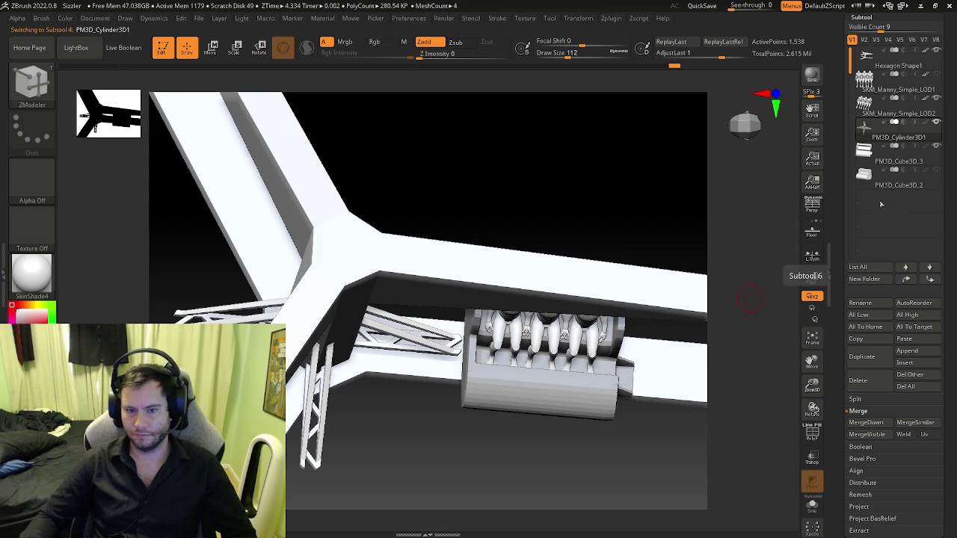
click(872, 154)
shift+right_drag(523, 336, 594, 322)
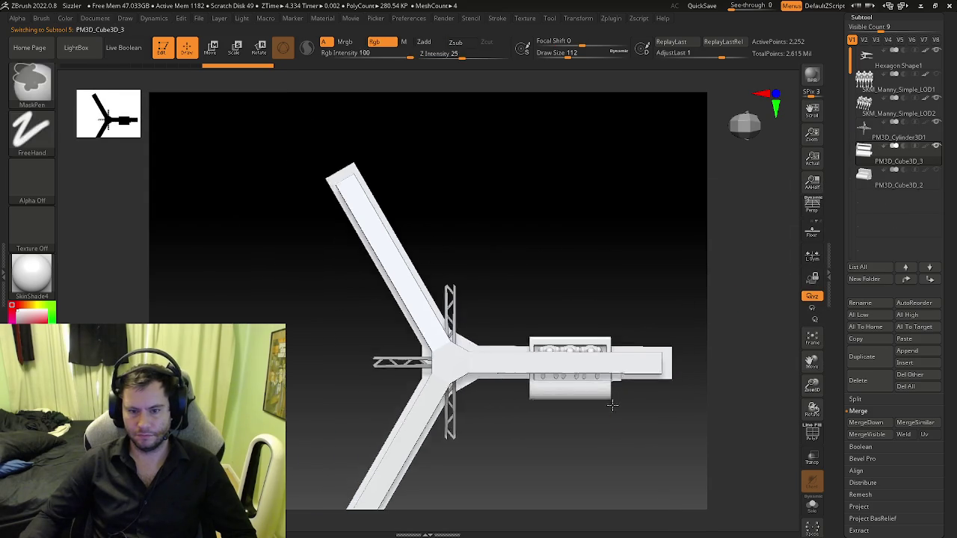
drag(594, 323, 611, 142)
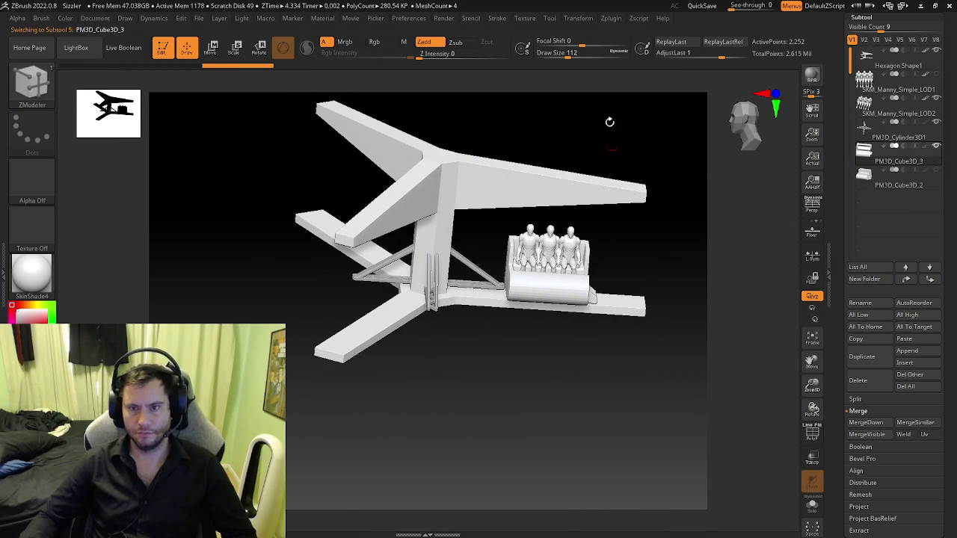
click(618, 21)
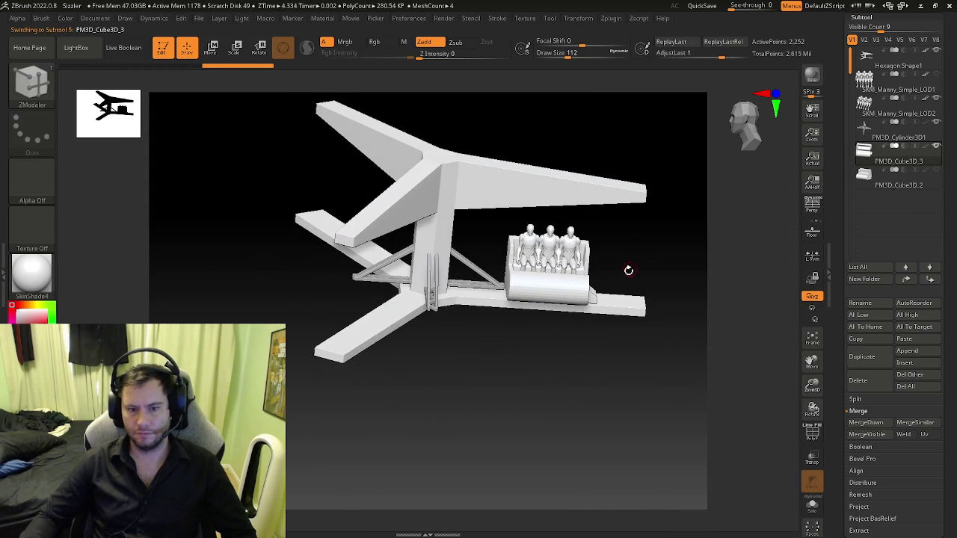
drag(630, 268, 604, 284)
key(w)
drag(613, 344, 585, 206)
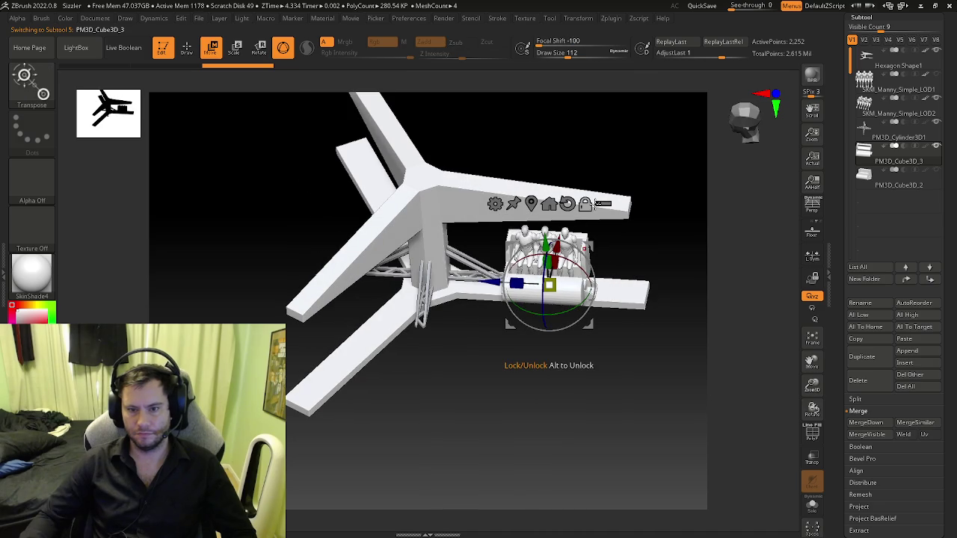
- Select PM3D_Cylinder3D1 and store its position with Zplugin > Position Plugin > Save Position
click(870, 131)
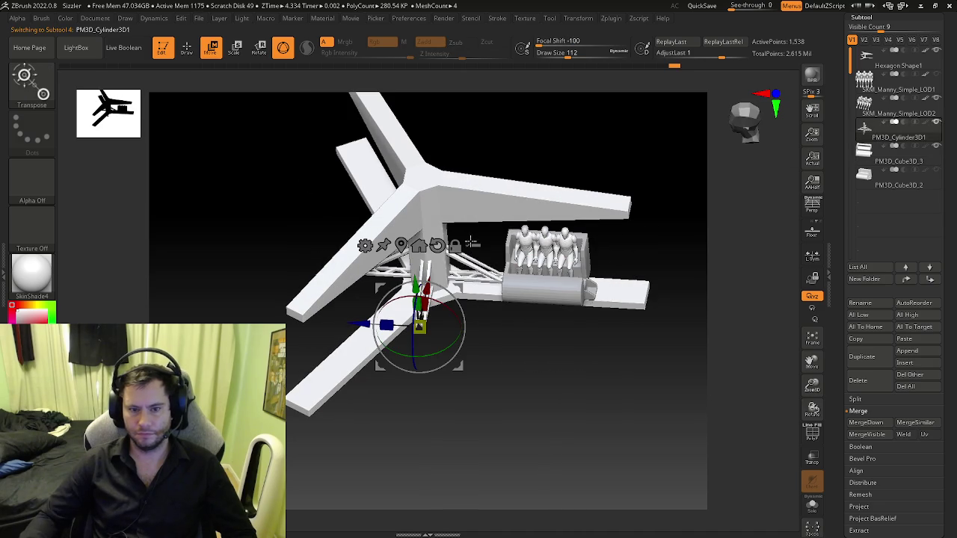
alt+click(422, 320)
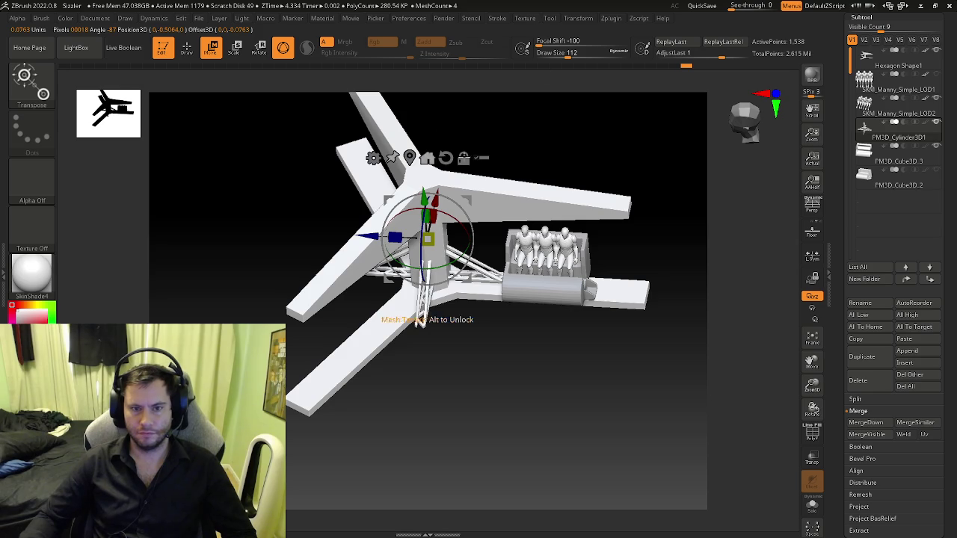
click(864, 152)
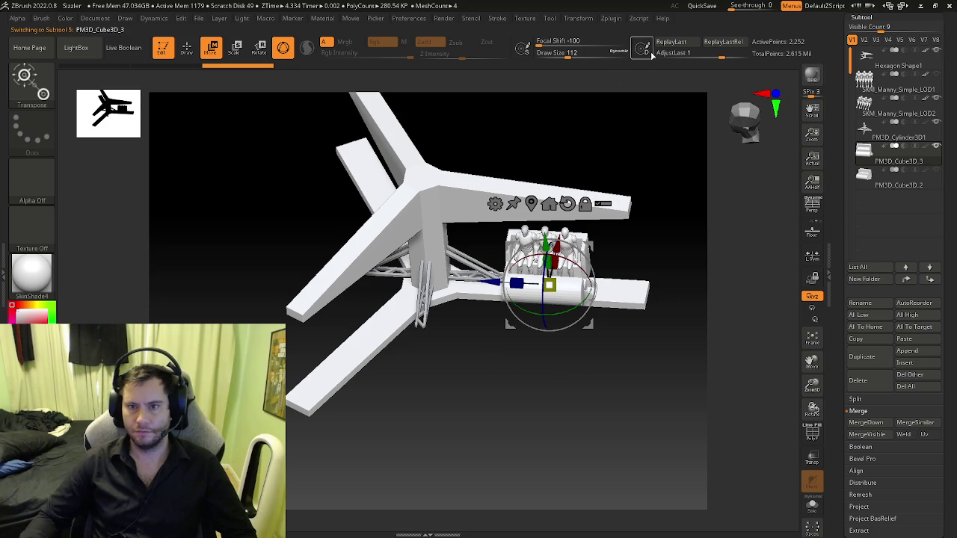
click(864, 128)
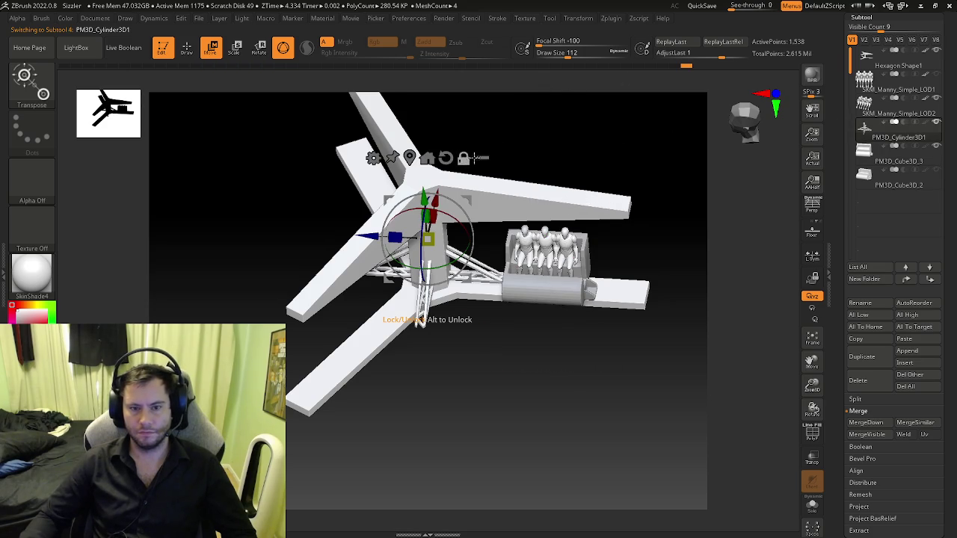
drag(502, 153, 510, 149)
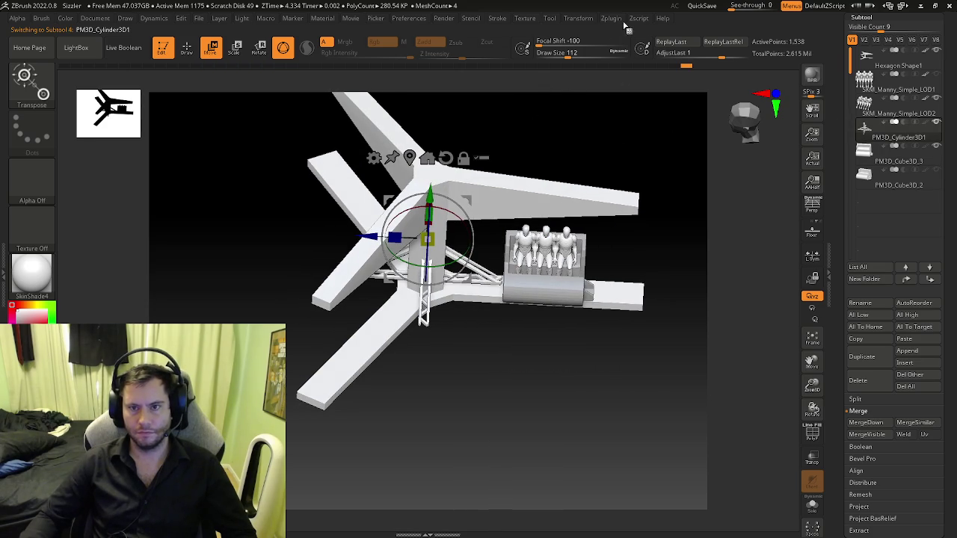
click(621, 22)
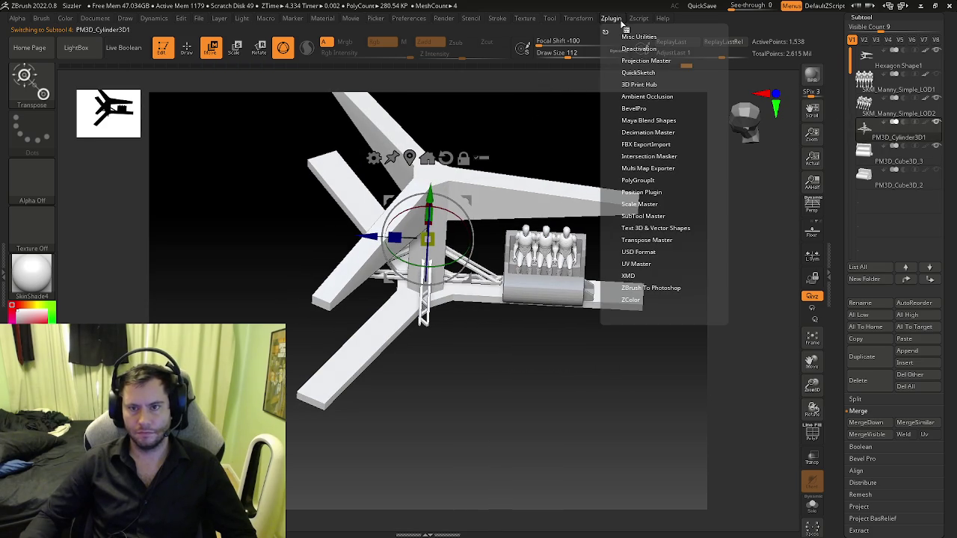
click(646, 192)
click(647, 203)
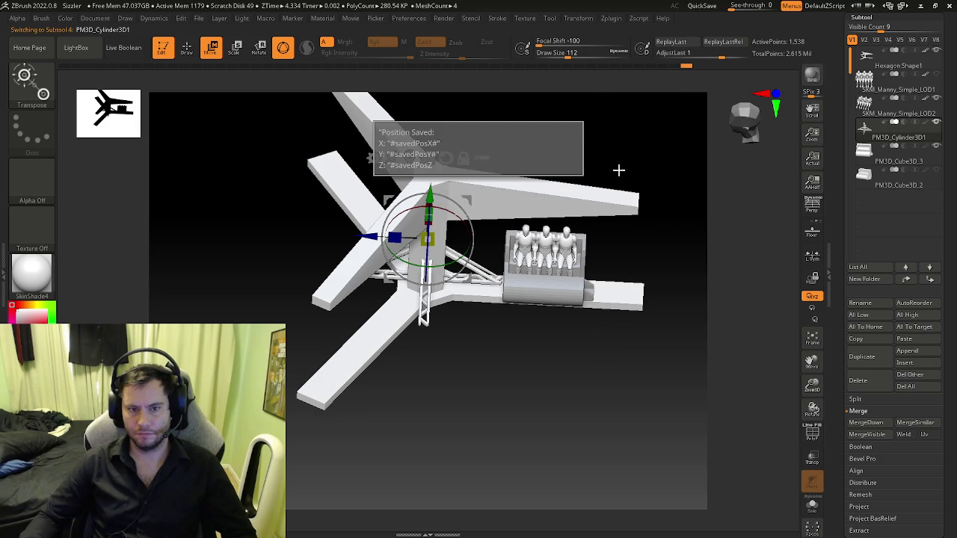
drag(620, 124, 779, 131)
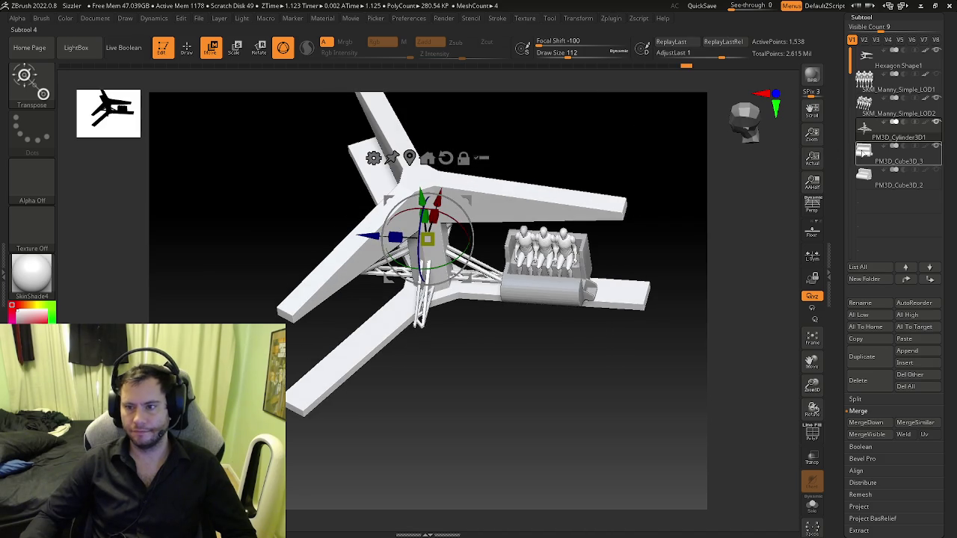
- Select PM3D_Cube3D_3 and load the saved hub-centre position onto it
alt+click(553, 284)
mouse_move(667, 241)
mouse_down()
mouse_move(671, 205)
mouse_move(698, 203)
mouse_move(597, 209)
mouse_up()
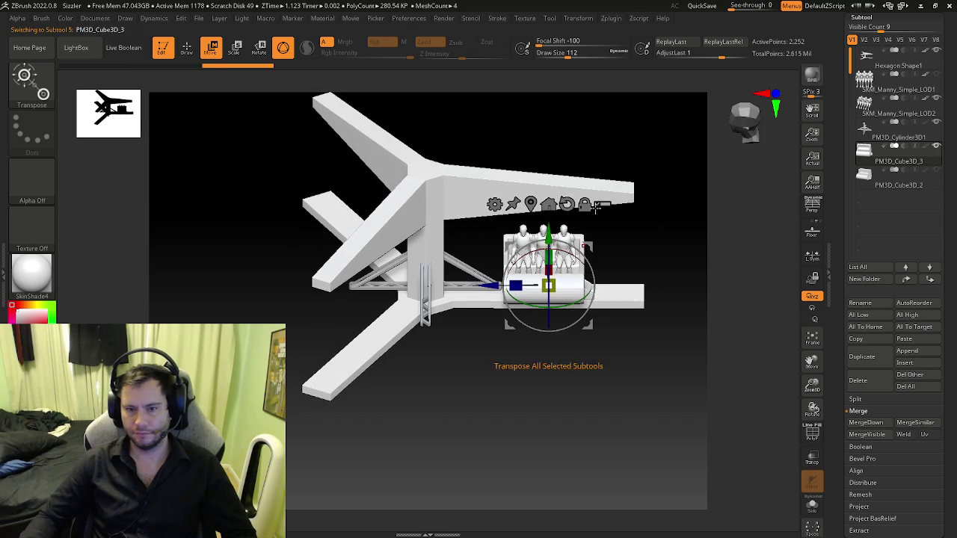
click(607, 19)
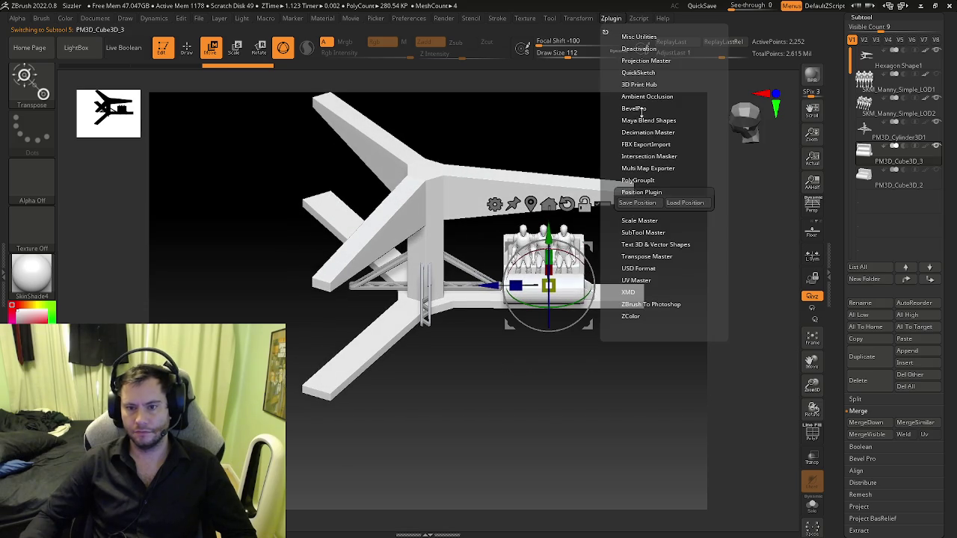
click(678, 205)
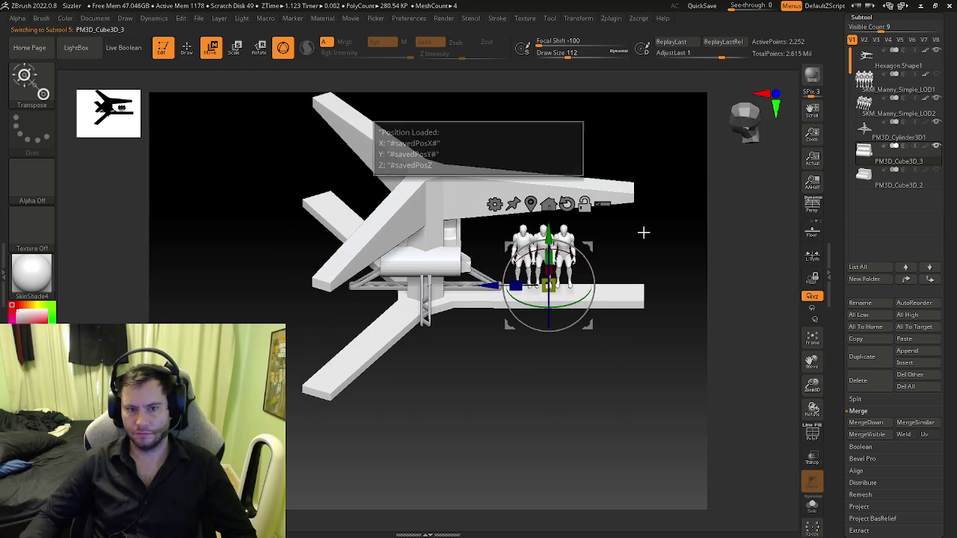
mouse_move(651, 215)
mouse_down()
mouse_move(642, 232)
mouse_move(650, 259)
mouse_move(636, 237)
mouse_move(643, 208)
mouse_move(641, 217)
mouse_move(548, 174)
mouse_up()
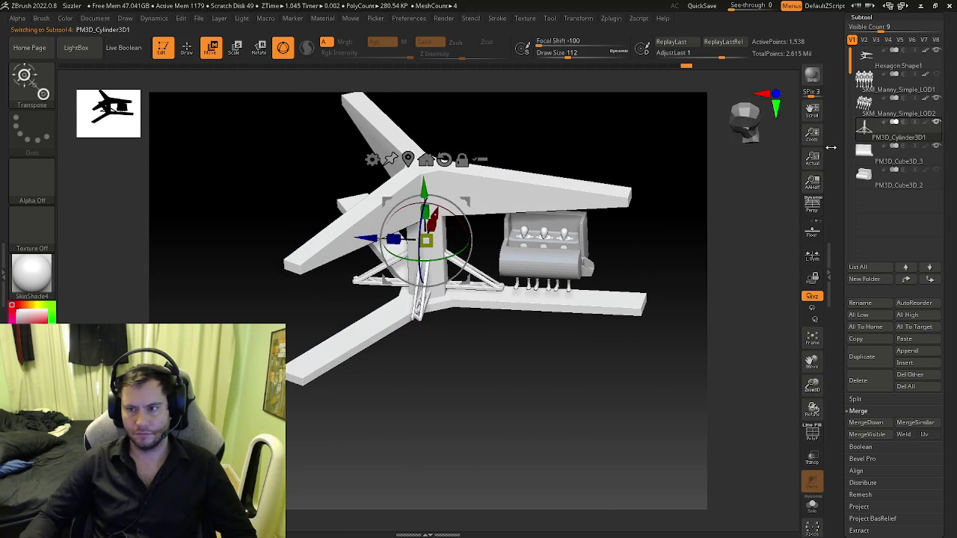
- Select the PM3D_Cube3D_3 cart, centre the transform gizmo on it, and frame the cart
click(869, 153)
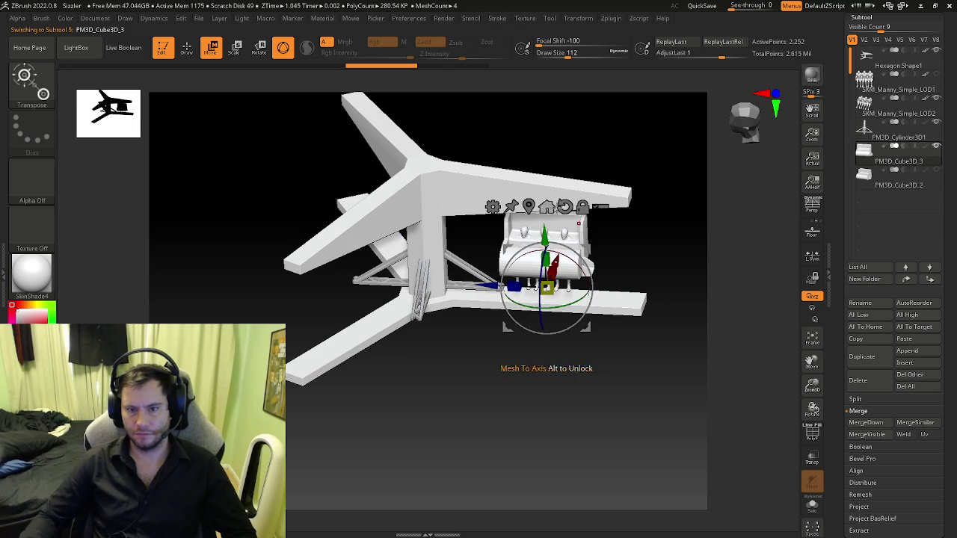
click(493, 207)
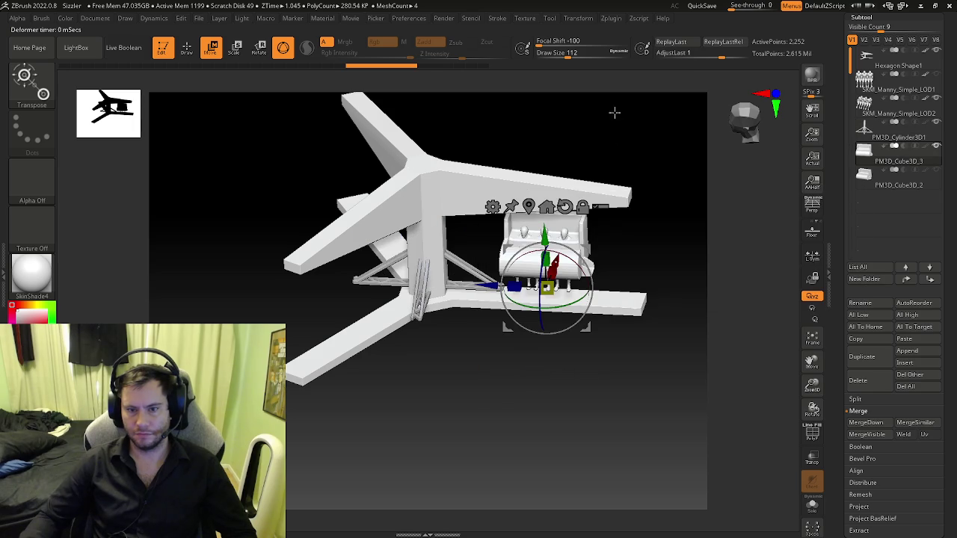
mouse_move(620, 214)
mouse_down()
mouse_move(636, 248)
mouse_move(596, 218)
mouse_move(673, 220)
mouse_up()
click(547, 206)
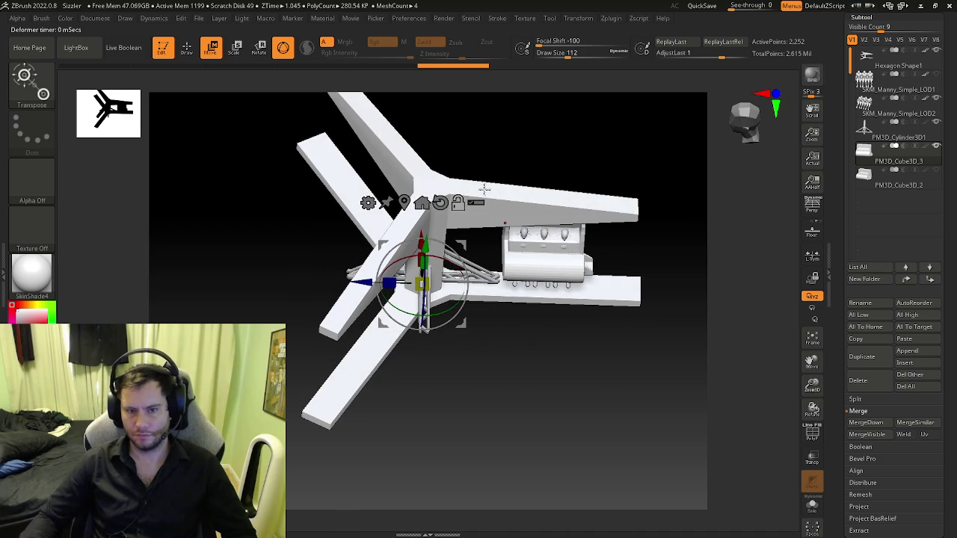
click(421, 203)
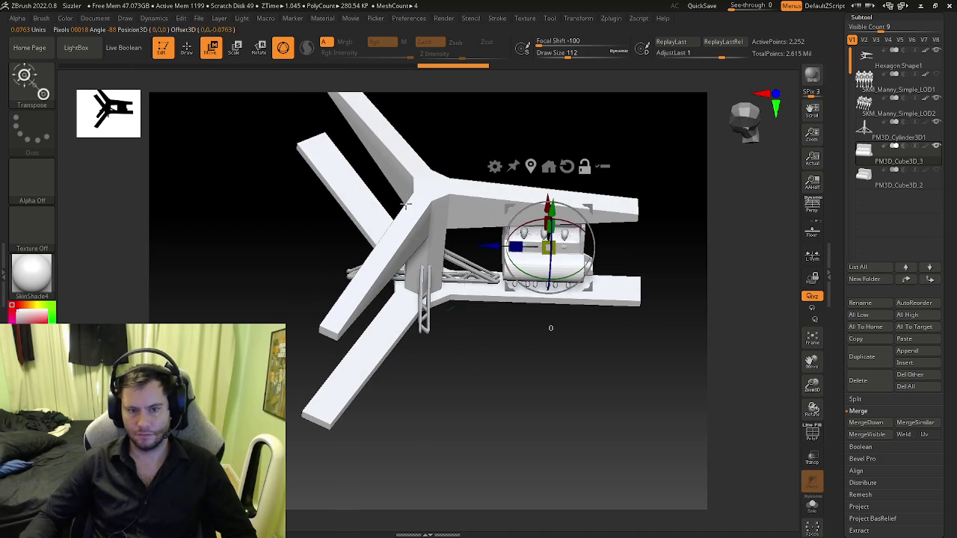
drag(598, 184, 742, 212)
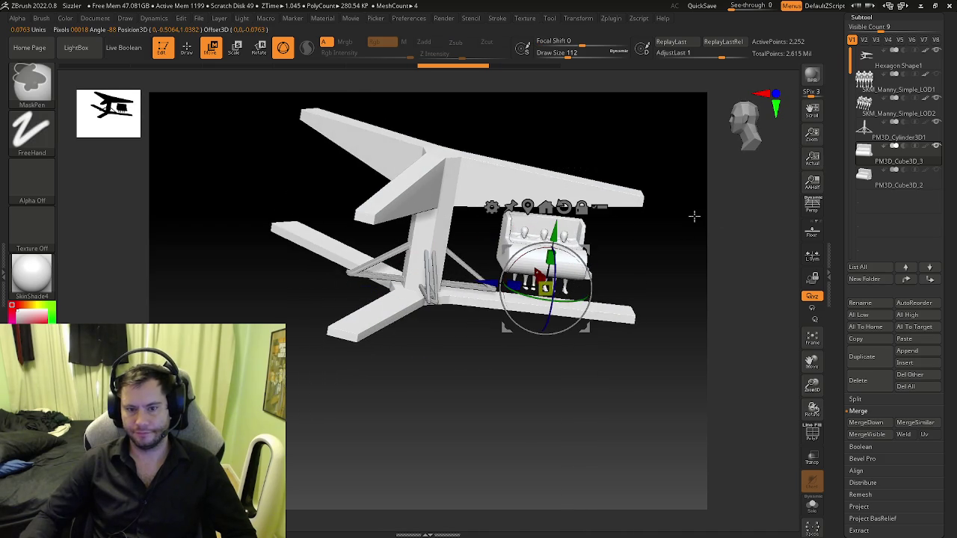
mouse_move(689, 214)
shift+mouse_down()
mouse_move(661, 251)
mouse_move(623, 266)
mouse_move(656, 267)
mouse_move(667, 297)
shift+mouse_up()
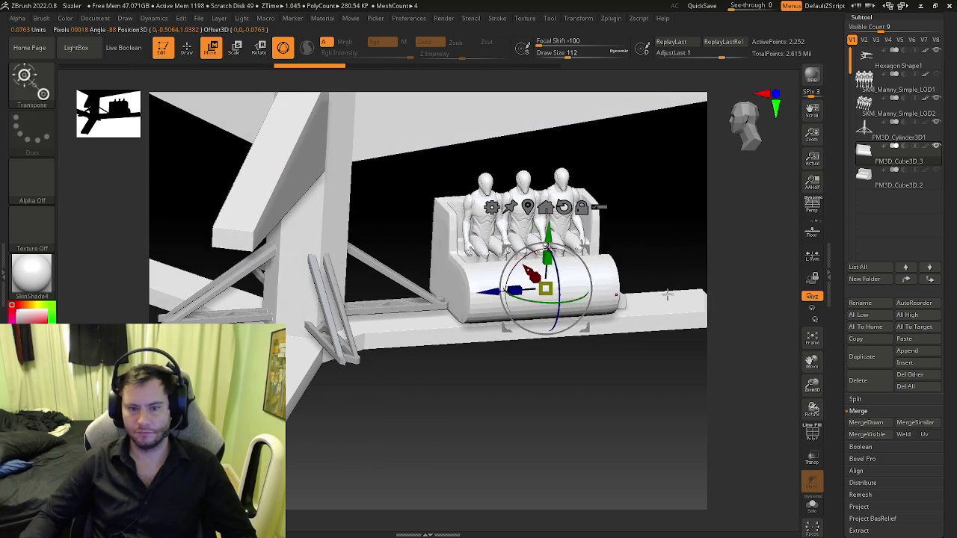
mouse_move(666, 261)
mouse_down()
mouse_move(634, 262)
mouse_move(685, 170)
mouse_up()
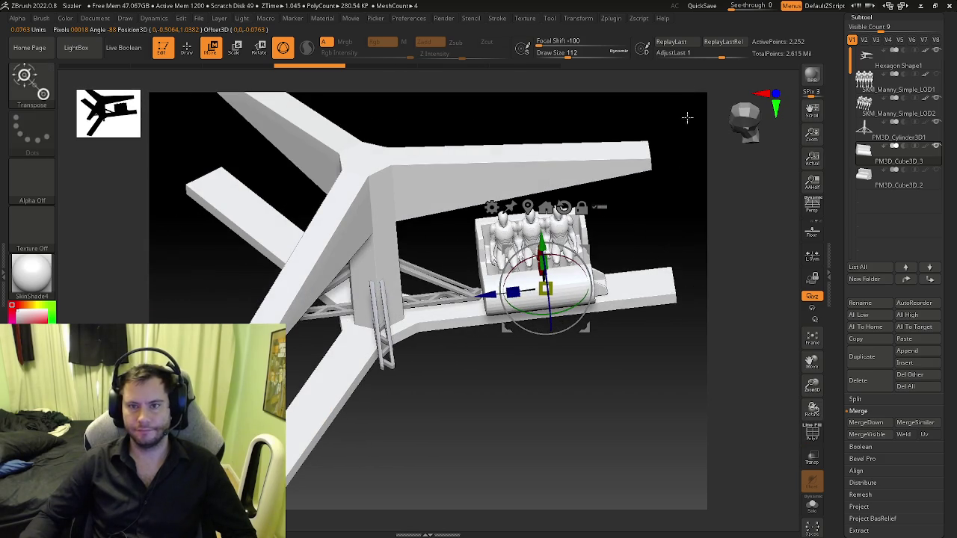
click(622, 19)
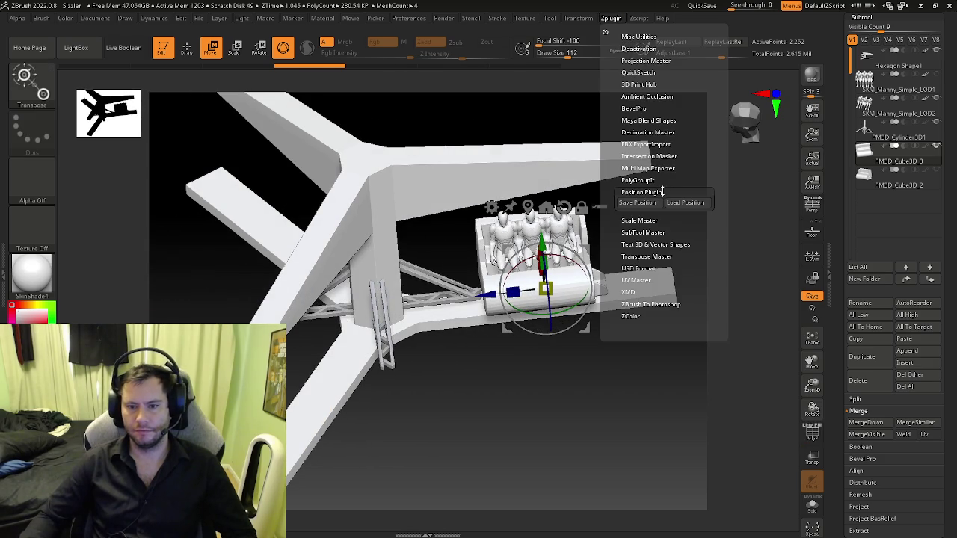
- Duplicate the cart and swing the copy about 95 degrees around the hub
click(861, 357)
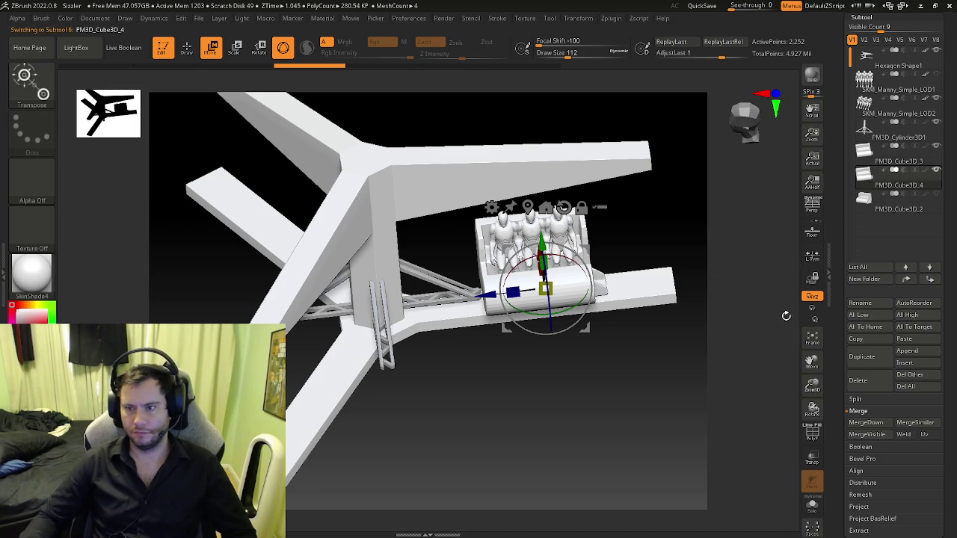
click(813, 213)
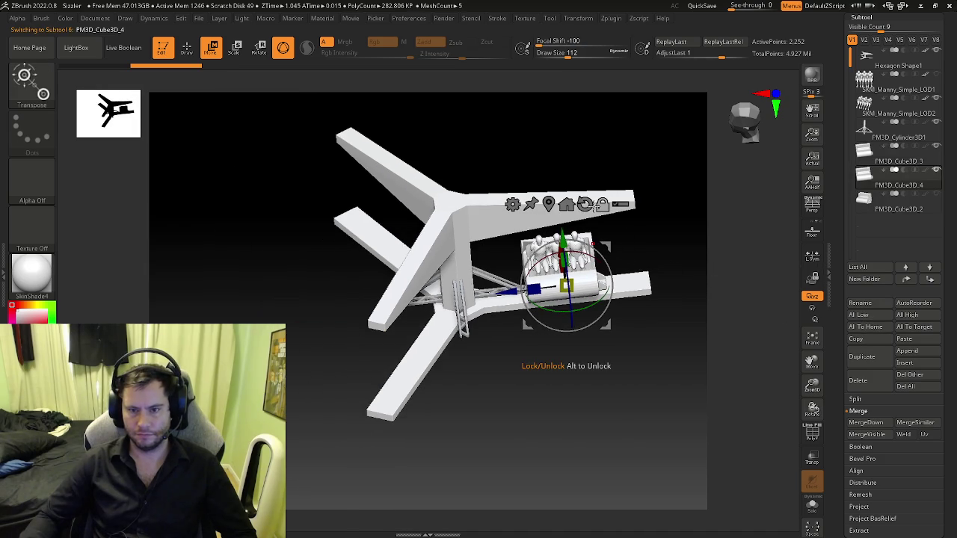
click(584, 204)
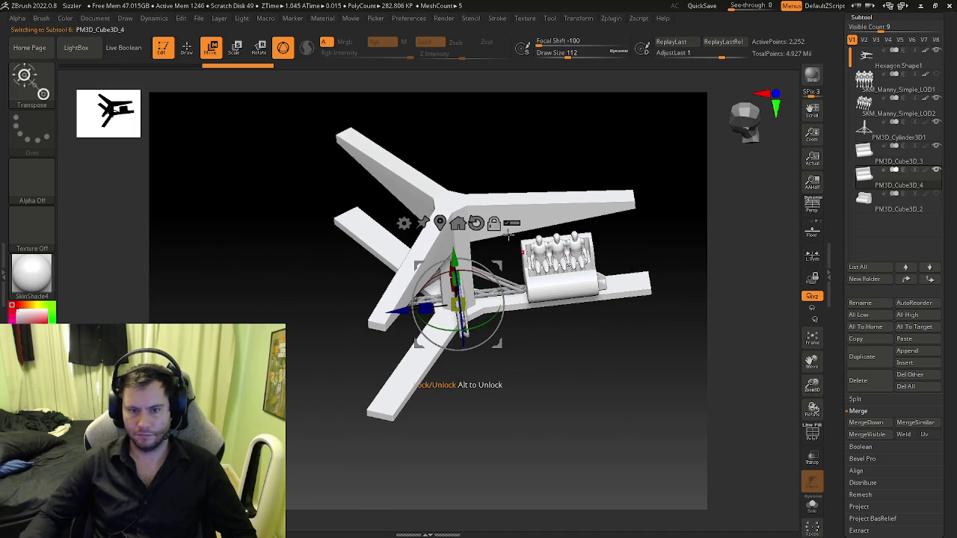
mouse_move(493, 315)
mouse_down()
mouse_move(290, 314)
mouse_move(338, 390)
mouse_move(331, 367)
mouse_move(359, 337)
mouse_up()
key(q)
click(869, 356)
key(w)
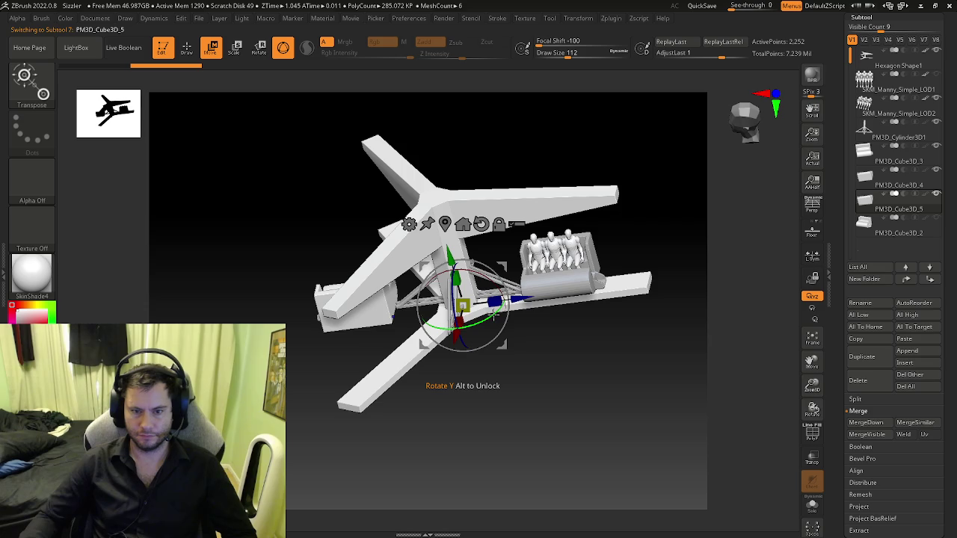
drag(493, 314, 404, 339)
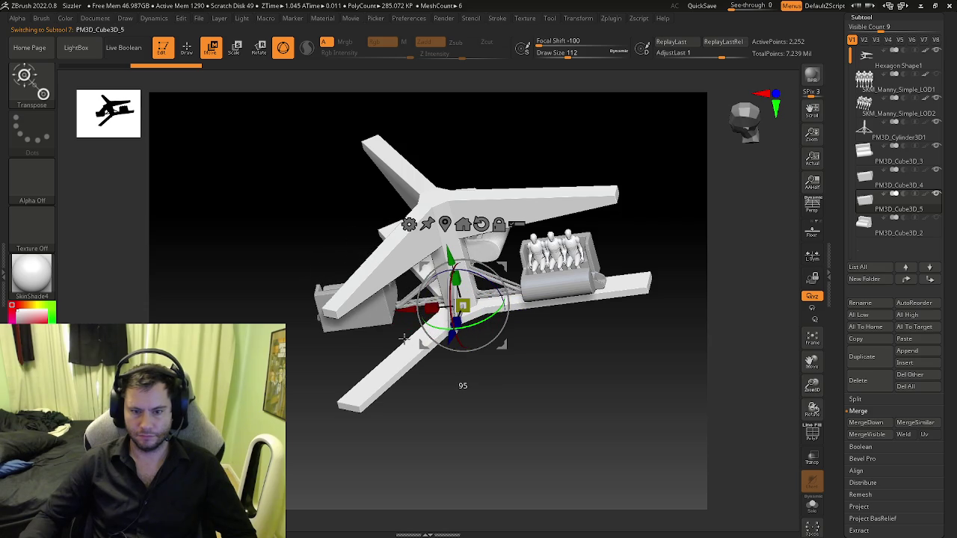
mouse_move(408, 338)
mouse_down()
mouse_move(413, 321)
mouse_move(572, 236)
mouse_up()
mouse_move(681, 240)
mouse_down()
mouse_move(647, 237)
mouse_move(812, 254)
mouse_up()
- Duplicate PM3D_Cube3D_4 and turn the copy 90 degrees around Y onto another arm
click(882, 180)
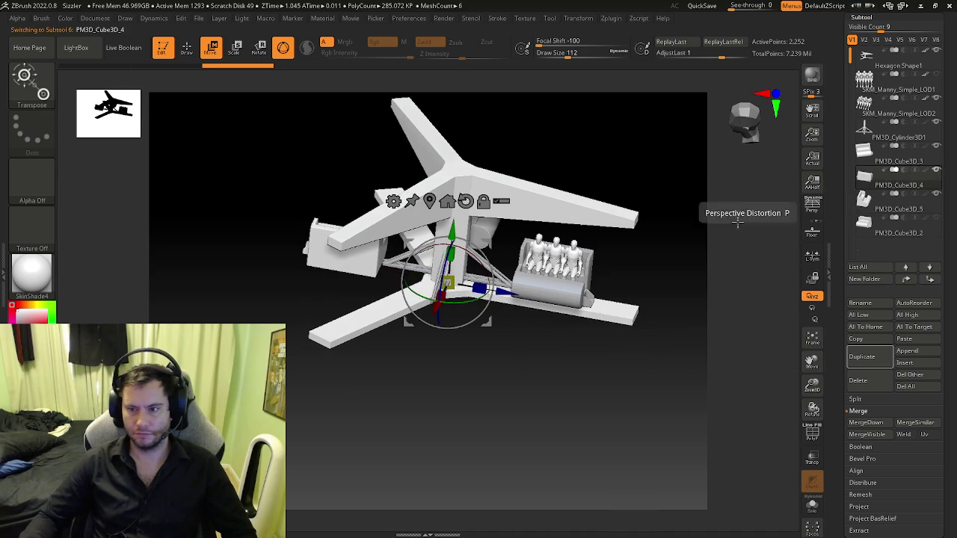
click(860, 357)
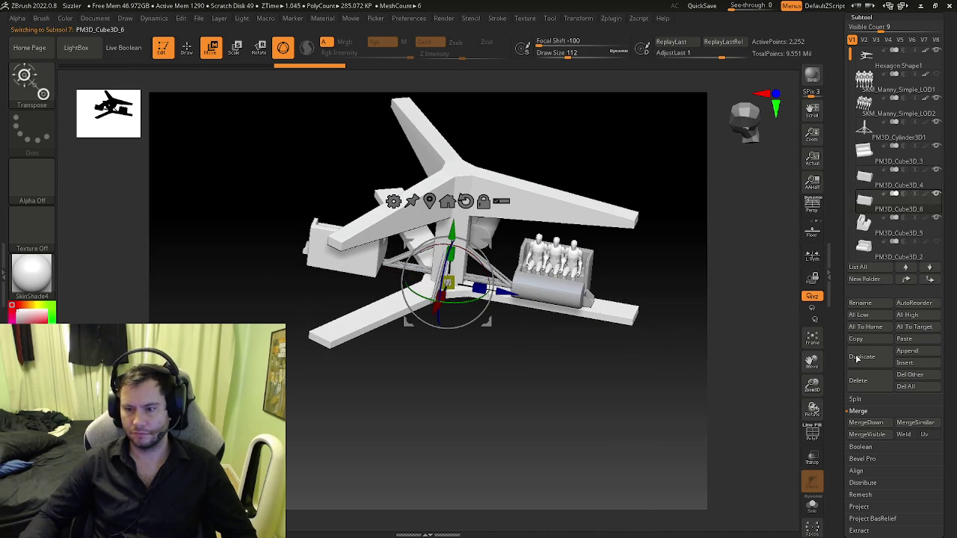
drag(457, 305, 541, 307)
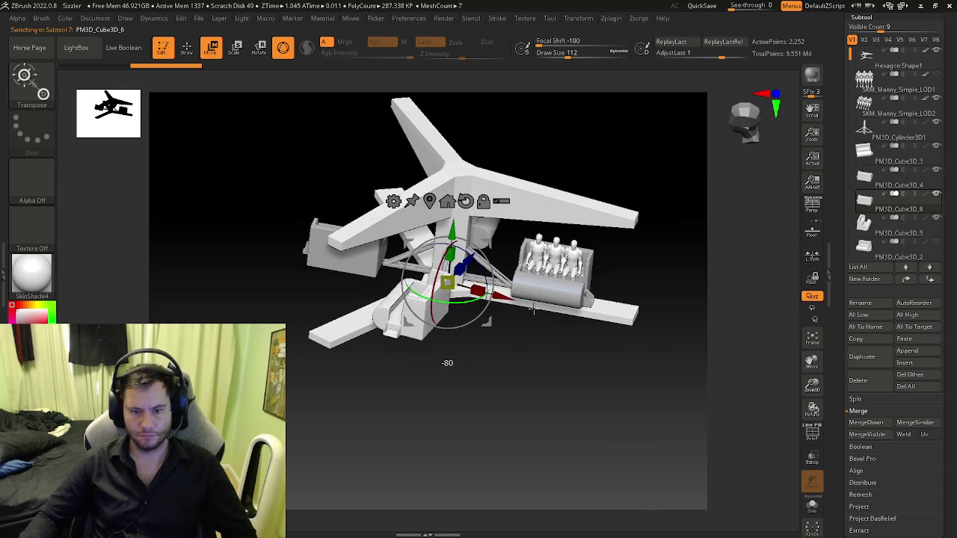
mouse_move(547, 320)
right_down()
mouse_move(498, 341)
mouse_move(404, 285)
right_up()
key(q)
scroll(528, 338, up, 5)
scroll(404, 284, down, 3)
- Delete the higher subdivision levels on PM3D_Cube3D_3
alt+click(405, 285)
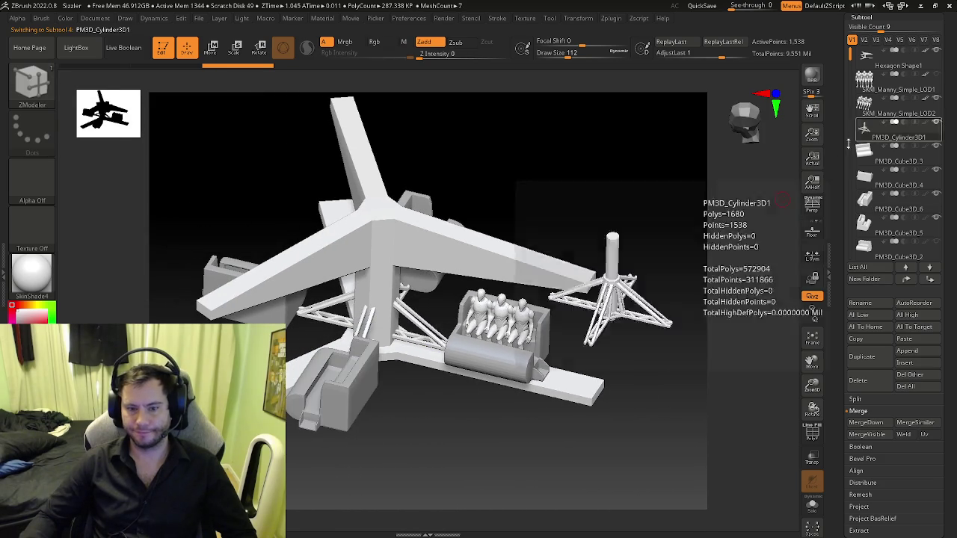
drag(706, 283, 705, 203)
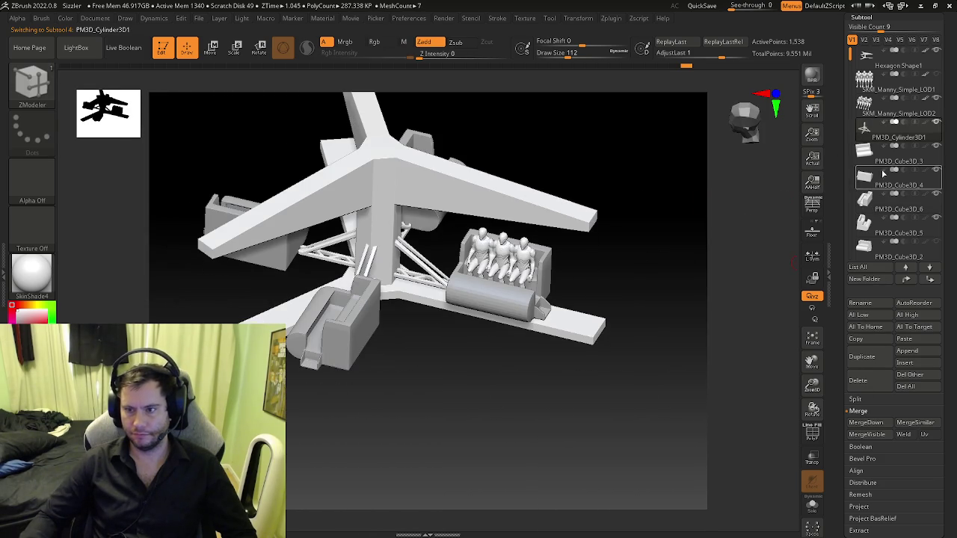
click(864, 154)
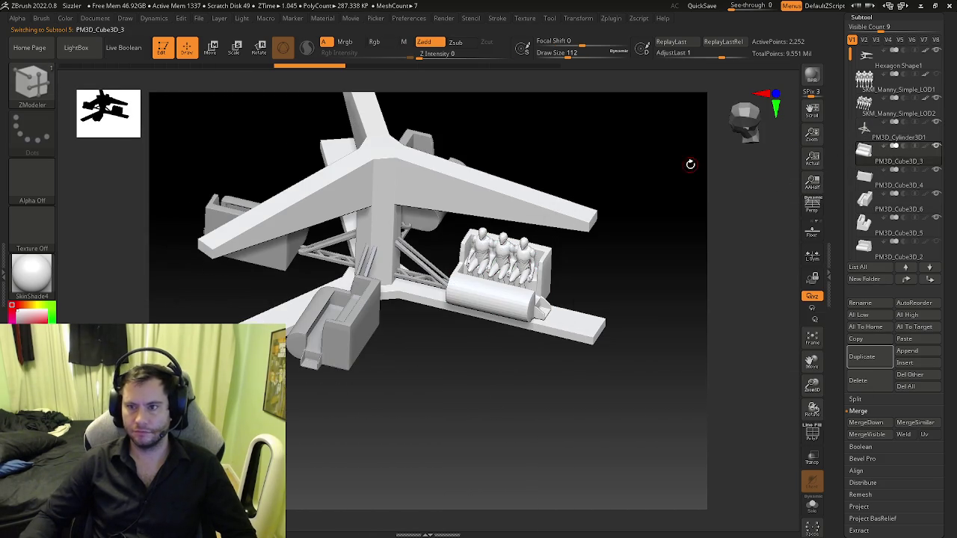
click(865, 17)
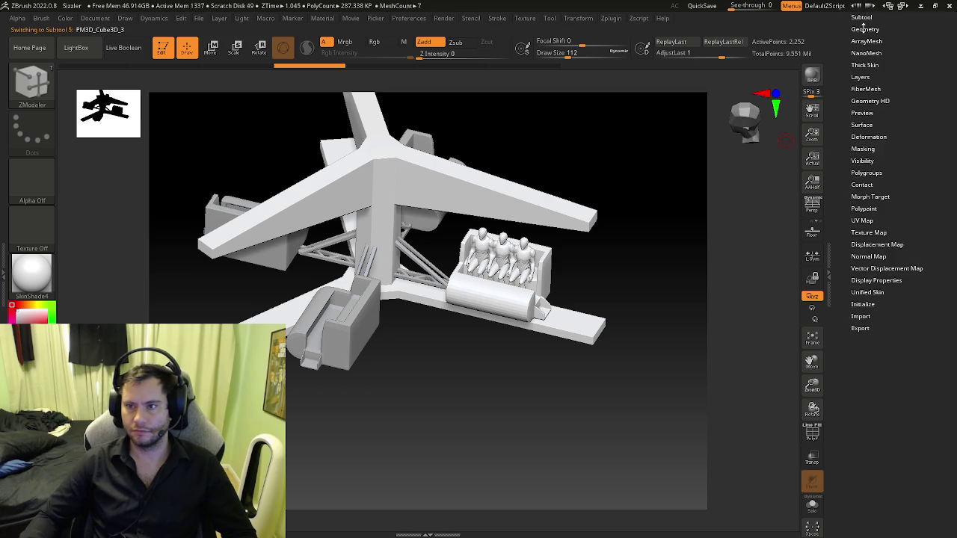
click(900, 66)
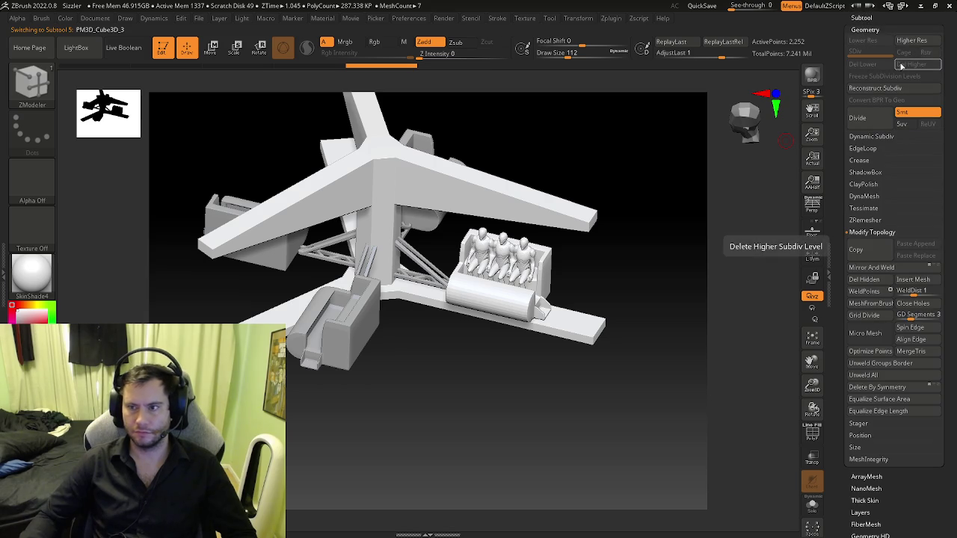
click(864, 17)
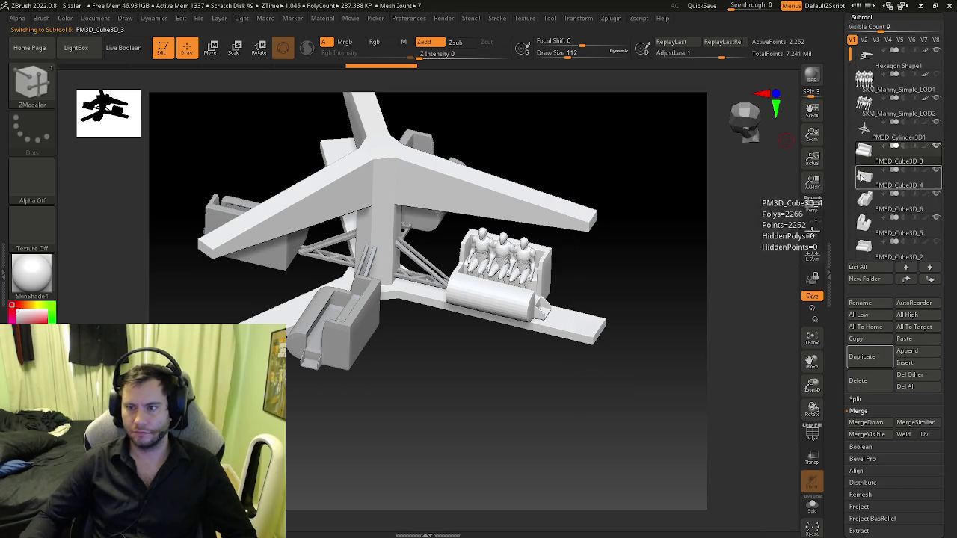
- Delete higher subdivision levels on PM3D_Cube3D_4, PM3D_Cube3D_6 and PM3D_Cube3D_5
click(897, 179)
click(869, 17)
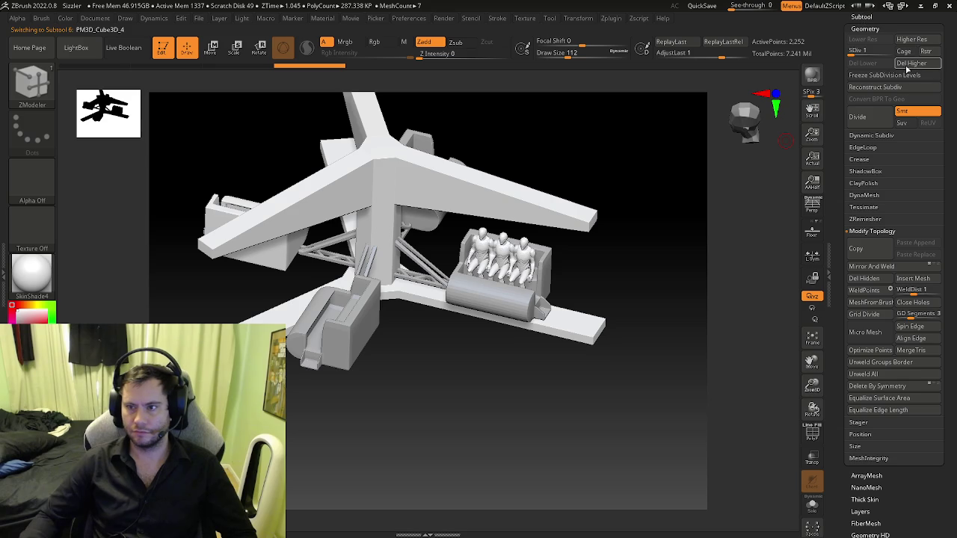
click(865, 16)
click(896, 177)
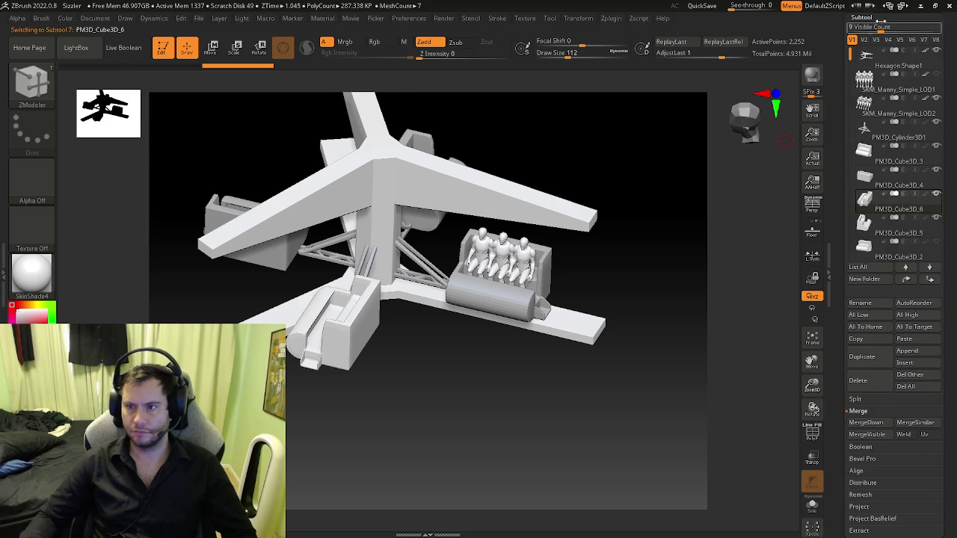
click(871, 17)
click(864, 52)
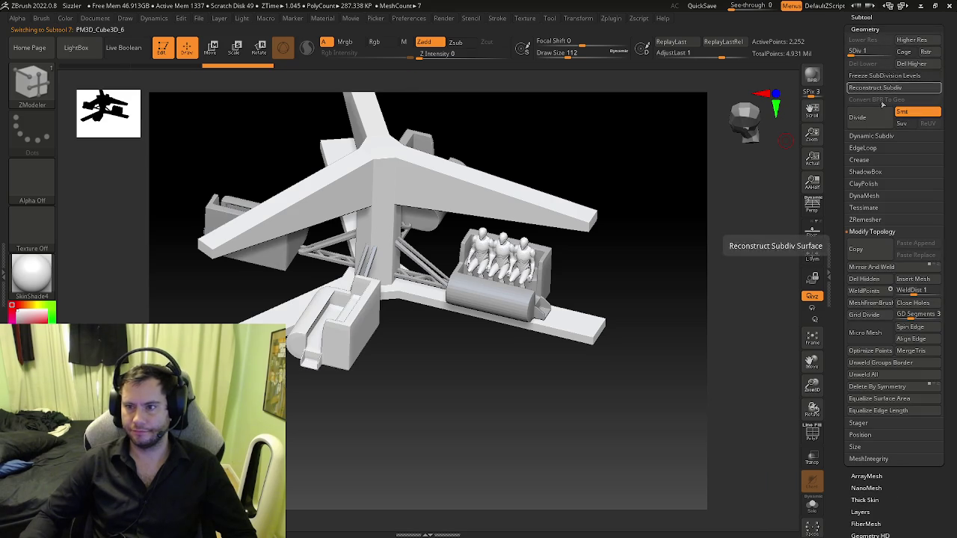
click(910, 64)
click(863, 16)
click(864, 198)
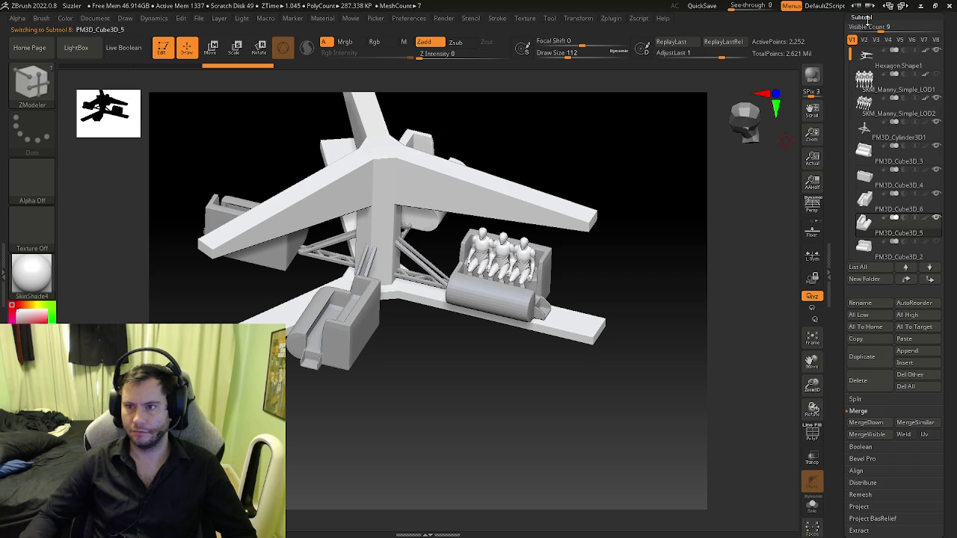
click(867, 16)
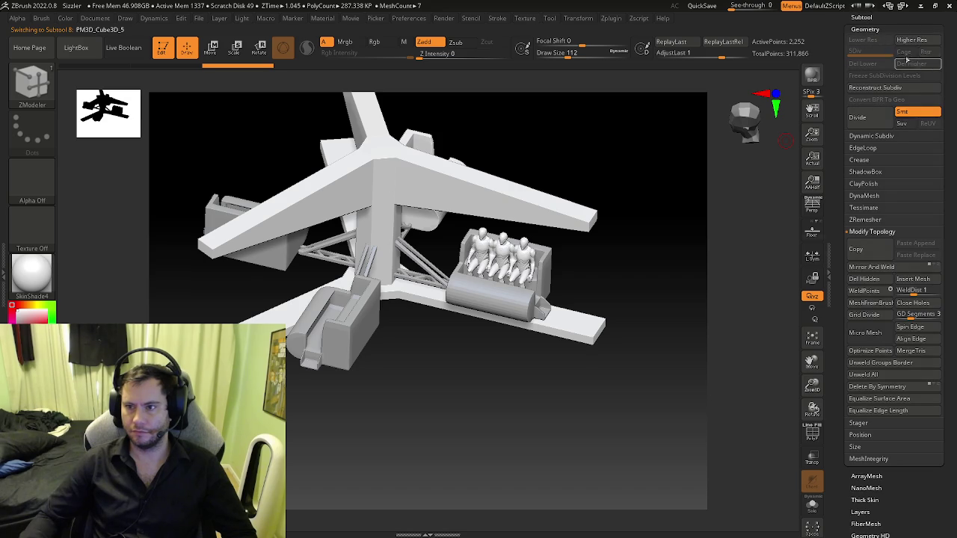
click(869, 18)
- Duplicate PM3D_Cylinder3D1 and merge the four cart boxes down into the copy
click(865, 129)
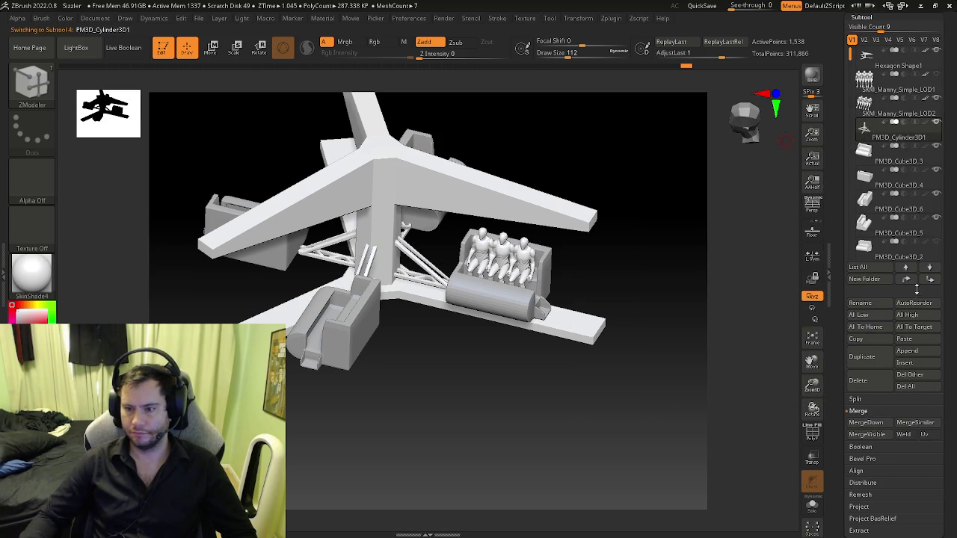
click(862, 356)
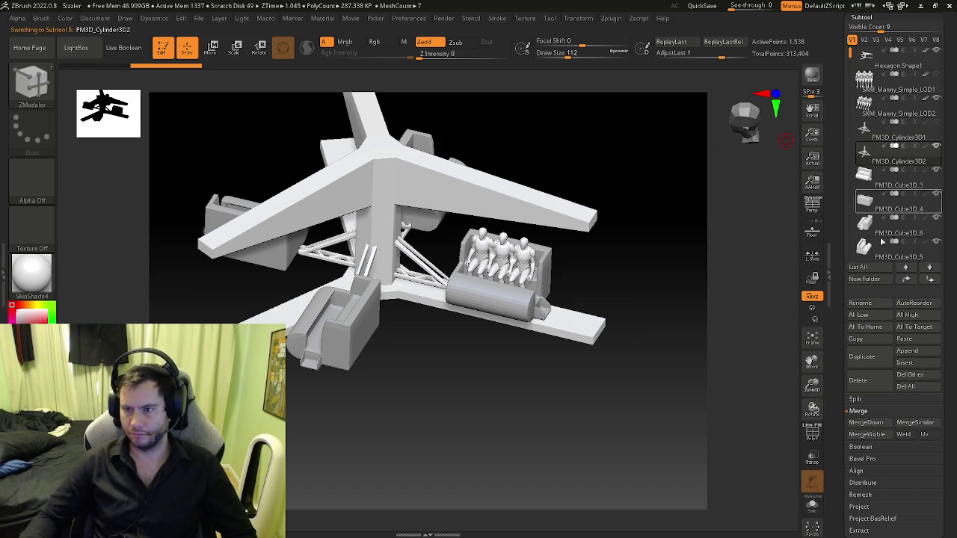
click(865, 423)
click(866, 423)
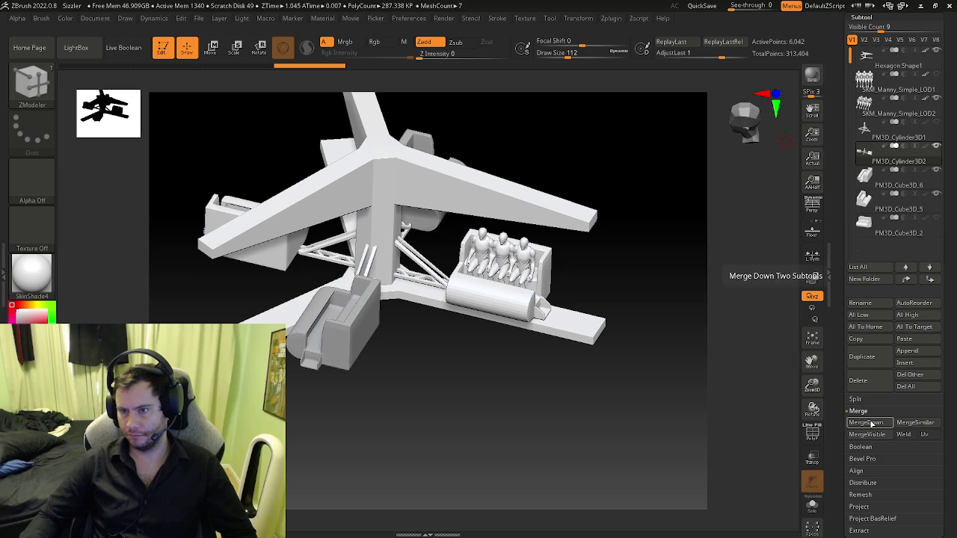
click(866, 422)
click(869, 424)
drag(658, 418, 495, 405)
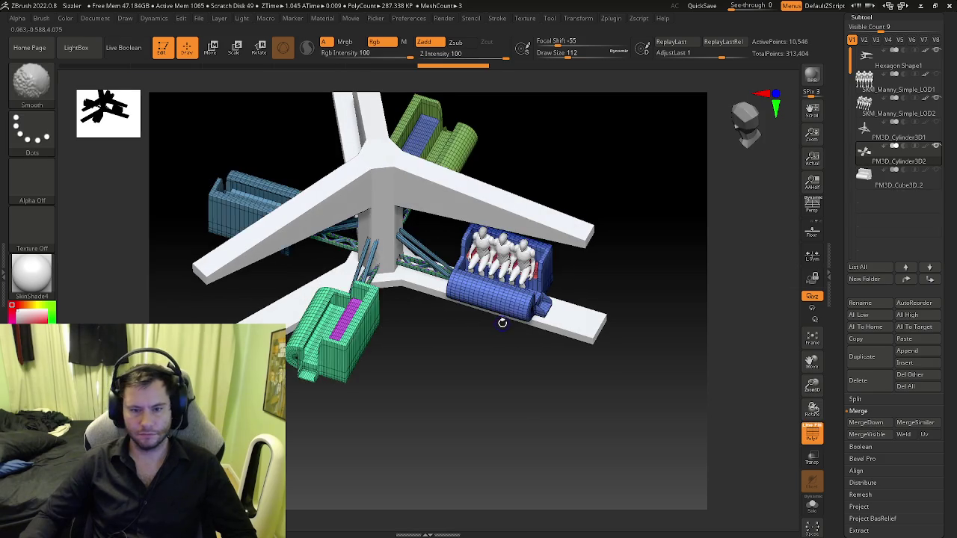
- Turn on the polyframe display and orbit over the ride toward the strut blocks
scroll(463, 296, up, 5)
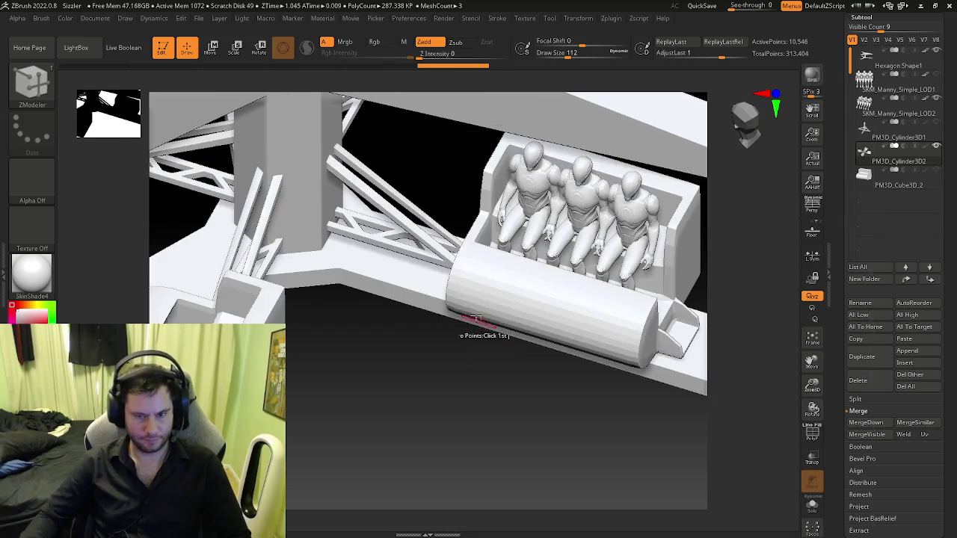
scroll(466, 310, down, 5)
mouse_move(466, 309)
mouse_down()
mouse_move(361, 283)
mouse_move(412, 361)
mouse_move(336, 320)
mouse_up()
scroll(360, 282, up, 3)
key(shift+f)
scroll(412, 361, up, 3)
scroll(335, 320, up, 5)
scroll(335, 321, up, 3)
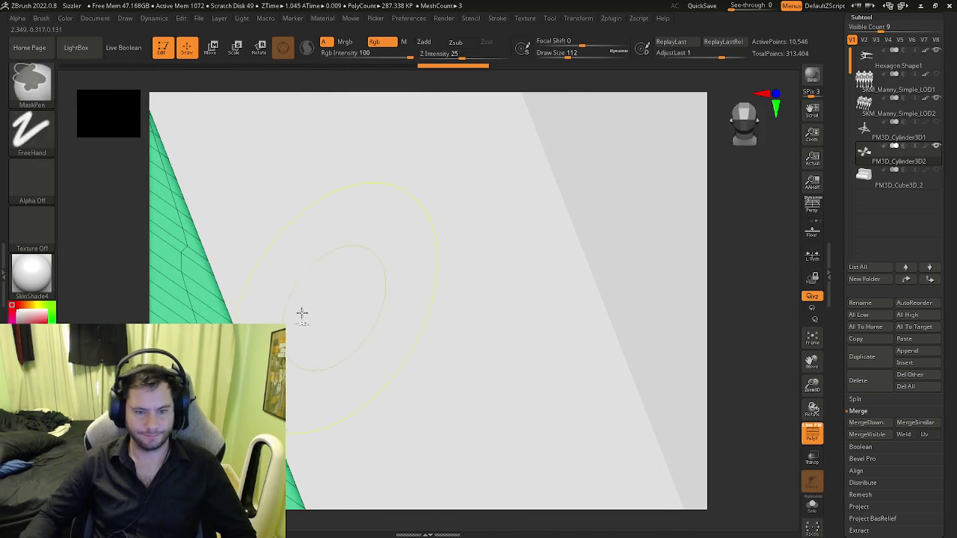
scroll(284, 313, down, 3)
mouse_move(363, 274)
mouse_down()
mouse_move(252, 196)
mouse_move(324, 199)
mouse_move(923, 77)
mouse_up()
scroll(252, 196, down, 3)
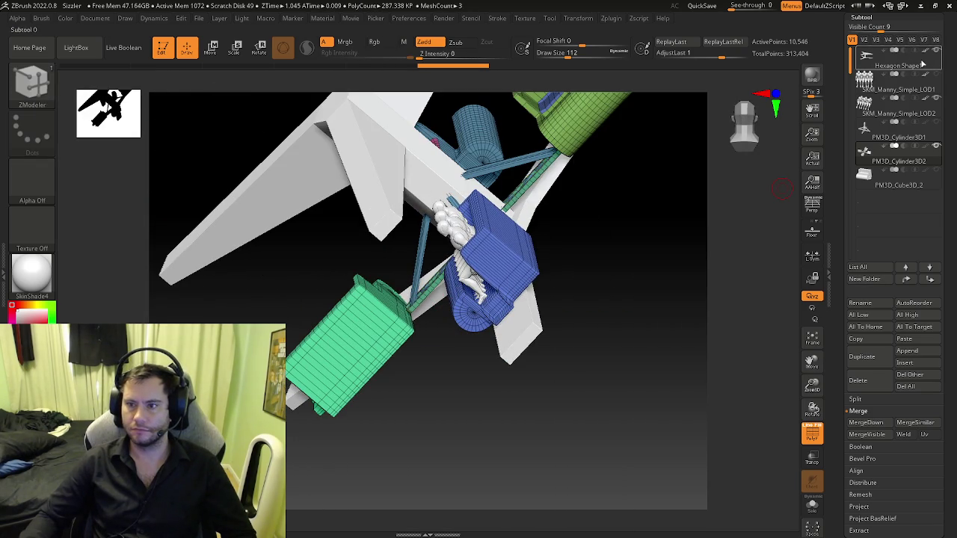
- Hide the extra subtool and set ZModeler to Bridge two polygons at the strut joint
click(940, 53)
scroll(707, 199, up, 5)
scroll(496, 370, up, 3)
mouse_move(495, 369)
mouse_down()
mouse_move(389, 352)
mouse_move(434, 390)
mouse_move(359, 318)
mouse_up()
scroll(433, 391, up, 2)
key(space)
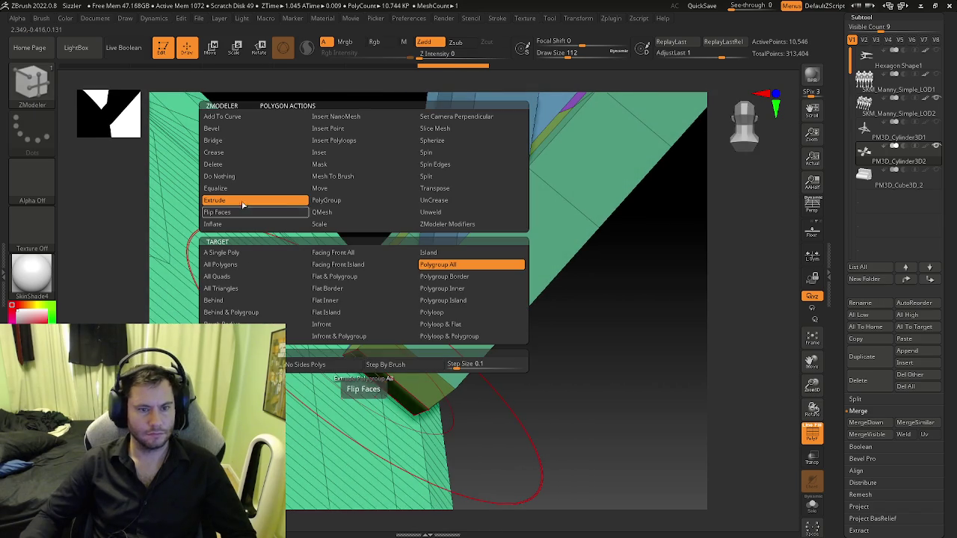
click(214, 140)
mouse_move(352, 388)
mouse_down()
mouse_move(435, 424)
mouse_move(384, 313)
mouse_move(384, 340)
mouse_up()
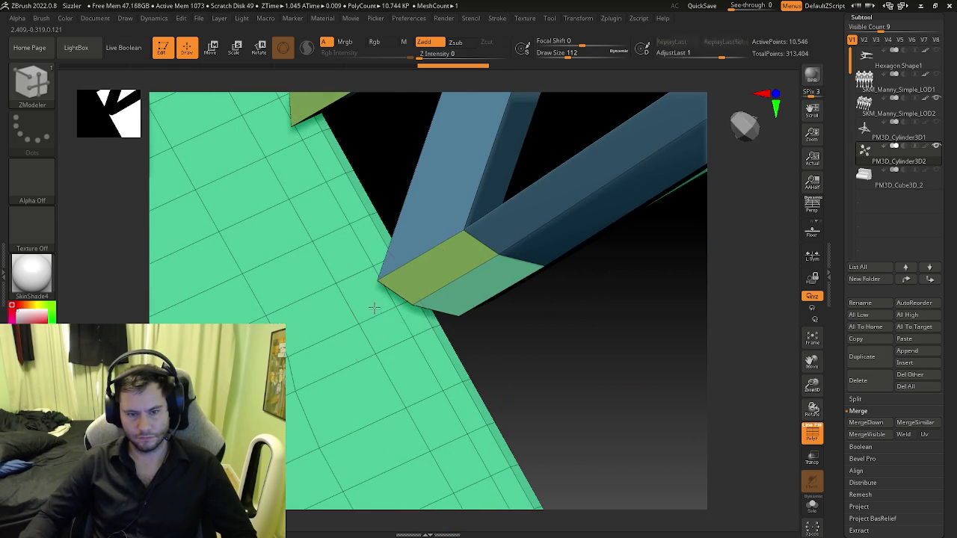
- Bridge the first strut-end polygon onto the cart face
mouse_move(378, 313)
mouse_down()
mouse_move(360, 290)
mouse_move(358, 229)
mouse_move(403, 226)
mouse_move(363, 273)
mouse_move(342, 257)
mouse_move(307, 266)
mouse_move(314, 271)
mouse_move(323, 226)
mouse_move(311, 200)
mouse_move(262, 246)
mouse_move(278, 237)
mouse_move(292, 197)
mouse_move(275, 187)
mouse_move(353, 298)
mouse_move(343, 314)
mouse_move(370, 335)
mouse_move(344, 275)
mouse_move(346, 252)
mouse_move(391, 221)
mouse_move(453, 305)
mouse_move(363, 303)
mouse_move(376, 290)
mouse_move(363, 294)
mouse_move(442, 359)
mouse_move(389, 261)
mouse_move(382, 258)
mouse_move(374, 301)
mouse_move(389, 269)
mouse_move(349, 268)
mouse_up()
click(373, 235)
key(shift+f)
key(shift+f)
click(368, 259)
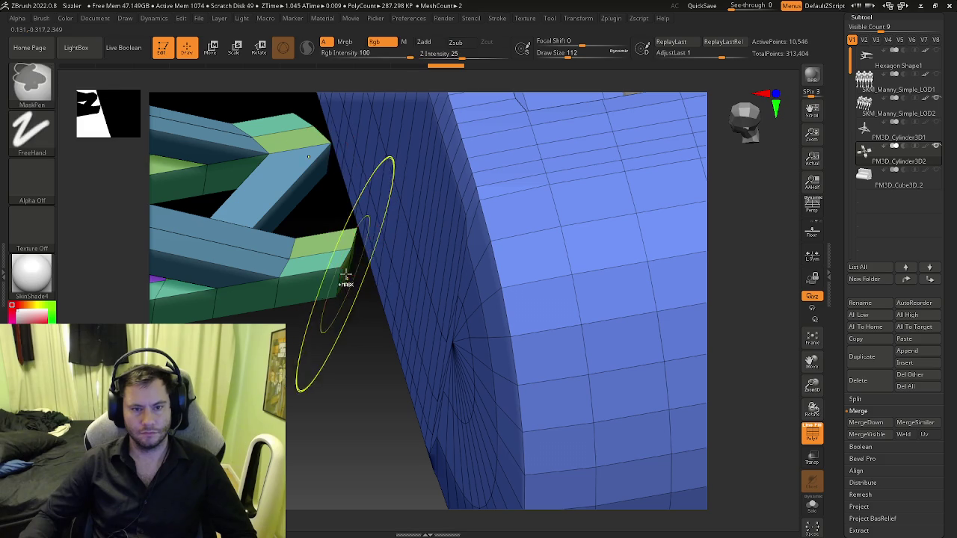
mouse_move(382, 256)
right_down()
mouse_move(391, 269)
mouse_move(334, 265)
mouse_move(392, 290)
mouse_move(312, 287)
mouse_move(335, 295)
right_up()
key(ctrl)
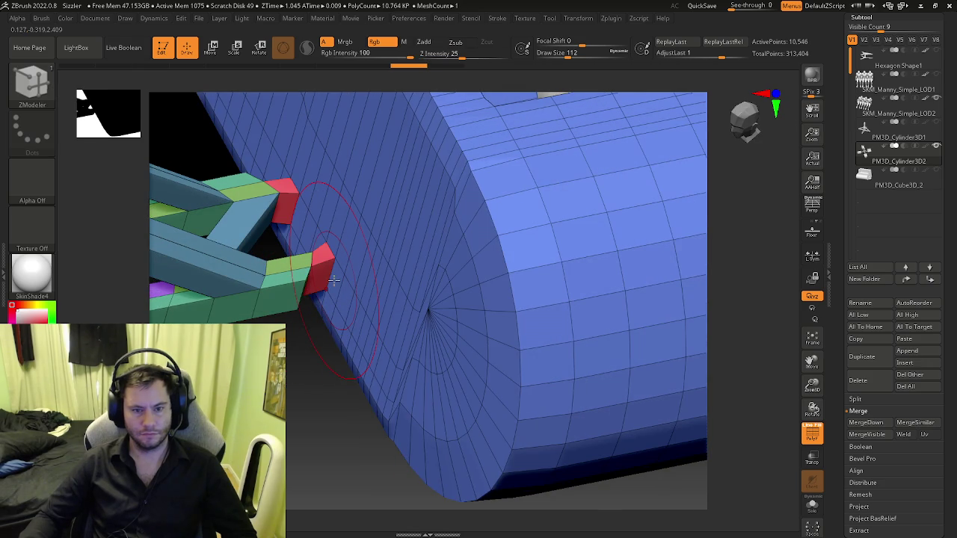
mouse_move(334, 284)
right_down()
mouse_move(314, 323)
mouse_move(287, 320)
right_up()
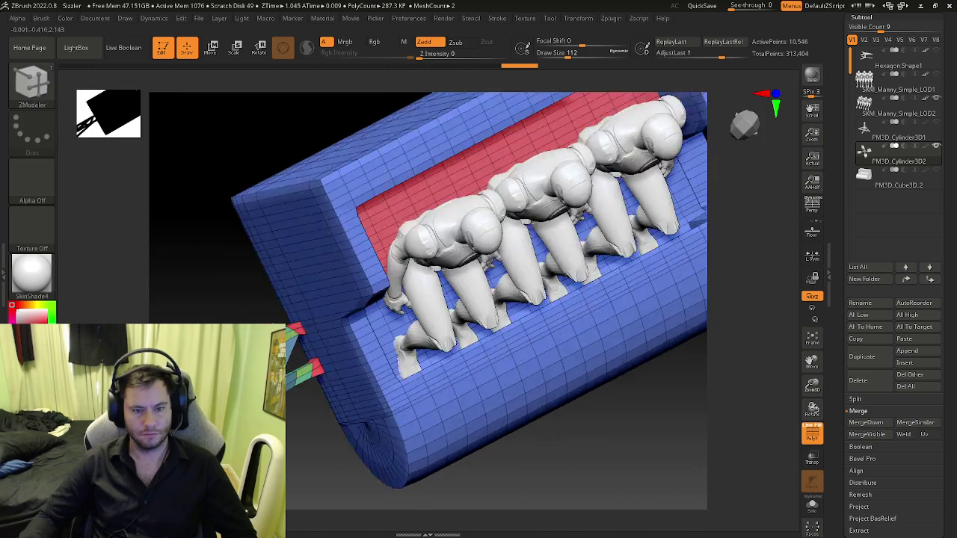
mouse_move(281, 320)
right_down()
mouse_move(358, 230)
mouse_move(349, 401)
mouse_move(391, 404)
mouse_move(395, 180)
mouse_move(316, 380)
mouse_move(373, 378)
mouse_move(348, 380)
mouse_move(351, 367)
mouse_move(363, 379)
mouse_move(346, 387)
right_up()
- Bridge the strut ends on another truss arm and turn Polyframe off
click(377, 369)
mouse_move(356, 302)
right_down()
mouse_move(361, 418)
mouse_move(355, 398)
mouse_move(368, 417)
right_up()
click(398, 353)
mouse_move(398, 353)
right_down()
mouse_move(341, 358)
mouse_move(356, 433)
mouse_move(354, 352)
mouse_move(334, 378)
mouse_move(402, 346)
mouse_move(503, 406)
mouse_move(546, 395)
mouse_move(522, 382)
mouse_move(580, 360)
right_up()
key(shift+f)
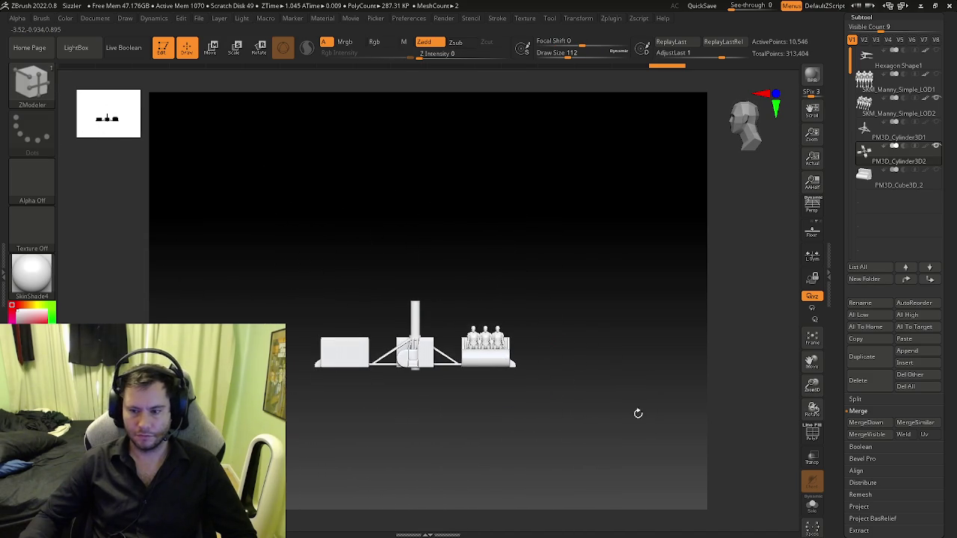
- Leave solo view and make the canopy roof and base plate visible again
click(811, 507)
click(811, 507)
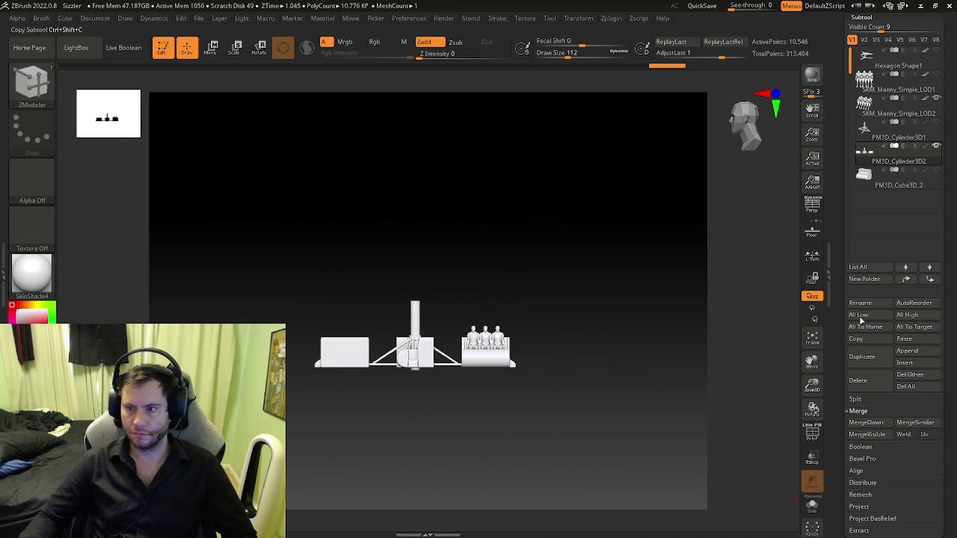
click(938, 52)
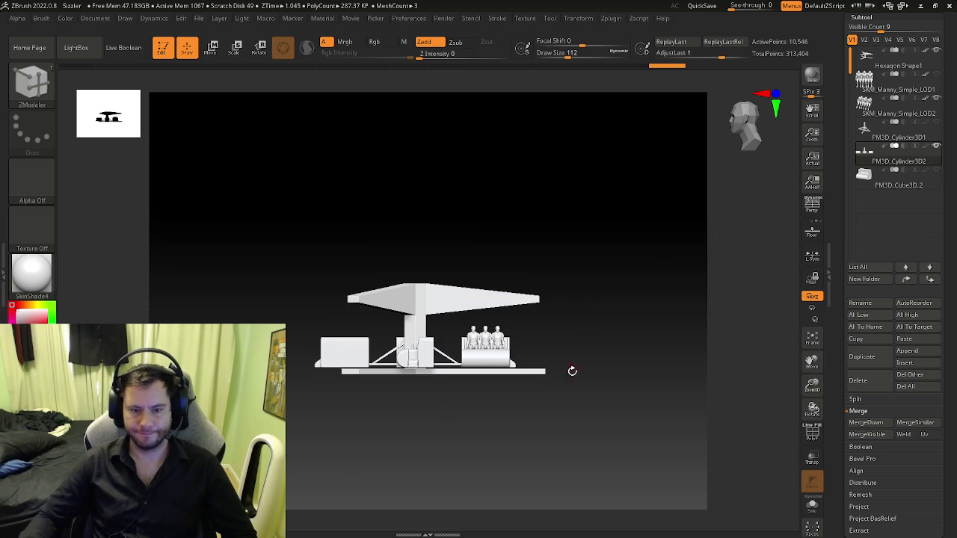
- Slide the hub, base, side box and carts so the hub sits under the wing tip
key(w)
scroll(504, 404, up, 3)
drag(286, 323, 273, 323)
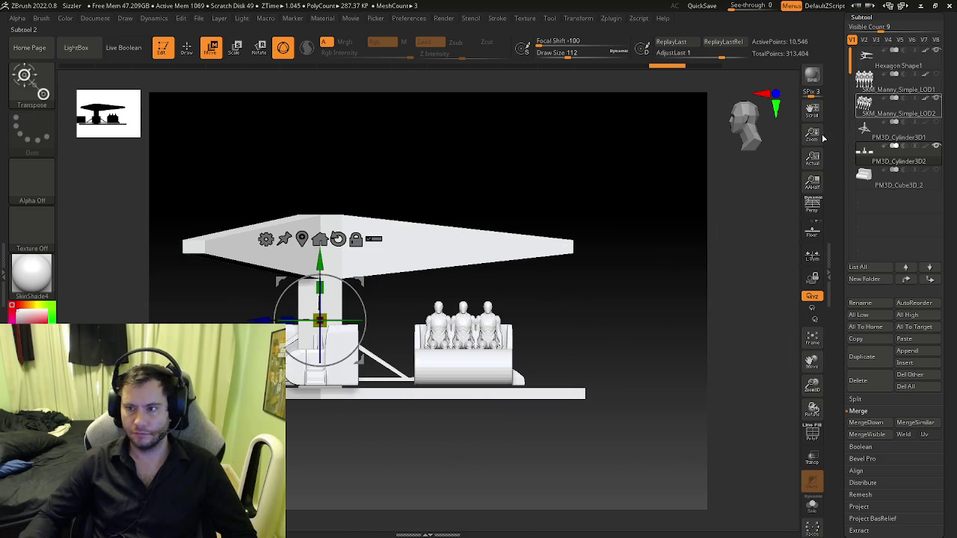
drag(399, 279, 452, 334)
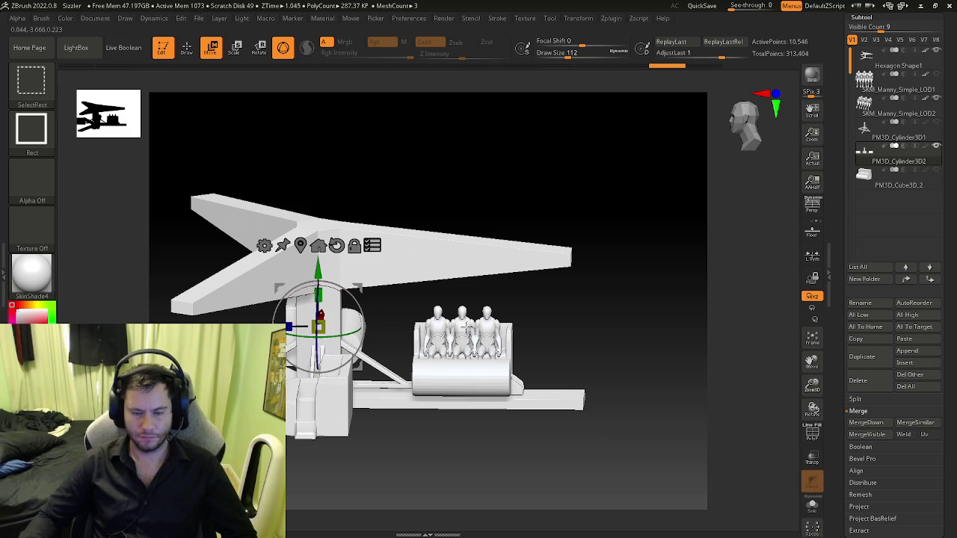
ctrl+shift+click(350, 408)
drag(265, 350, 502, 351)
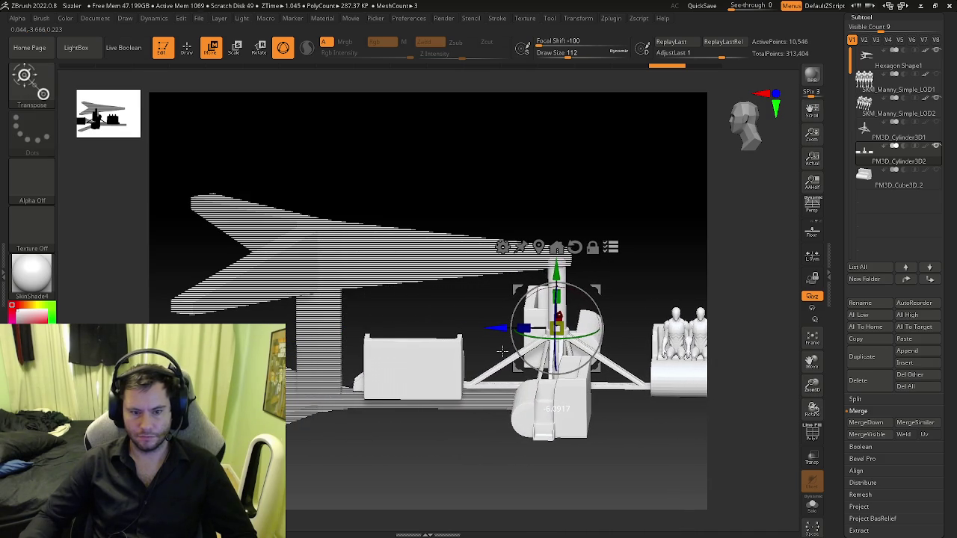
mouse_move(502, 351)
right_down()
mouse_move(388, 381)
mouse_move(393, 431)
mouse_move(421, 358)
mouse_move(435, 409)
mouse_move(429, 441)
mouse_move(425, 427)
mouse_move(309, 387)
right_up()
key(f)
key(q)
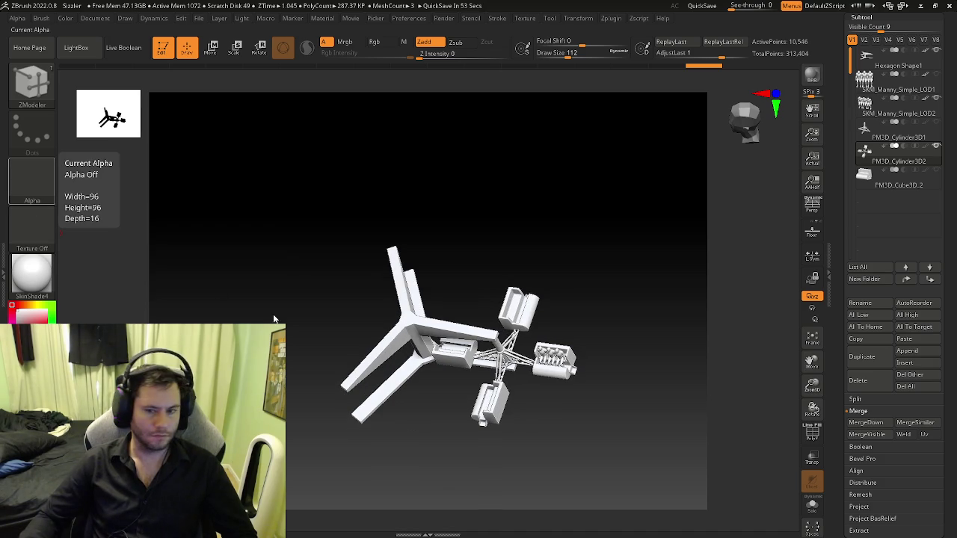
- Select Hexagon Shape1, show its polyframe, and switch to the ZModeler brush
right_drag(246, 303, 672, 225)
key(Up)
key(Up)
key(Up)
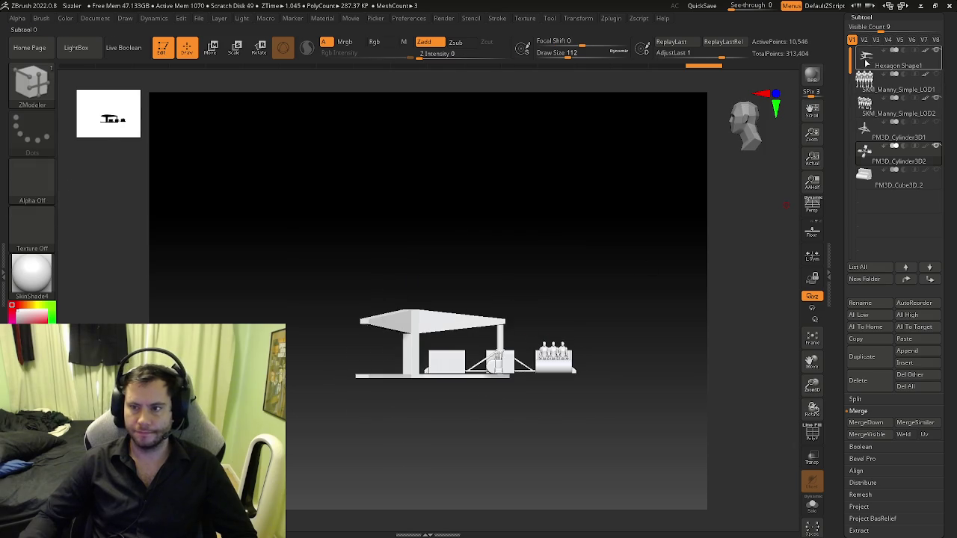
scroll(568, 292, up, 3)
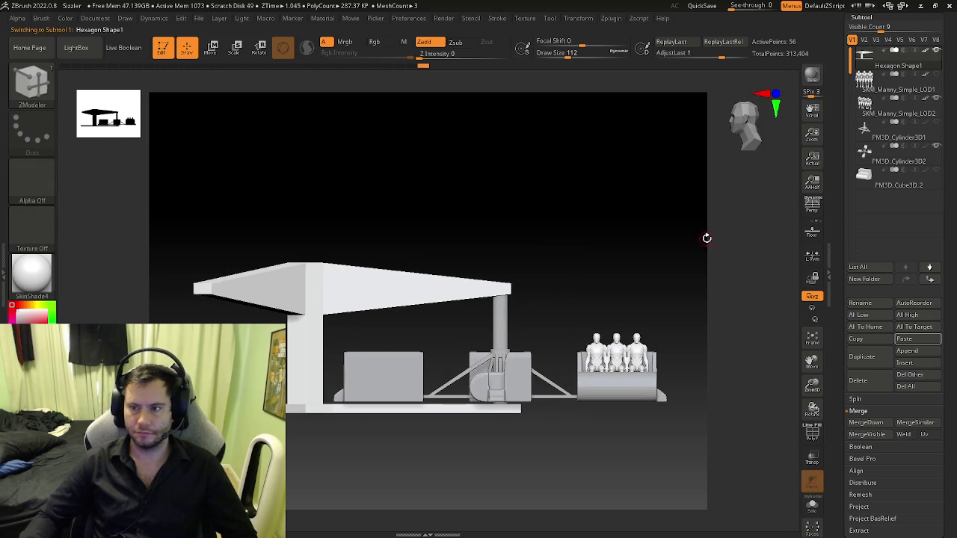
key(w)
key(shift+f)
right_drag(374, 266, 414, 283)
click(566, 208)
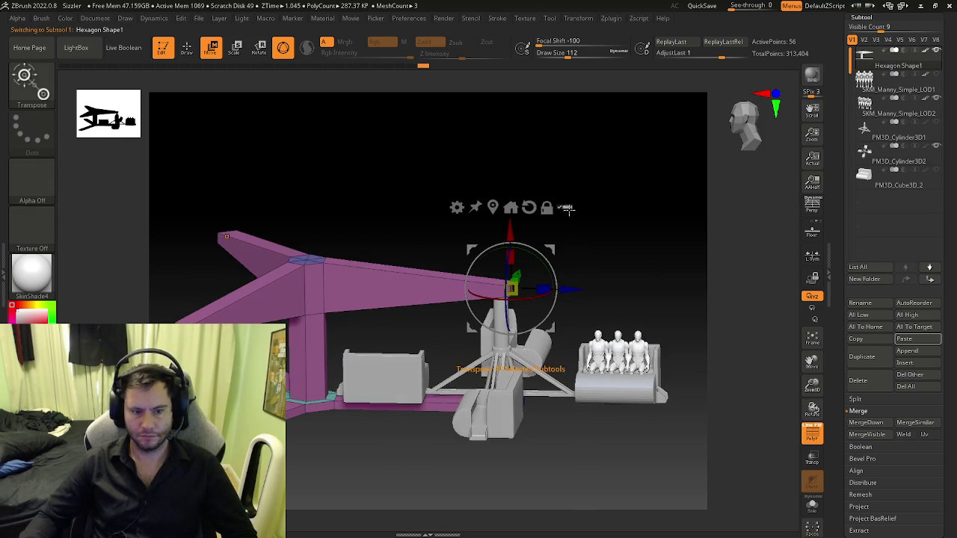
key(b)
key(z)
key(m)
right_drag(295, 323, 409, 356)
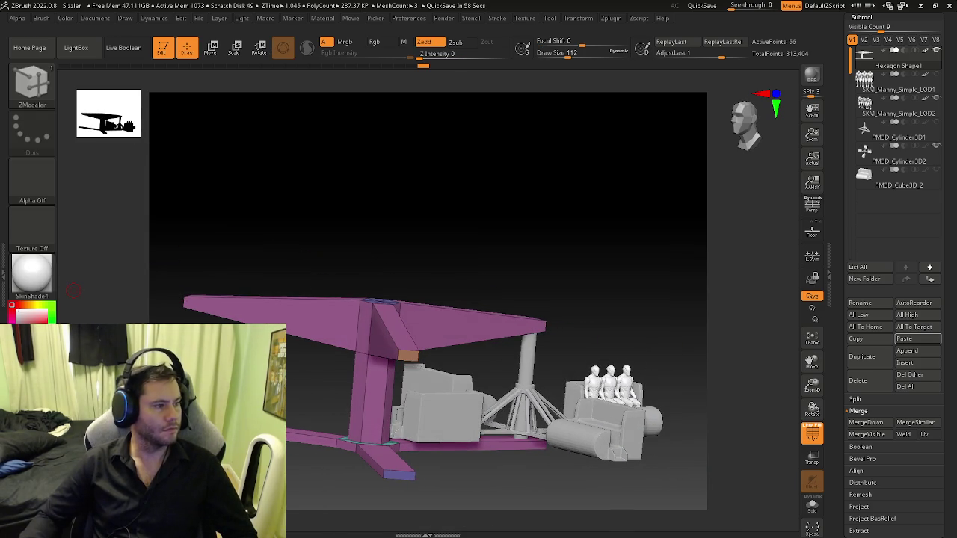
right_drag(284, 284, 314, 278)
click(32, 224)
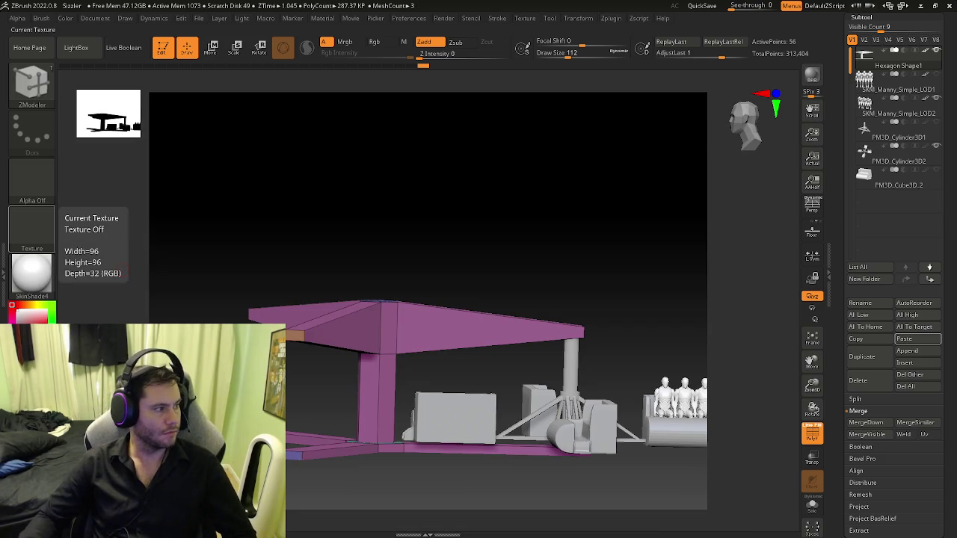
right_drag(396, 306, 366, 332)
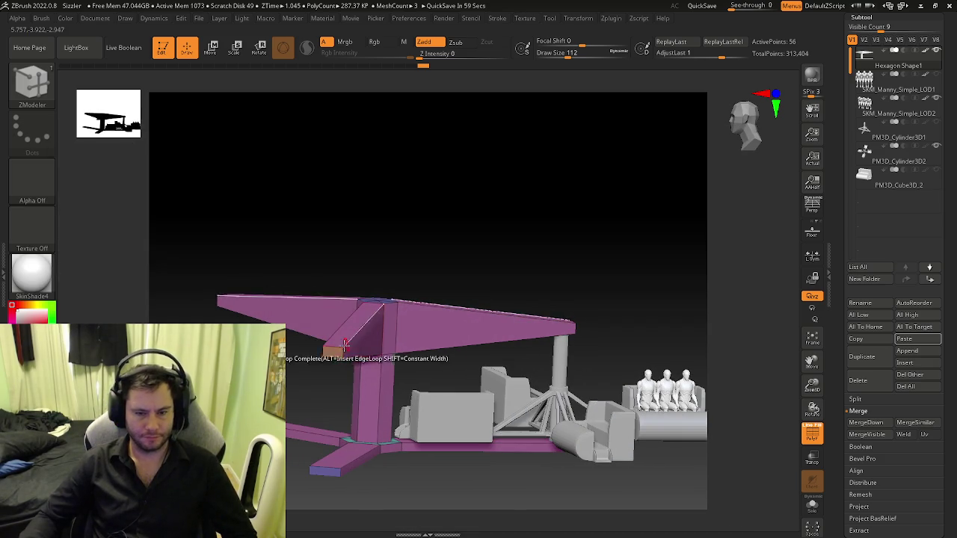
- Give the arm end face its own polygroup, then set ZModeler to Transpose Polygroup All
key(space)
click(295, 197)
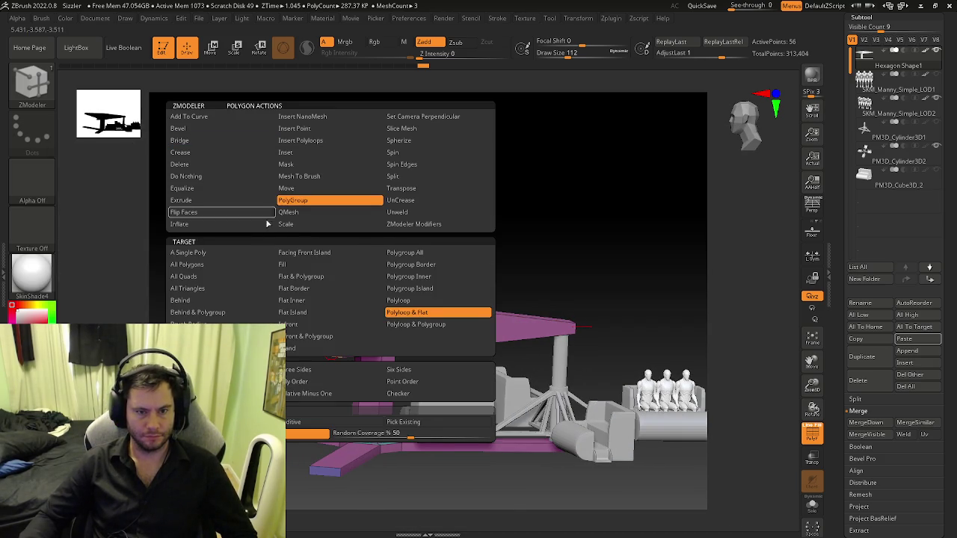
click(215, 256)
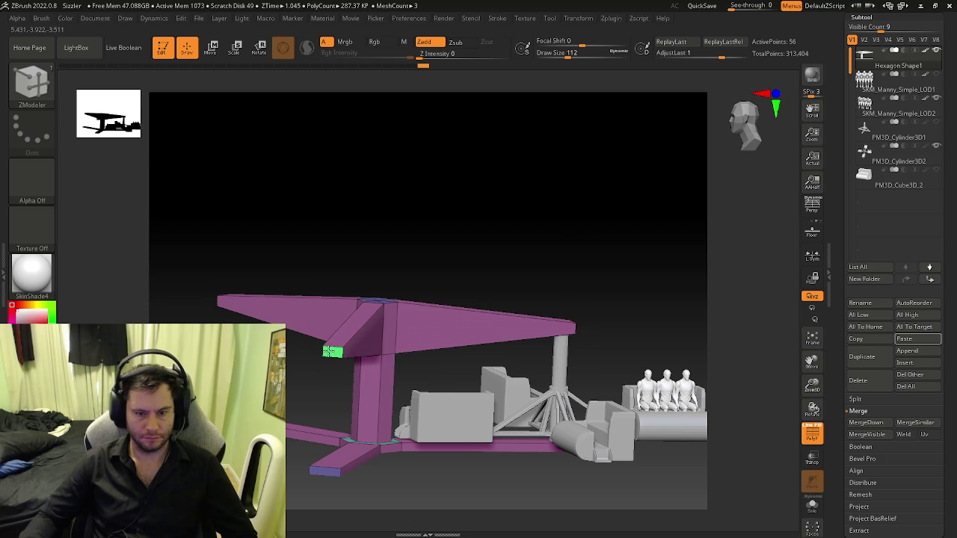
click(328, 351)
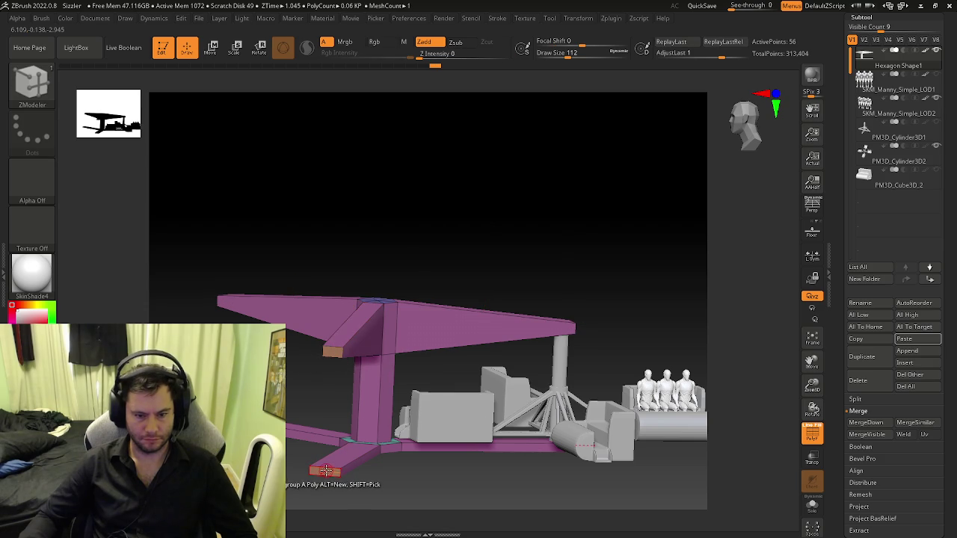
key(space)
click(405, 193)
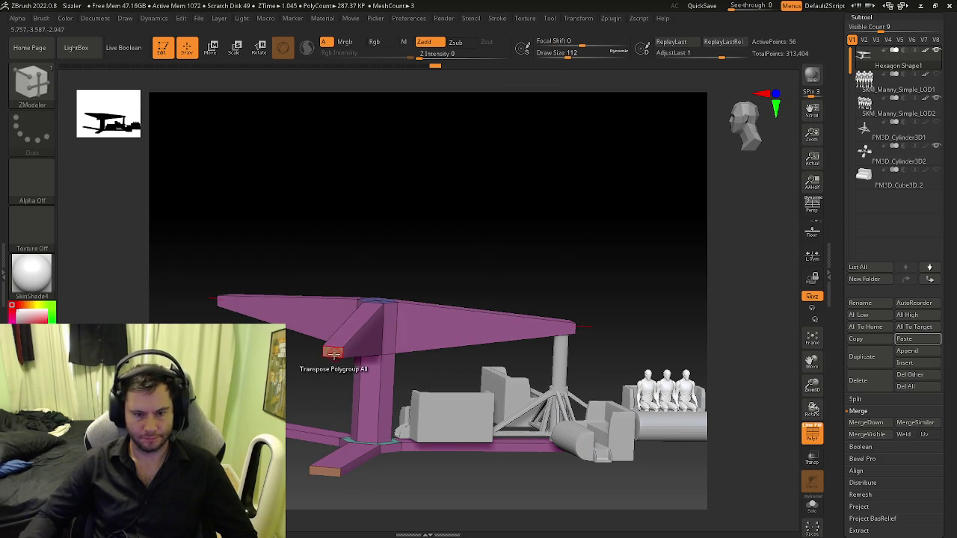
click(333, 354)
- Push the wing arms' end faces outward with the Transpose gizmo, then undo
mouse_move(478, 351)
mouse_down()
mouse_move(521, 342)
mouse_move(473, 397)
mouse_up()
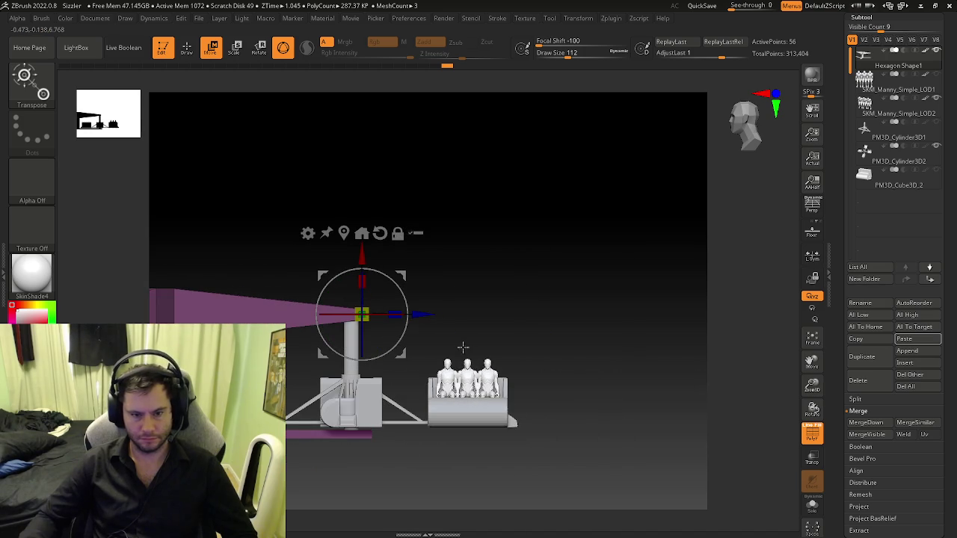
drag(430, 313, 449, 314)
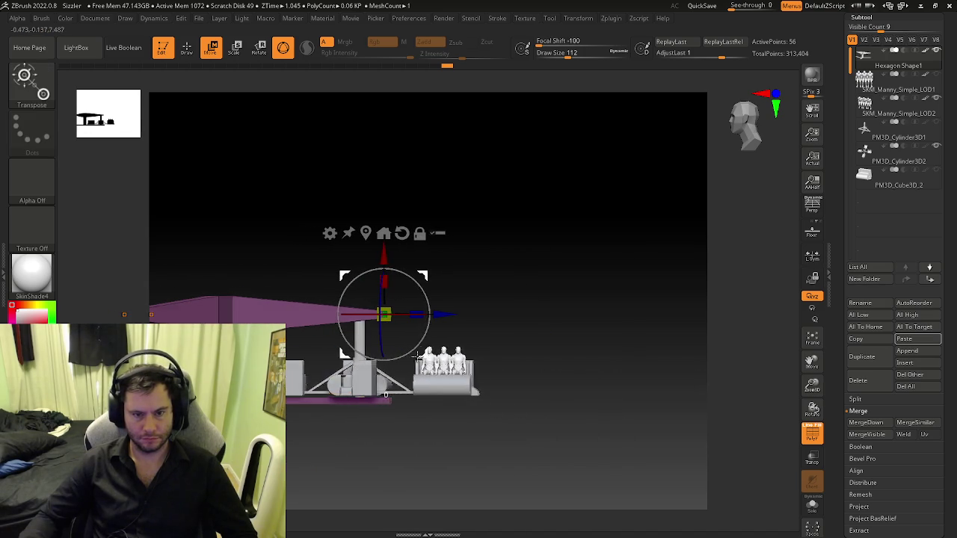
key(ctrl+z)
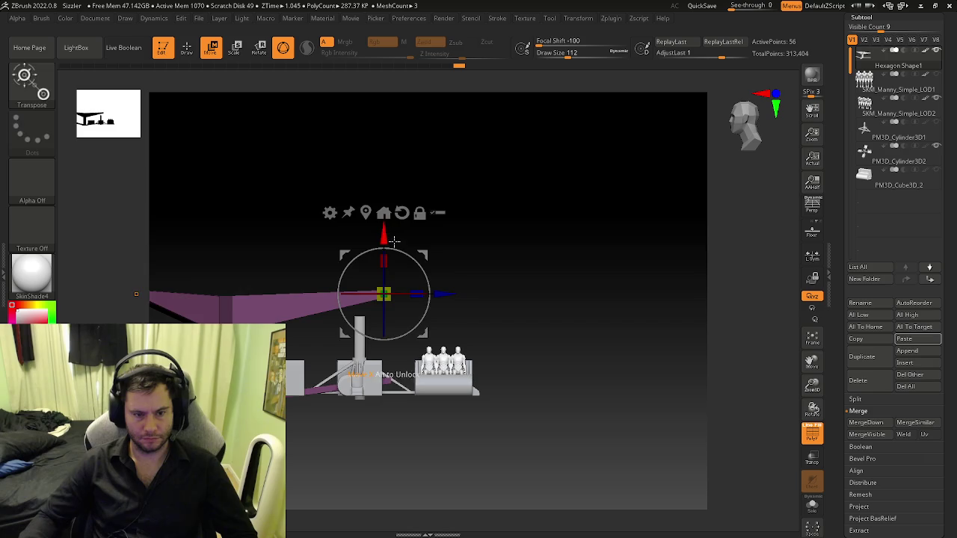
key(ctrl+z)
key(ctrl+z)
key(ctrl+z)
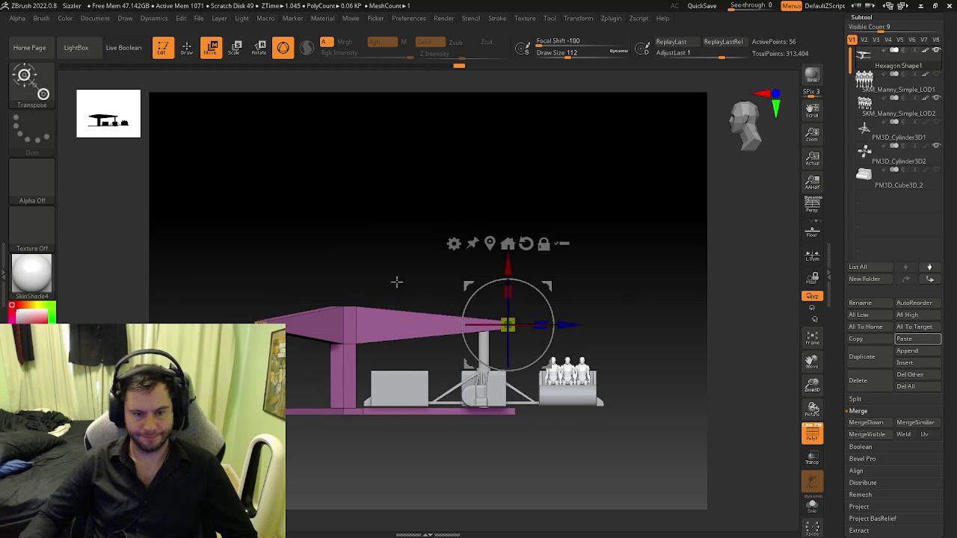
key(ctrl)
- Mask around the canopy, raise the arm tips slightly (-0.3906), then select PM3D_Cylinder3D2
ctrl+drag(304, 285, 558, 371)
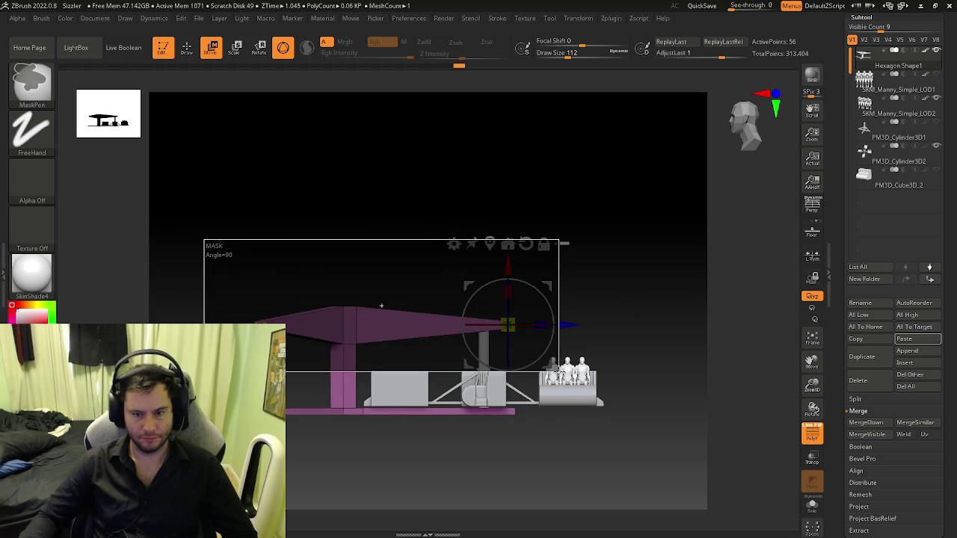
ctrl+drag(381, 305, 381, 305)
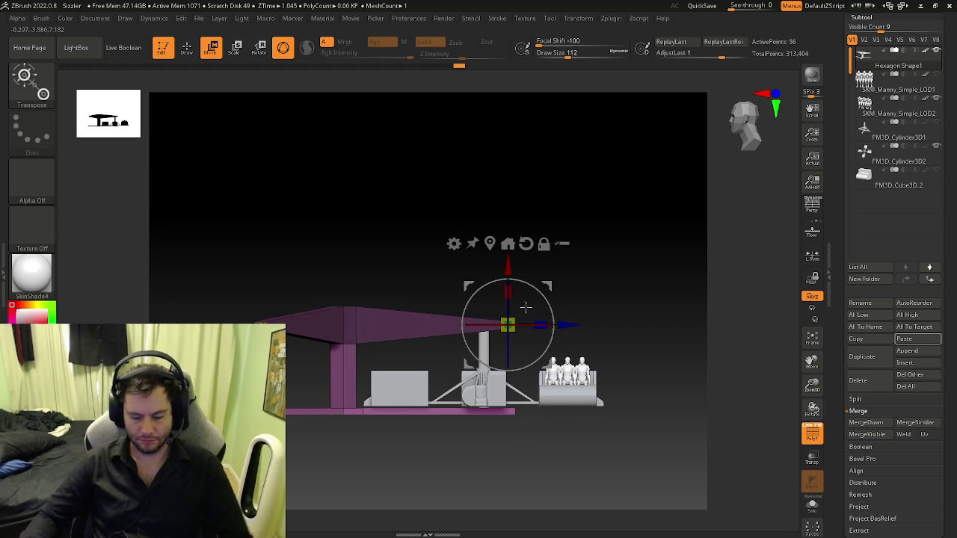
drag(508, 269, 509, 256)
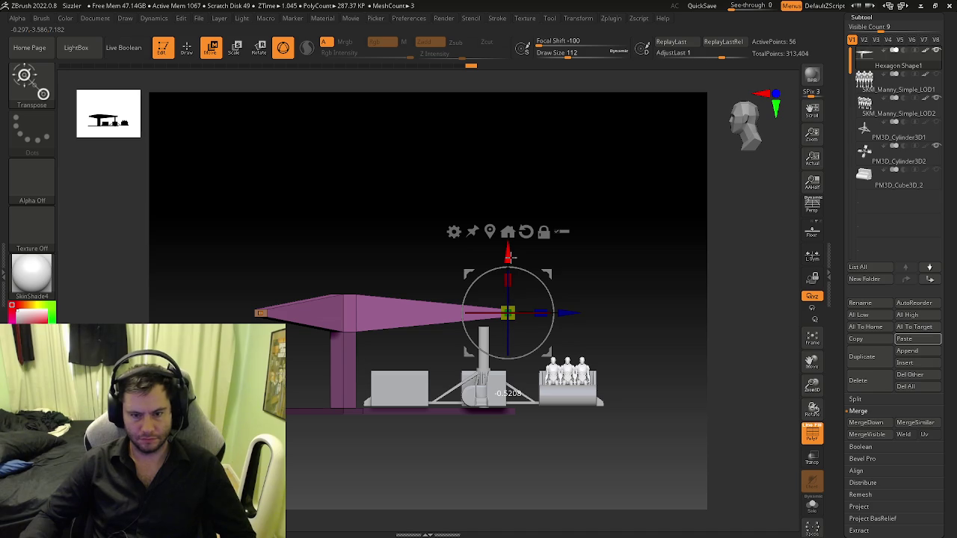
mouse_move(523, 275)
mouse_down()
mouse_move(559, 268)
mouse_move(518, 290)
mouse_move(511, 252)
mouse_up()
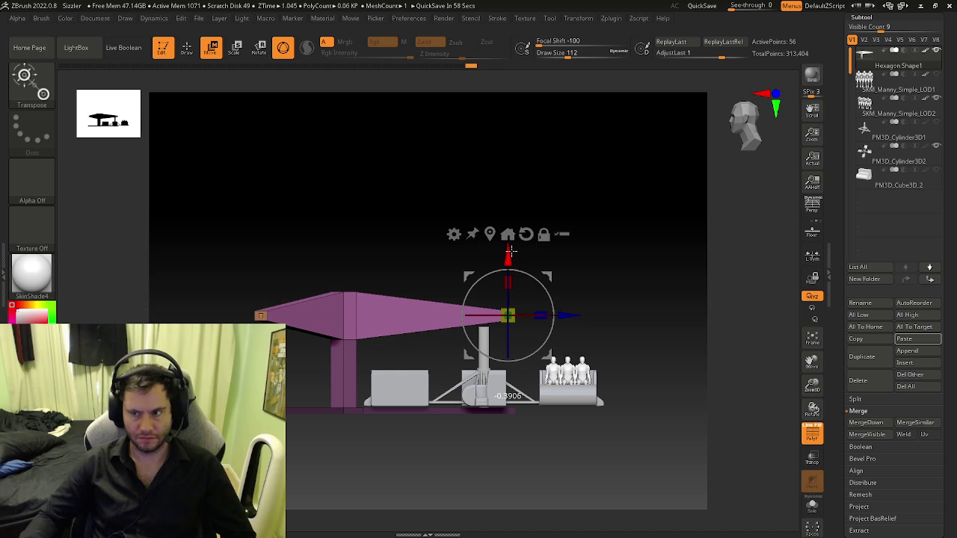
click(893, 158)
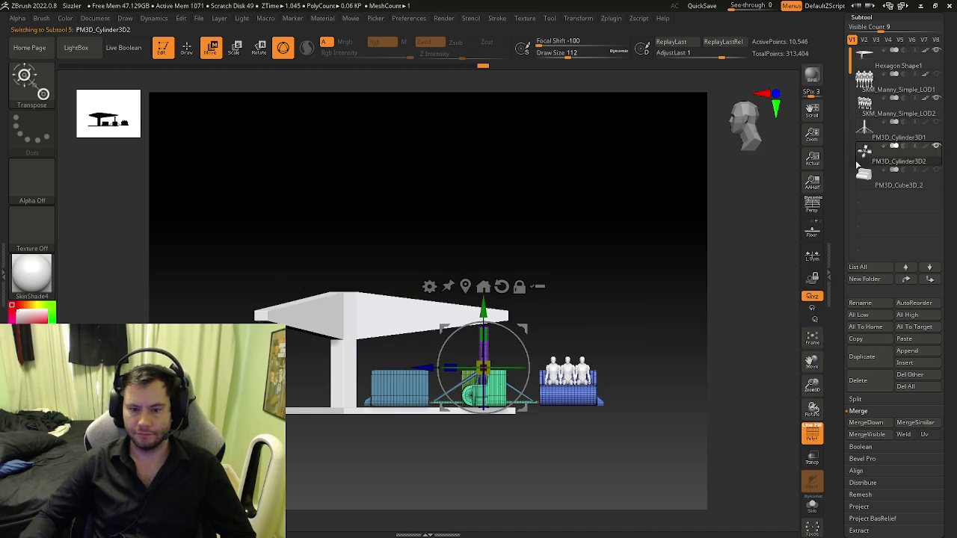
- Shift all the selected ride parts together along X with the Transpose gizmo
scroll(436, 384, up, 3)
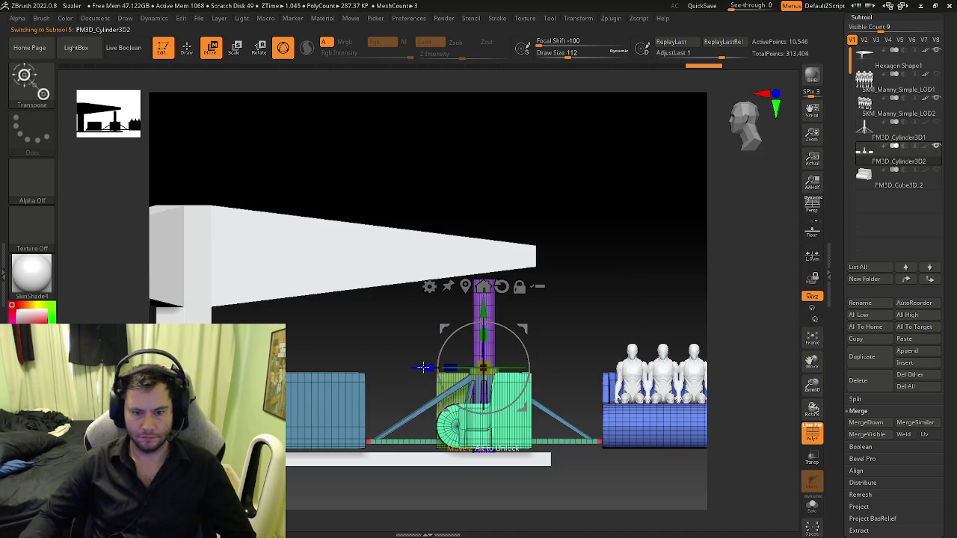
drag(423, 367, 458, 366)
key(ctrl+z)
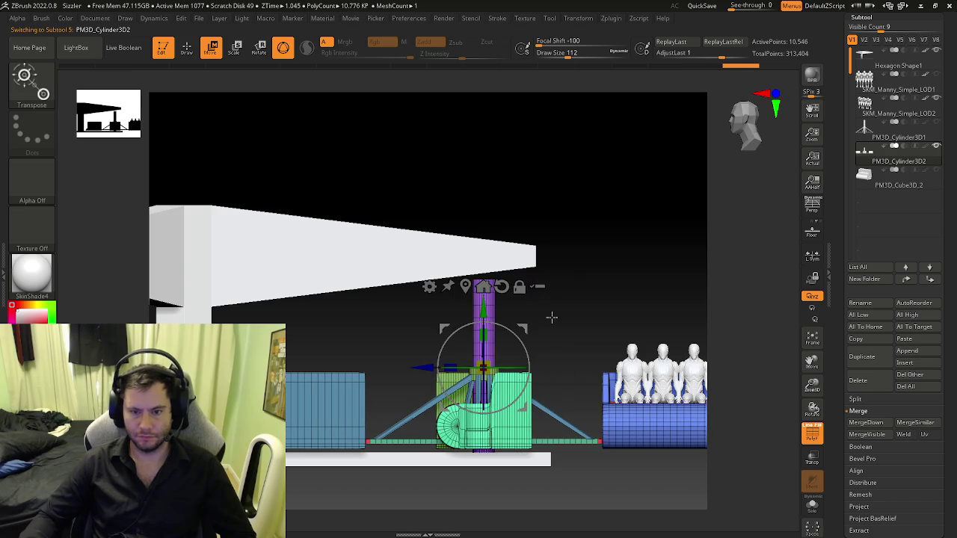
click(537, 286)
drag(423, 367, 469, 371)
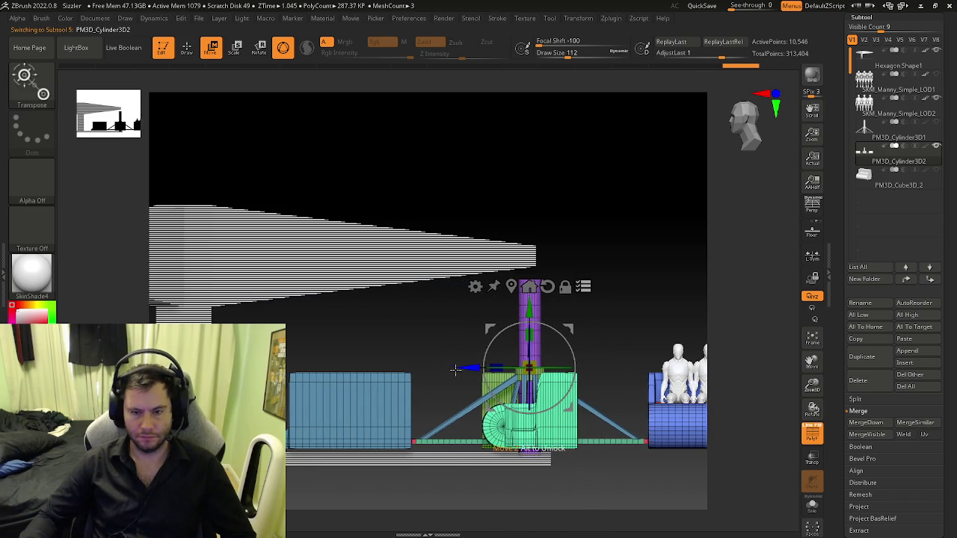
ctrl+right_drag(469, 372, 501, 358)
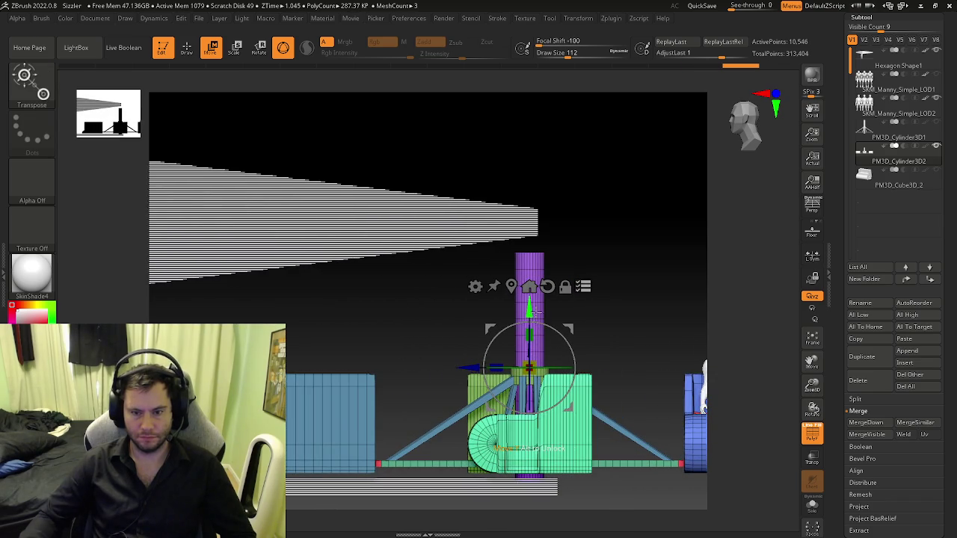
ctrl+click(596, 311)
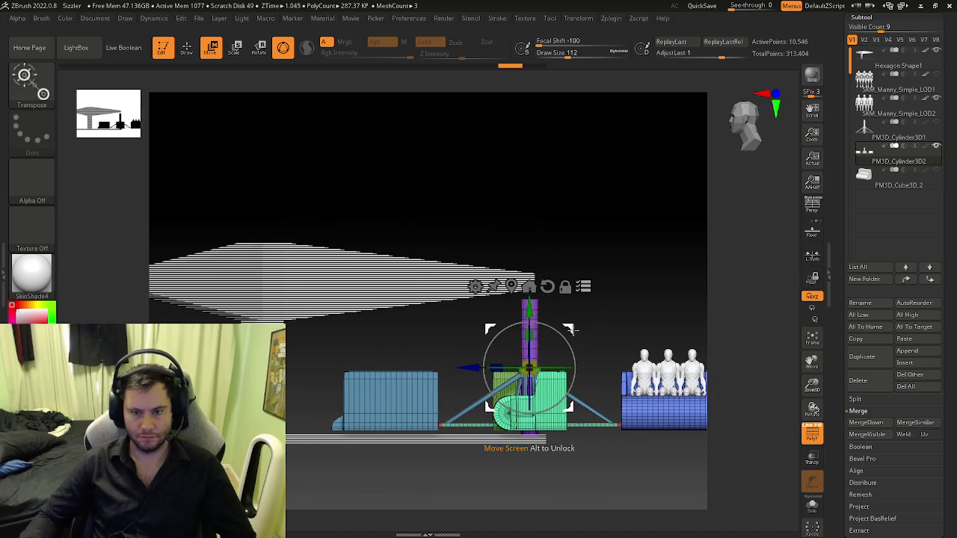
- Nudge the ride assembly slightly left and bring the Hexagon Shape1 canopy into front view
key(q)
shift+drag(536, 292, 581, 306)
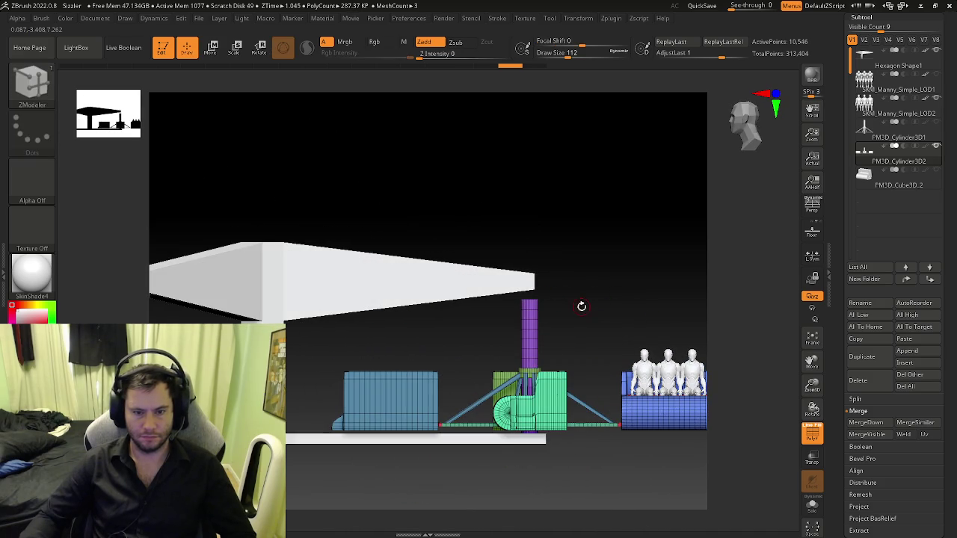
mouse_move(581, 305)
ctrl+right_down()
mouse_move(539, 304)
mouse_move(474, 368)
ctrl+right_up()
key(w)
drag(474, 369, 464, 368)
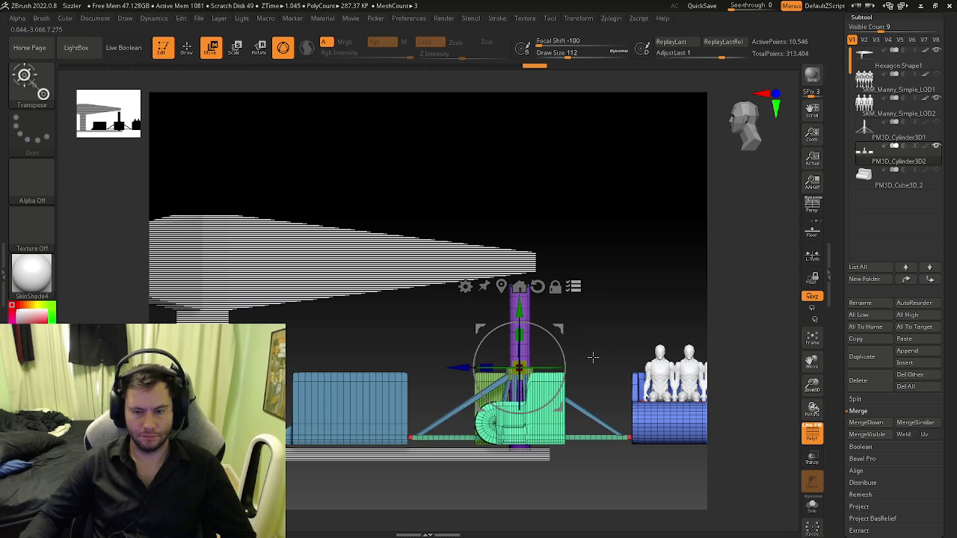
right_drag(598, 352, 523, 358)
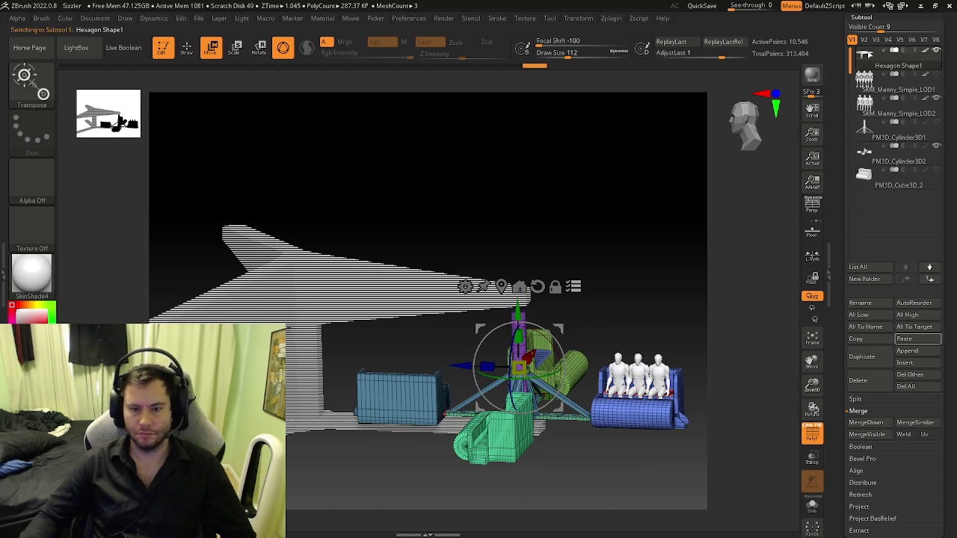
shift+right_drag(657, 256, 618, 263)
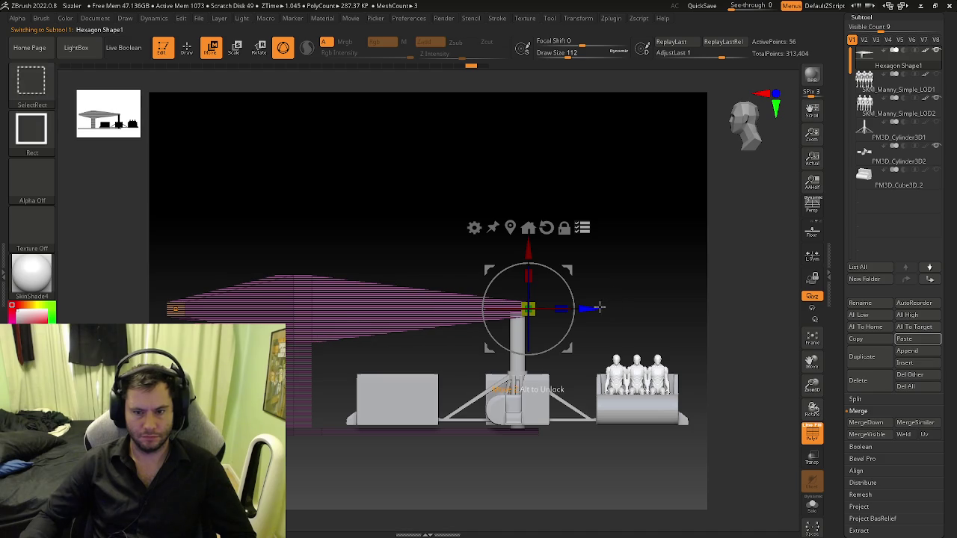
- Stretch Hexagon Shape1 along X, mask and invert around its top beam, then lift the beam
drag(598, 307, 628, 308)
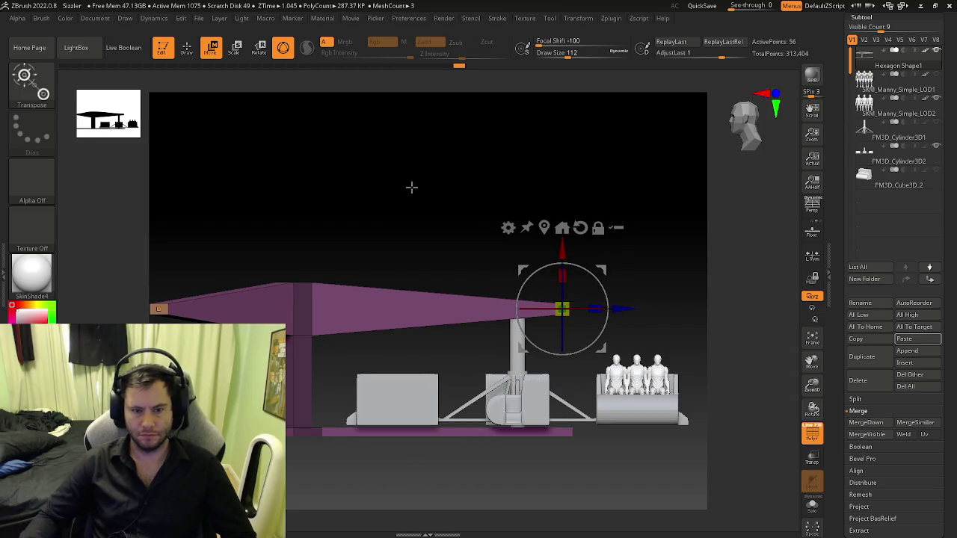
ctrl+right_drag(481, 195, 590, 247)
ctrl+drag(235, 186, 583, 328)
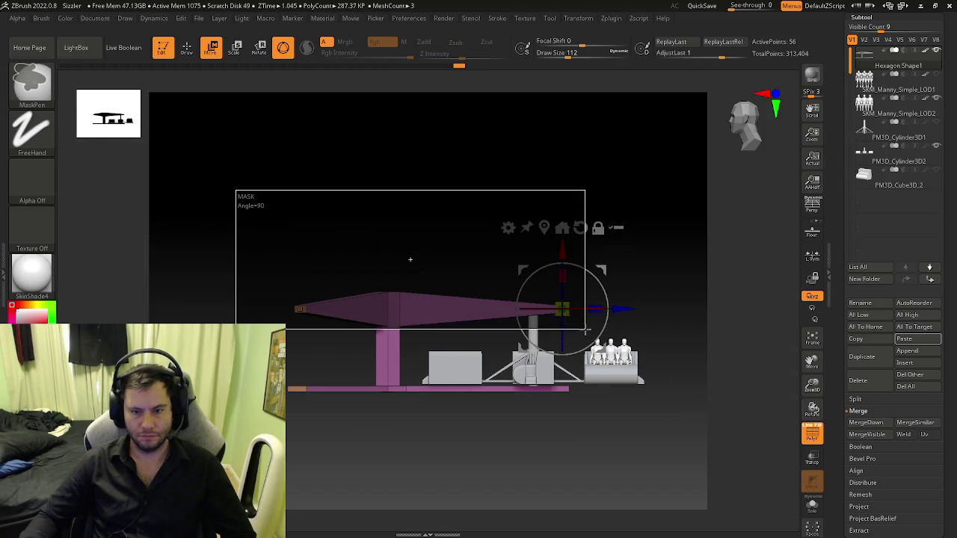
ctrl+click(580, 326)
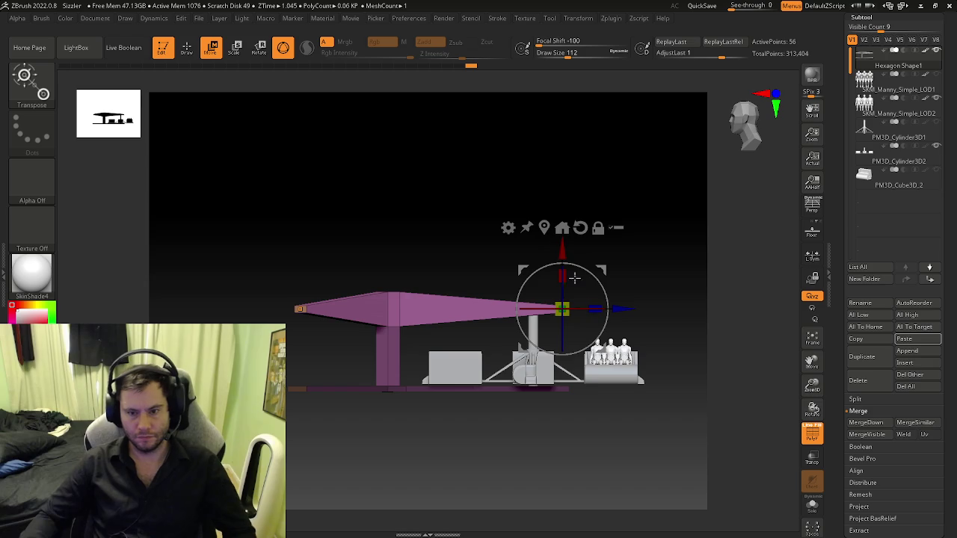
drag(559, 251, 566, 233)
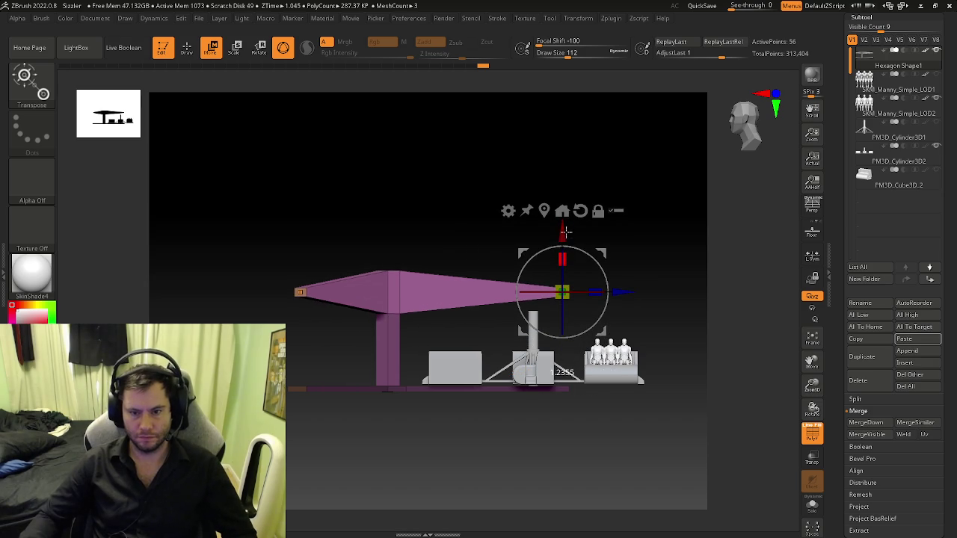
- Fine-tune the canopy's top beam height with small vertical nudges
alt+right_drag(567, 230, 576, 270)
ctrl+drag(576, 269, 570, 259)
drag(499, 227, 503, 236)
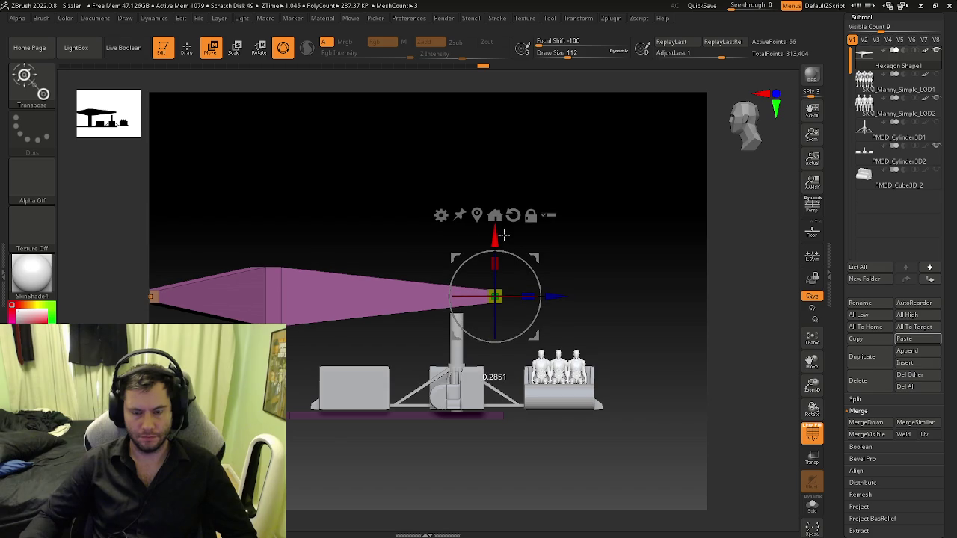
drag(504, 236, 505, 235)
key(ctrl+z)
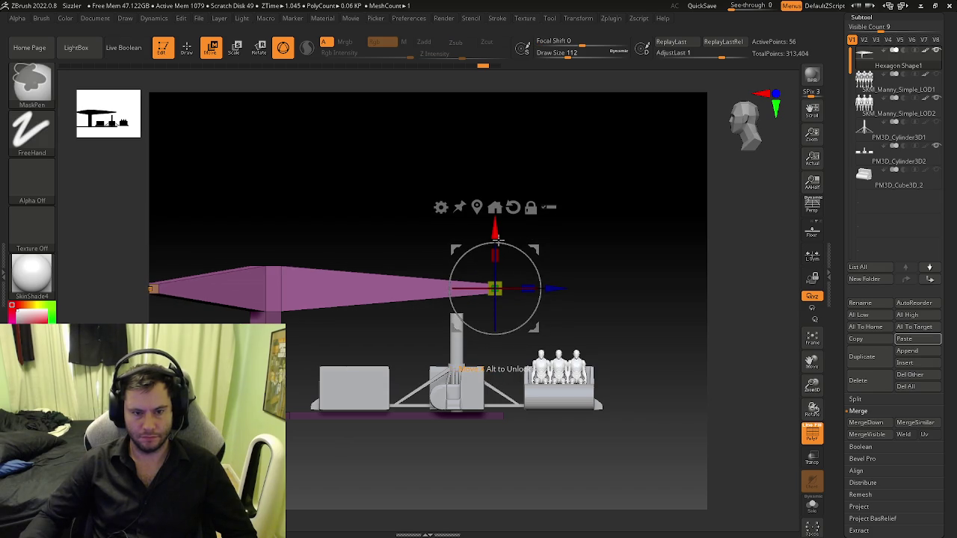
key(ctrl+shift+z)
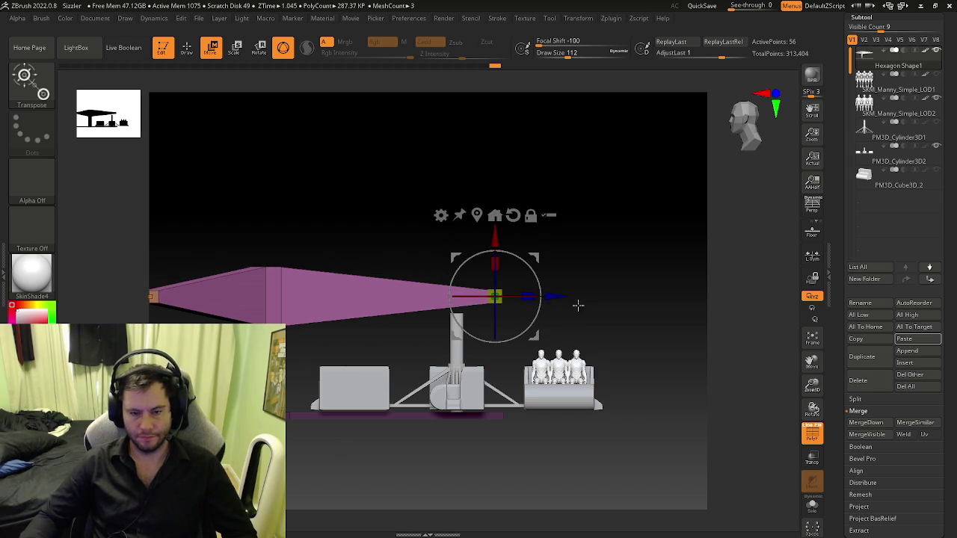
drag(495, 236, 497, 229)
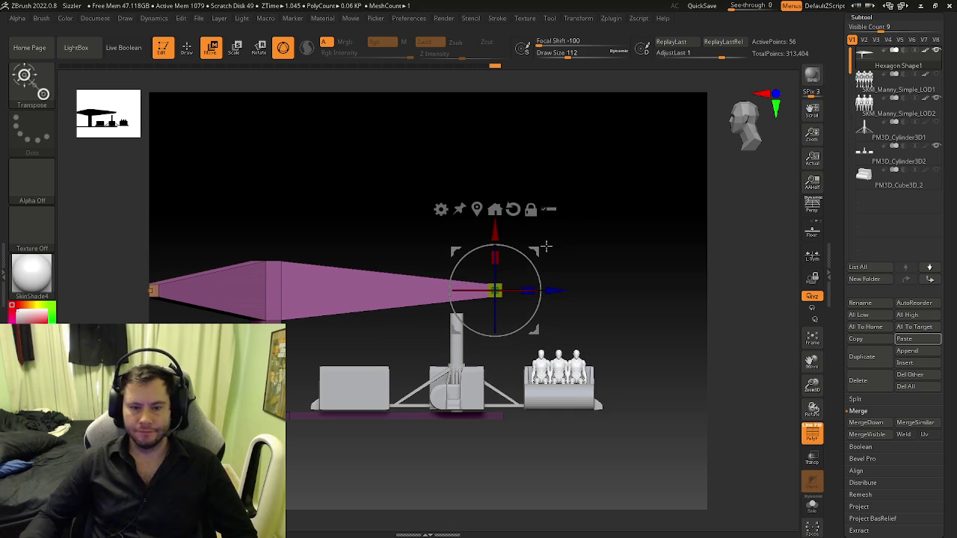
drag(495, 227, 496, 223)
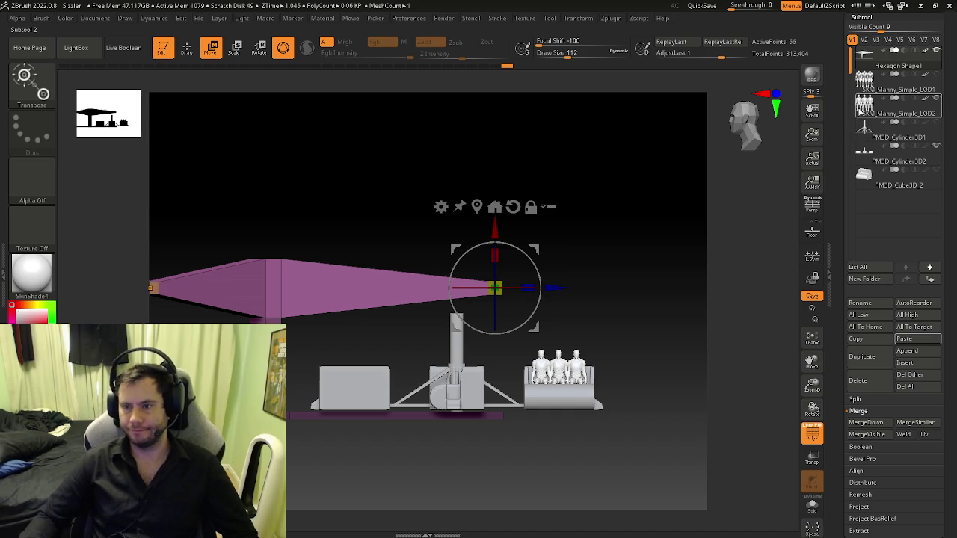
click(859, 132)
- Select PM3D_Cylinder3D2 and shift the ride assembly slightly left along X (0.167) under the canopy
click(871, 159)
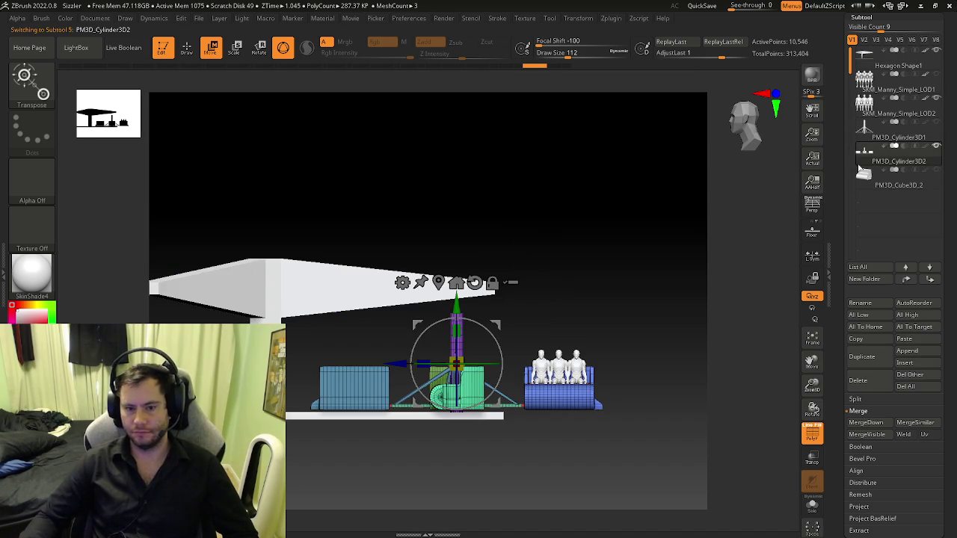
drag(542, 316, 516, 337)
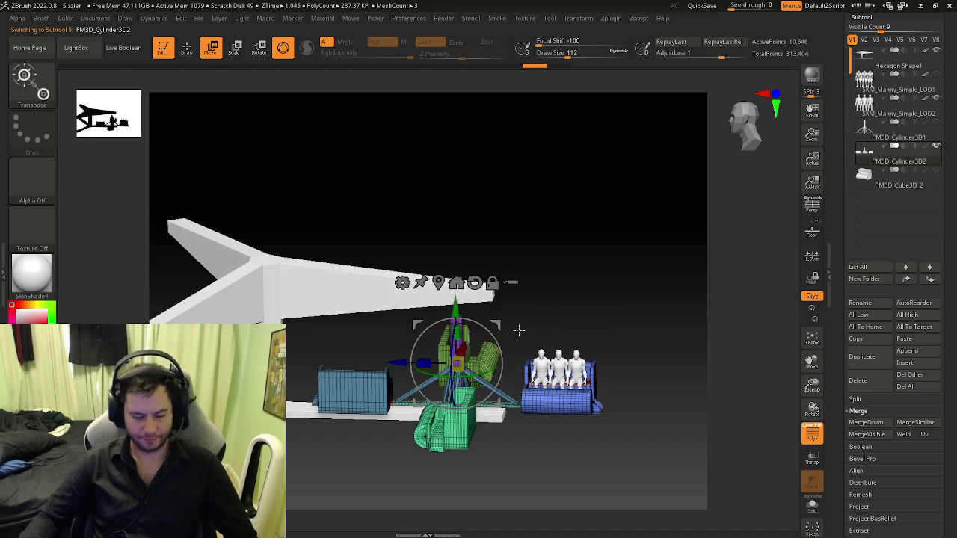
key(b)
key(z)
key(m)
key(f)
drag(446, 295, 441, 286)
key(space)
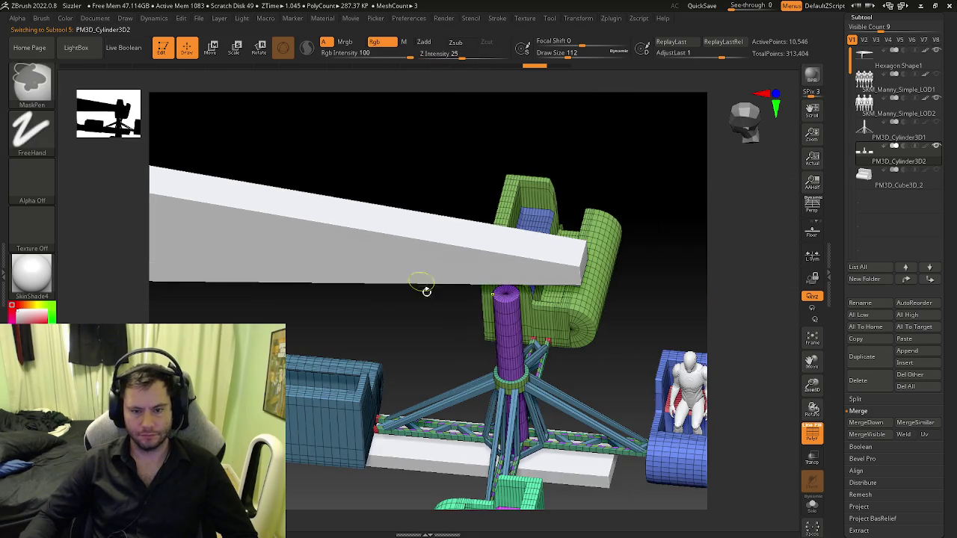
key(w)
mouse_move(421, 279)
shift+mouse_down()
mouse_move(570, 289)
mouse_move(598, 314)
mouse_move(576, 352)
mouse_move(468, 372)
mouse_move(493, 374)
mouse_move(389, 380)
mouse_move(403, 417)
mouse_move(406, 393)
mouse_move(446, 392)
mouse_move(433, 375)
shift+mouse_up()
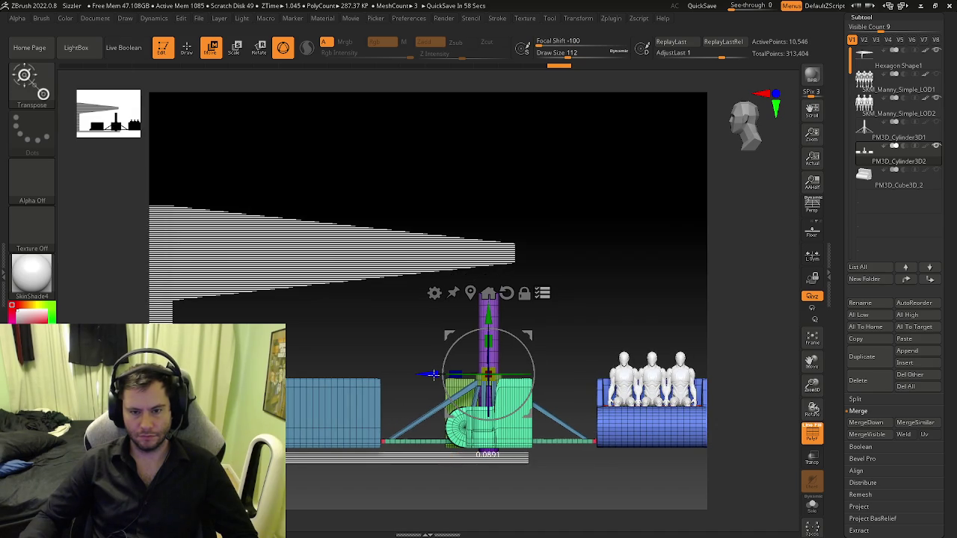
drag(434, 375, 429, 375)
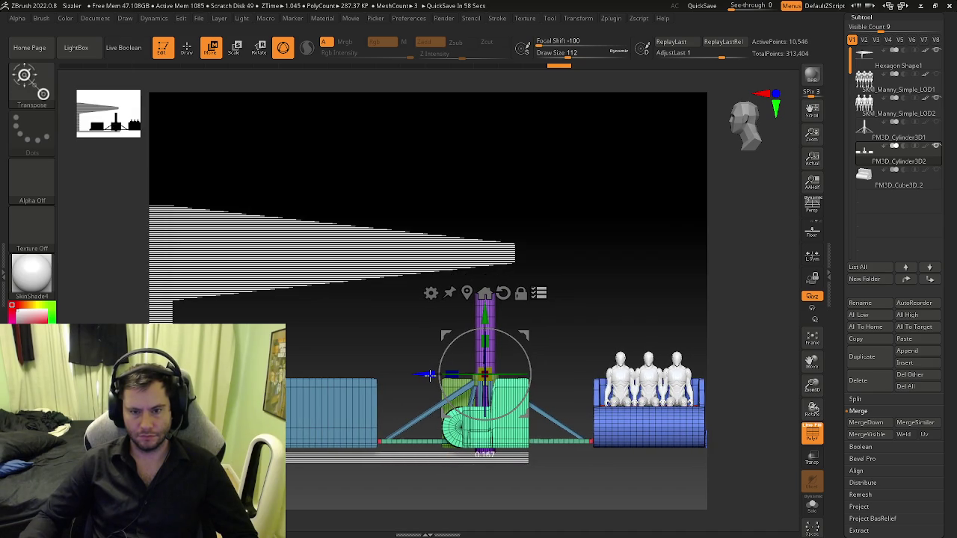
drag(589, 348, 620, 333)
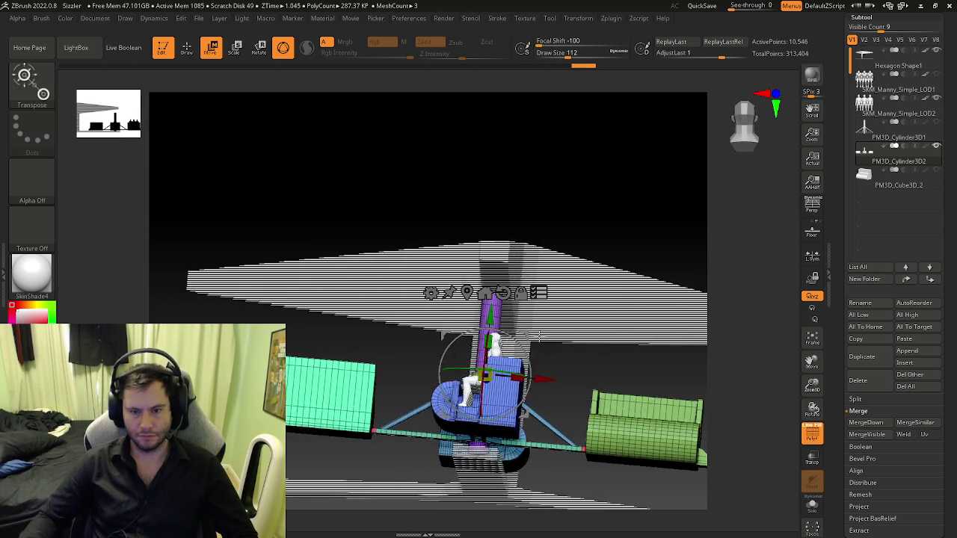
- Frame the top of the central pole and set ZModeler to Polygon Extrude
key(q)
key(w)
scroll(553, 274, up, 3)
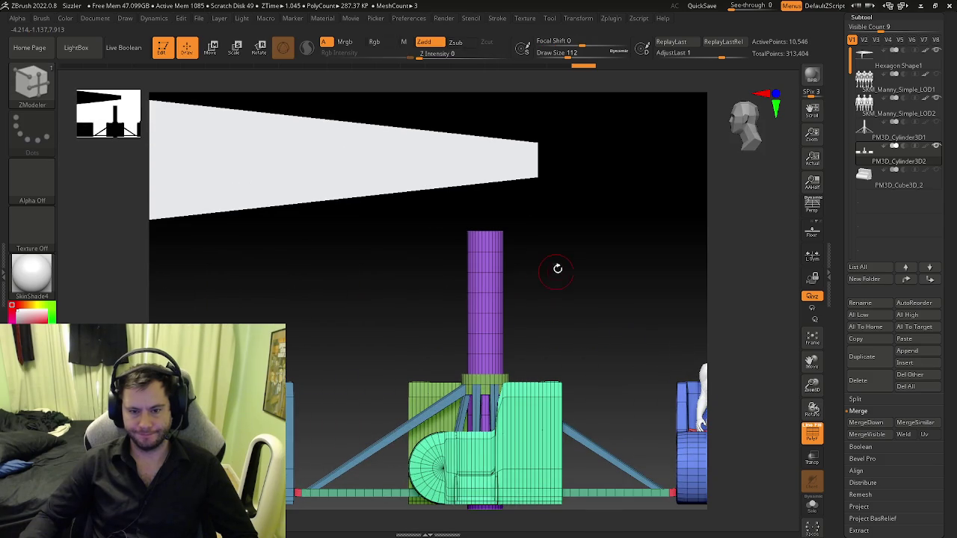
drag(567, 252, 493, 305)
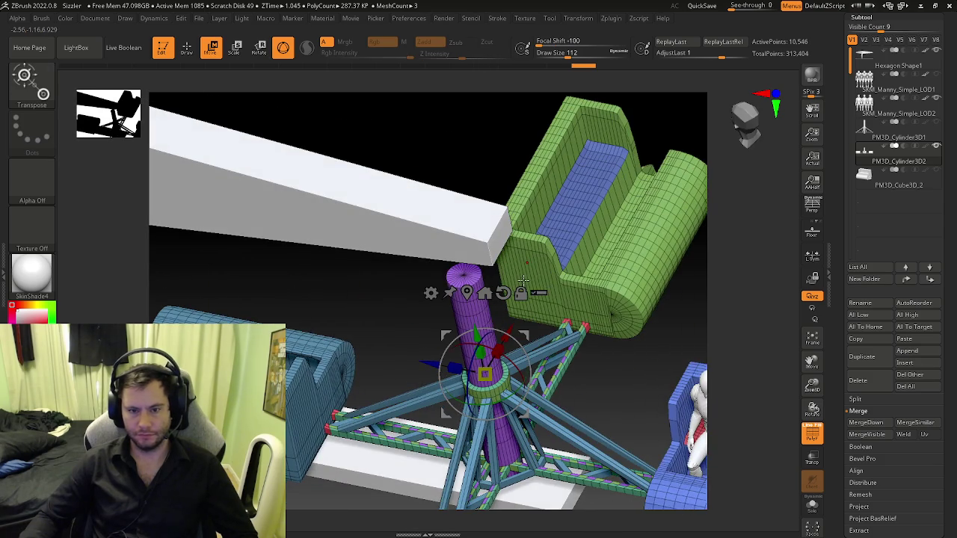
key(q)
scroll(492, 306, up, 3)
key(b)
key(z)
key(m)
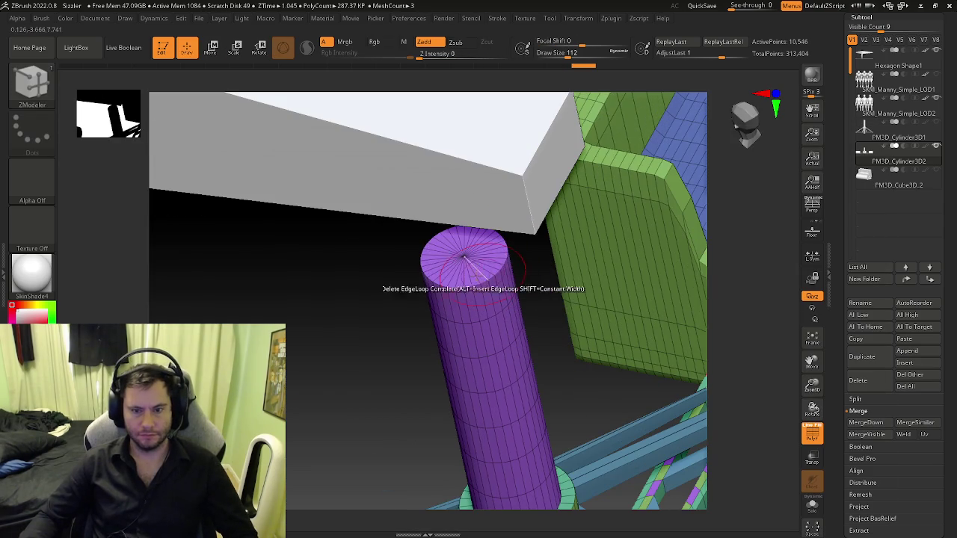
key(space)
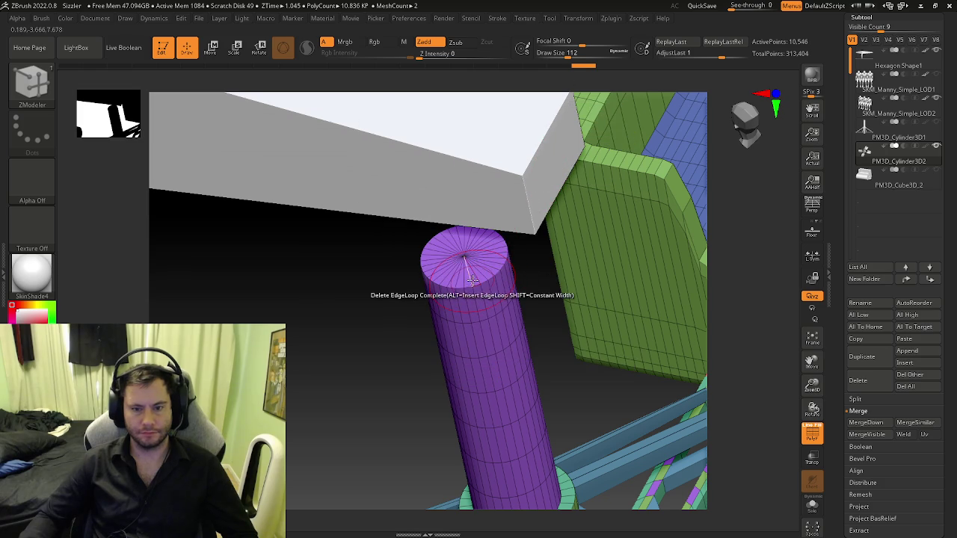
- Extrude the pole's top face upward until it meets the canopy's underside
mouse_move(467, 258)
mouse_down()
mouse_move(473, 140)
mouse_move(448, 171)
mouse_move(451, 207)
mouse_up()
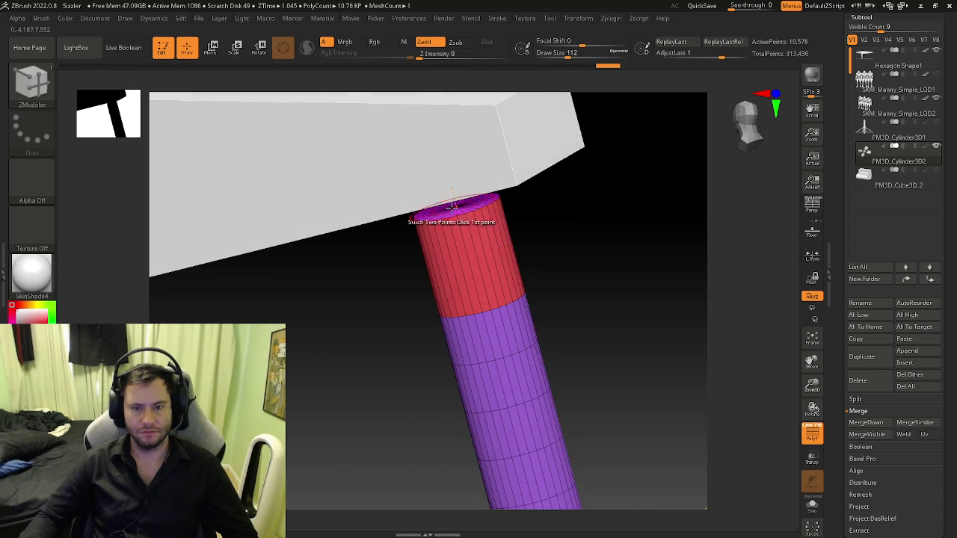
key(ctrl+z)
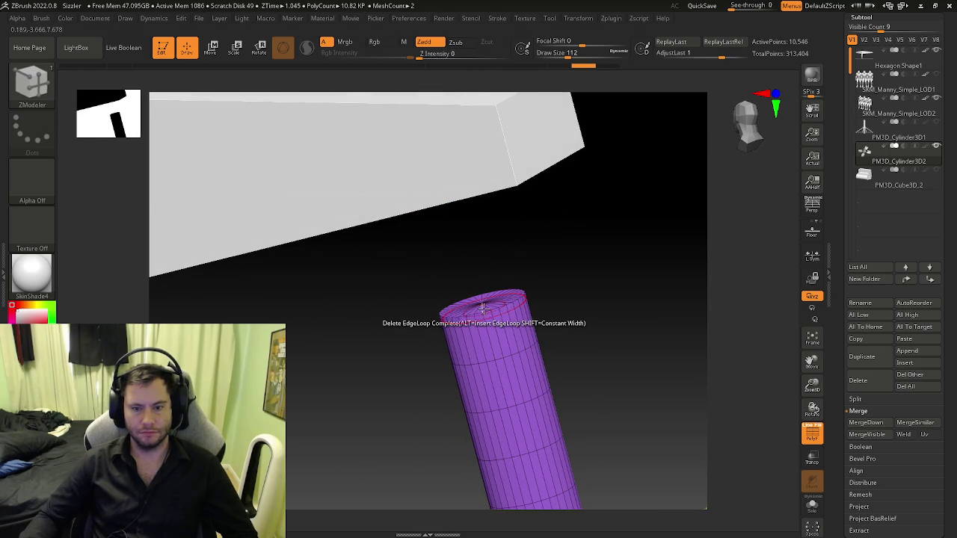
drag(482, 306, 462, 188)
mouse_move(461, 183)
right_down()
mouse_move(461, 141)
mouse_move(459, 224)
mouse_move(530, 352)
right_up()
key(shift+f)
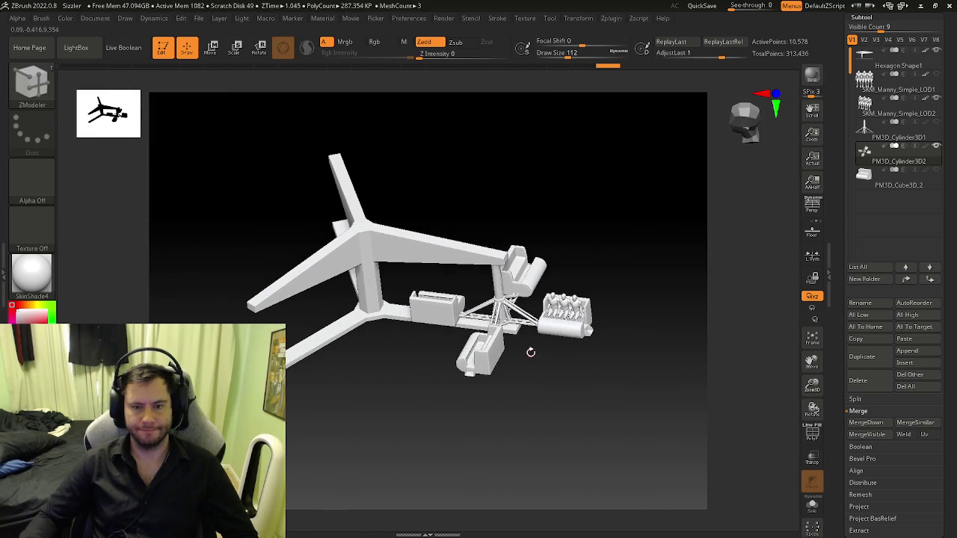
- Duplicate the cart assembly, rotate the copy -115° around the hub onto the lower-left arm, duplicate again
key(shift+f)
right_drag(536, 343, 551, 351)
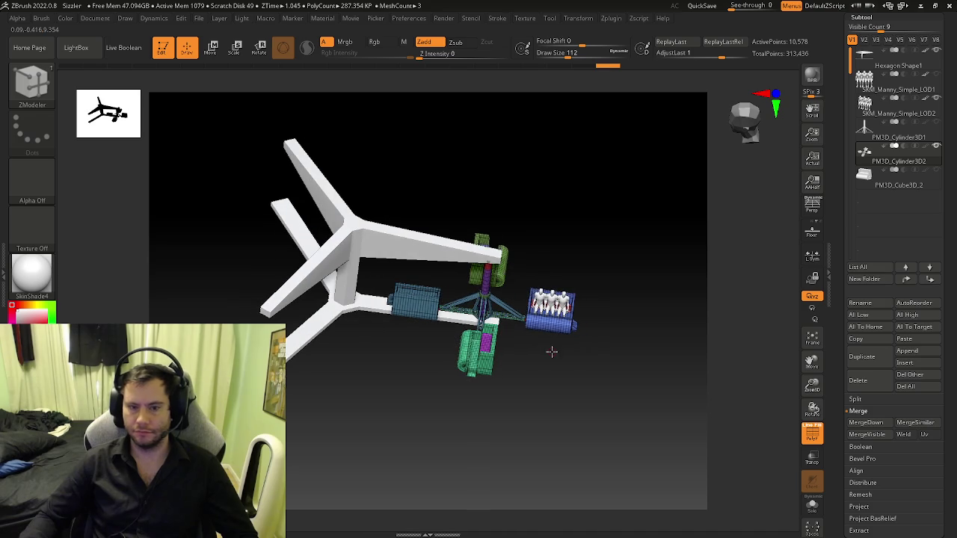
key(w)
right_drag(566, 288, 560, 328)
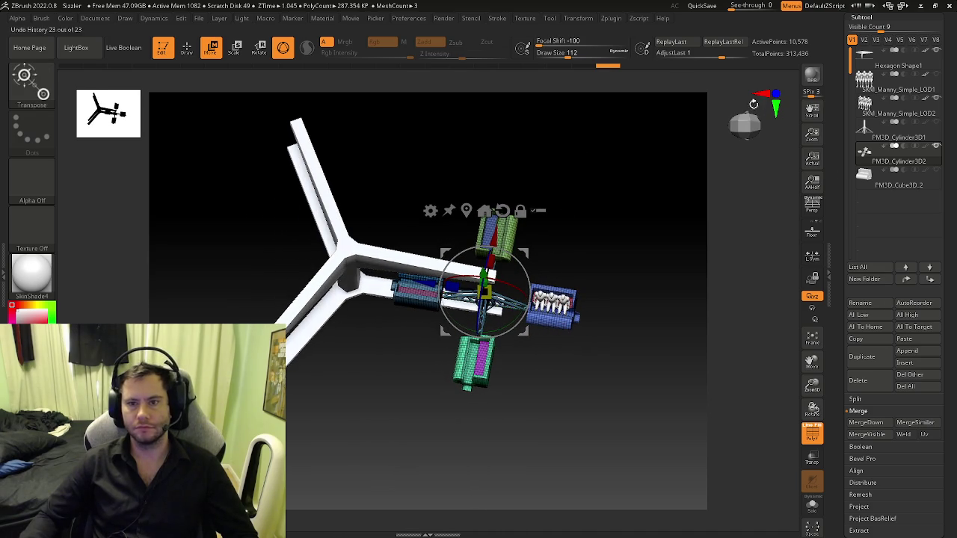
click(861, 358)
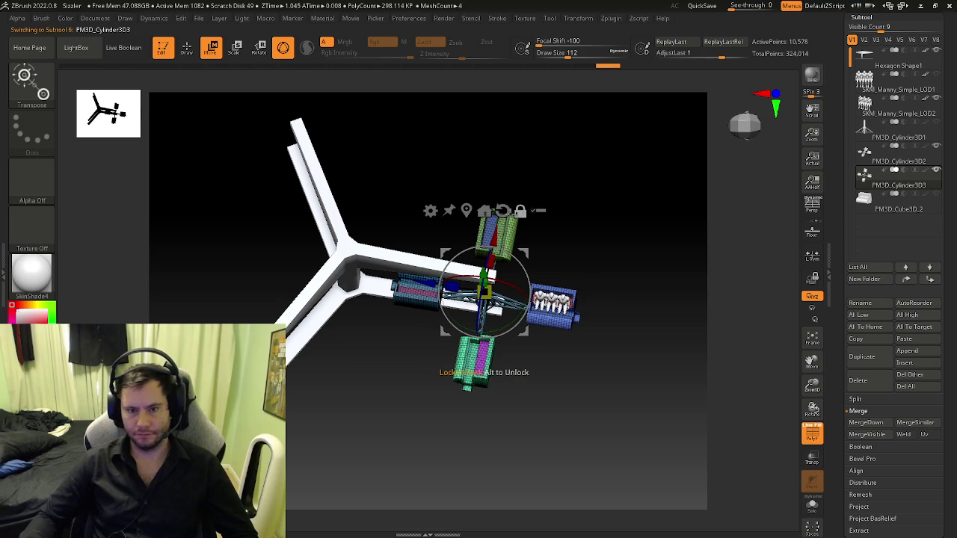
click(485, 211)
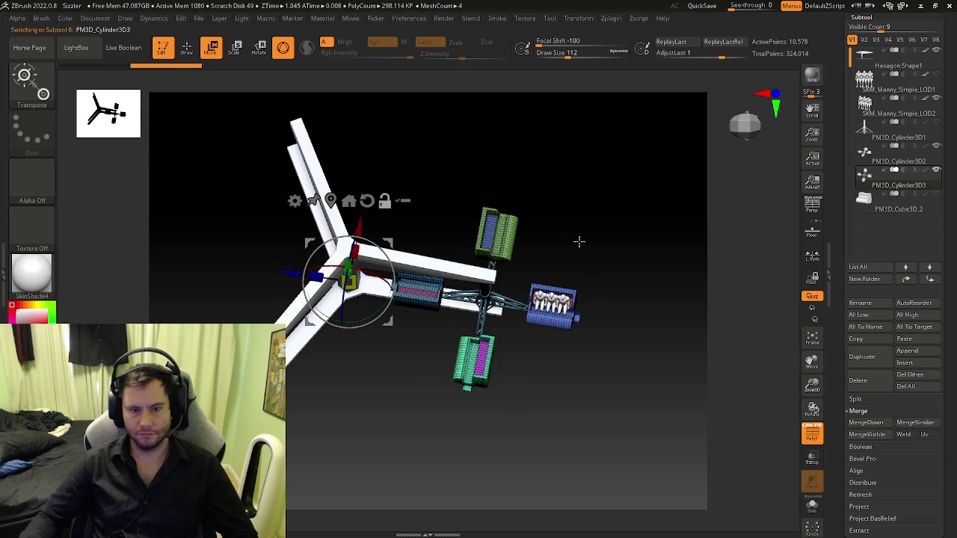
shift+right_drag(578, 241, 485, 248)
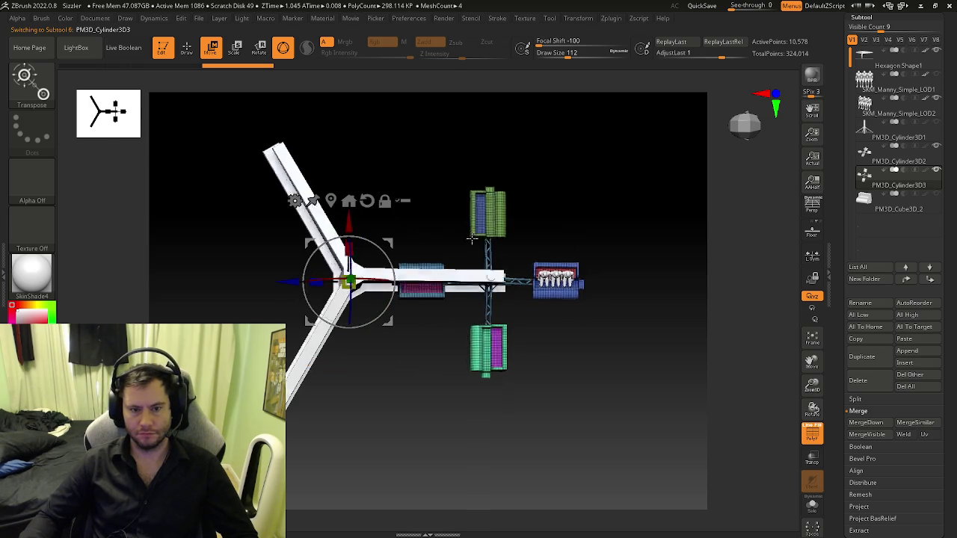
mouse_move(382, 243)
mouse_down()
mouse_move(369, 343)
mouse_move(374, 336)
mouse_up()
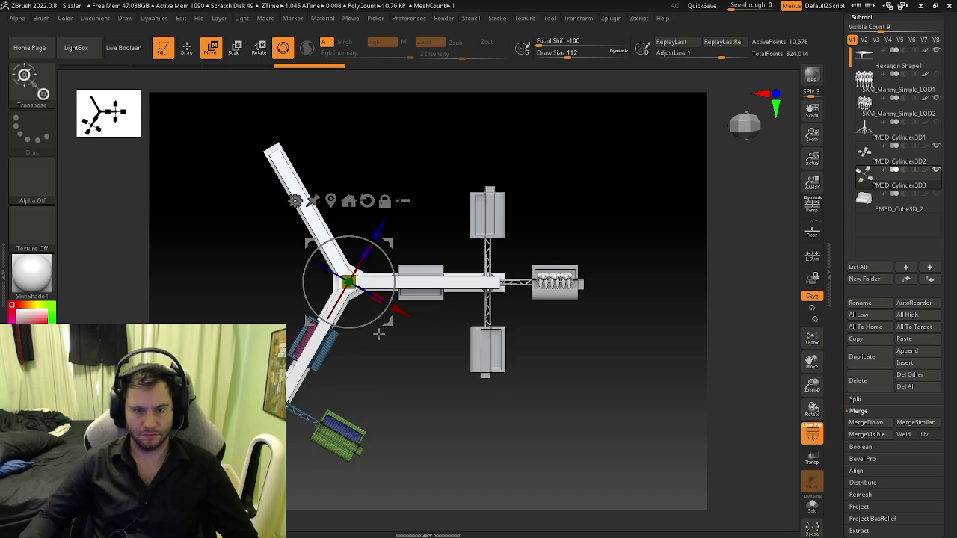
click(863, 358)
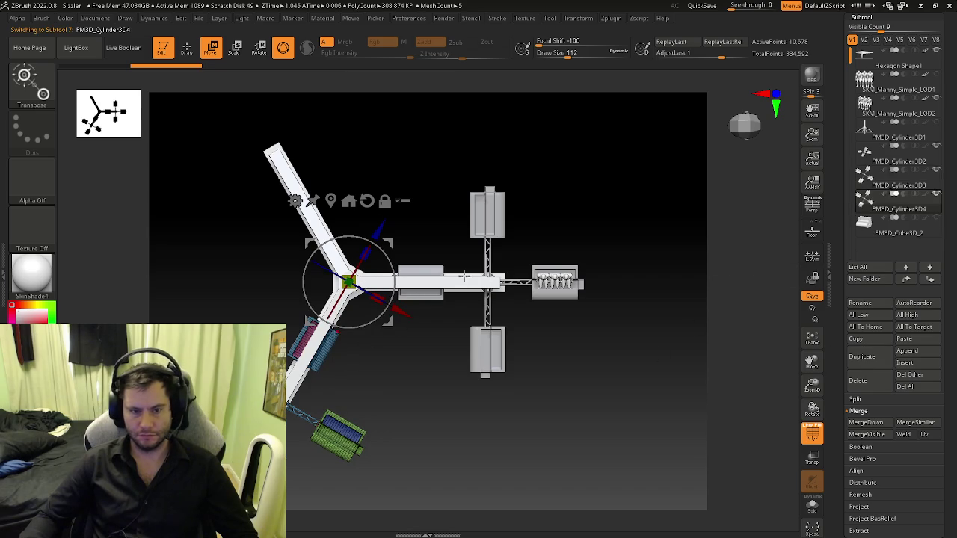
- Rotate the third cart copy onto the upper-left arm, hide Polyframe, and render a BPR preview
mouse_move(396, 269)
mouse_down()
mouse_move(341, 338)
mouse_move(433, 309)
mouse_move(441, 284)
mouse_move(479, 261)
mouse_move(459, 274)
mouse_move(291, 296)
mouse_move(483, 336)
mouse_move(488, 349)
mouse_move(491, 341)
mouse_move(455, 357)
mouse_move(466, 352)
mouse_move(460, 345)
mouse_move(461, 355)
mouse_up()
key(q)
key(shift+f)
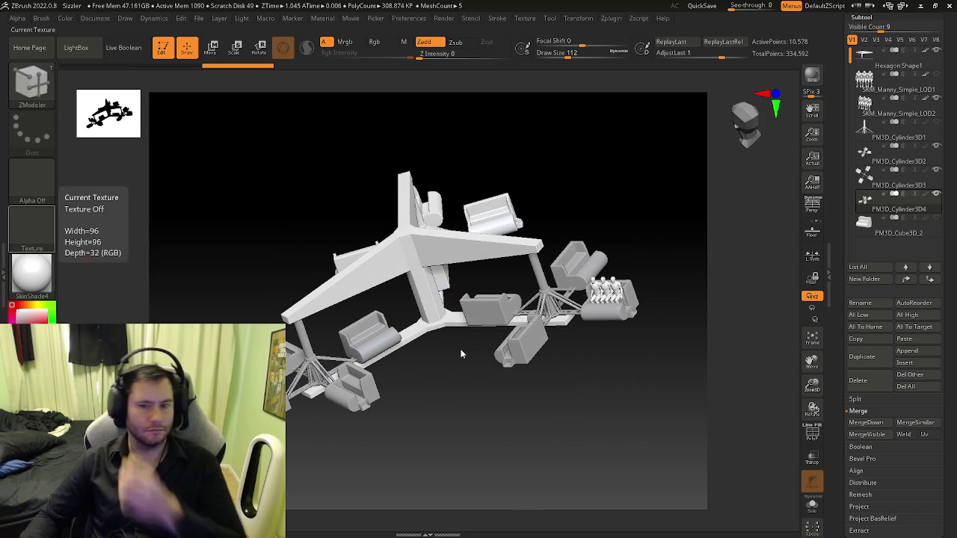
click(813, 74)
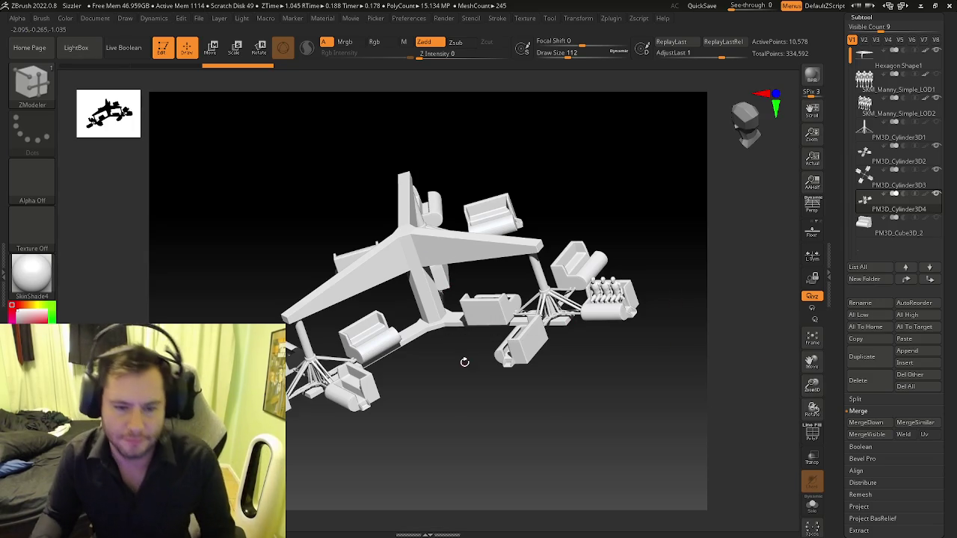
- Back on the canvas, orbit the three-armed ride model to a new angle
mouse_move(464, 359)
mouse_down()
mouse_move(461, 332)
mouse_move(455, 342)
mouse_move(488, 386)
mouse_move(457, 335)
mouse_up()
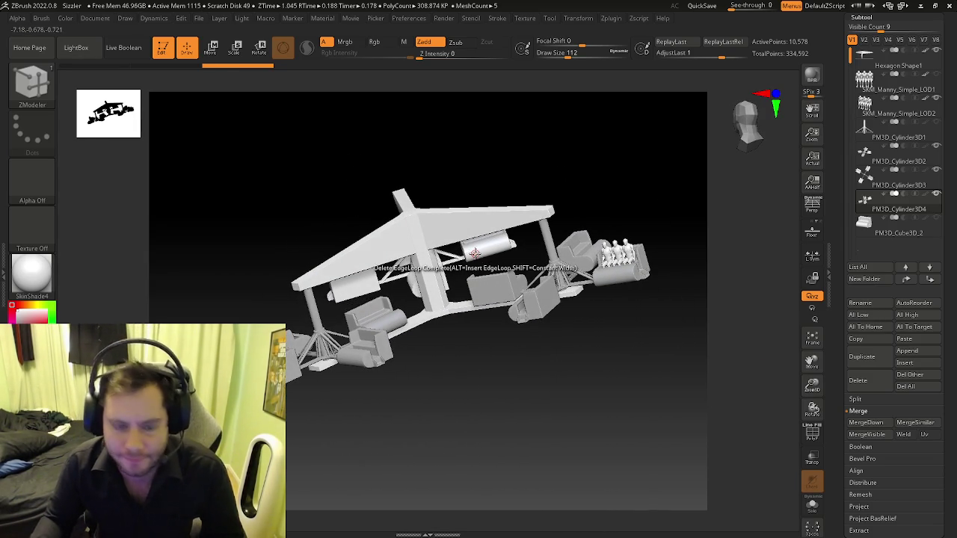
mouse_move(474, 254)
mouse_down()
mouse_move(487, 243)
mouse_move(453, 284)
mouse_move(485, 377)
mouse_move(503, 256)
mouse_up()
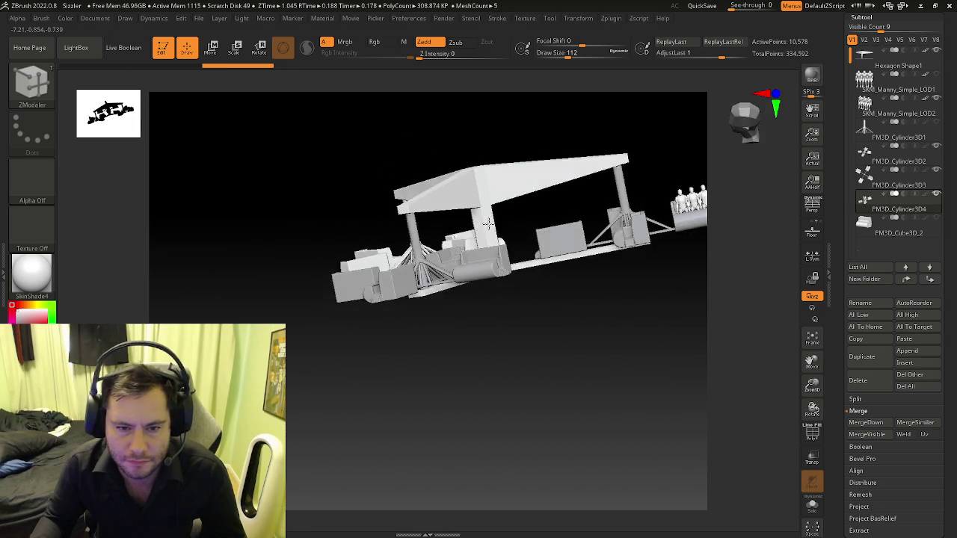
mouse_move(503, 256)
mouse_down()
mouse_move(459, 214)
mouse_move(456, 271)
mouse_move(426, 260)
mouse_move(437, 274)
mouse_move(379, 234)
mouse_move(416, 276)
mouse_move(402, 310)
mouse_move(416, 311)
mouse_up()
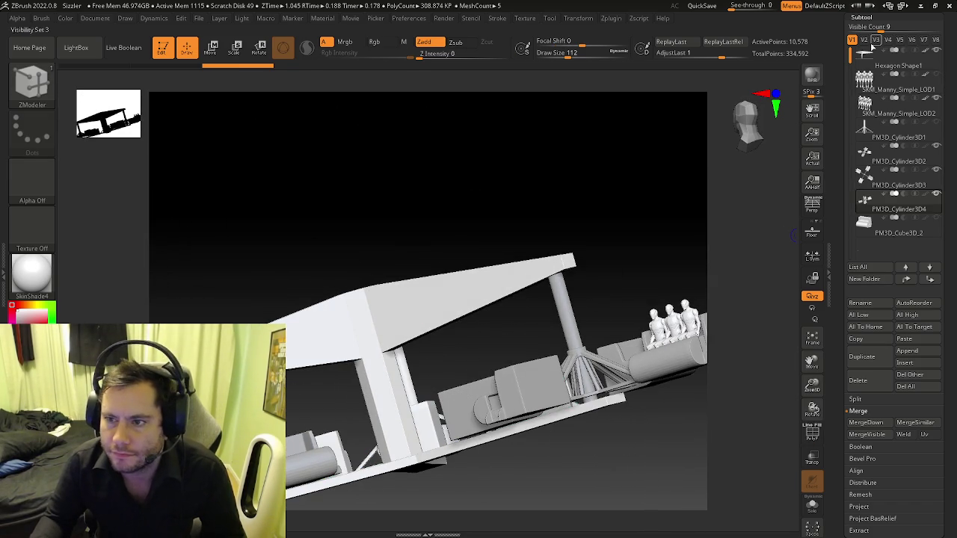
- Select Hexagon Shape1 and give the arms' top faces a new polygroup with ZModeler
alt+click(403, 340)
drag(403, 340, 431, 306)
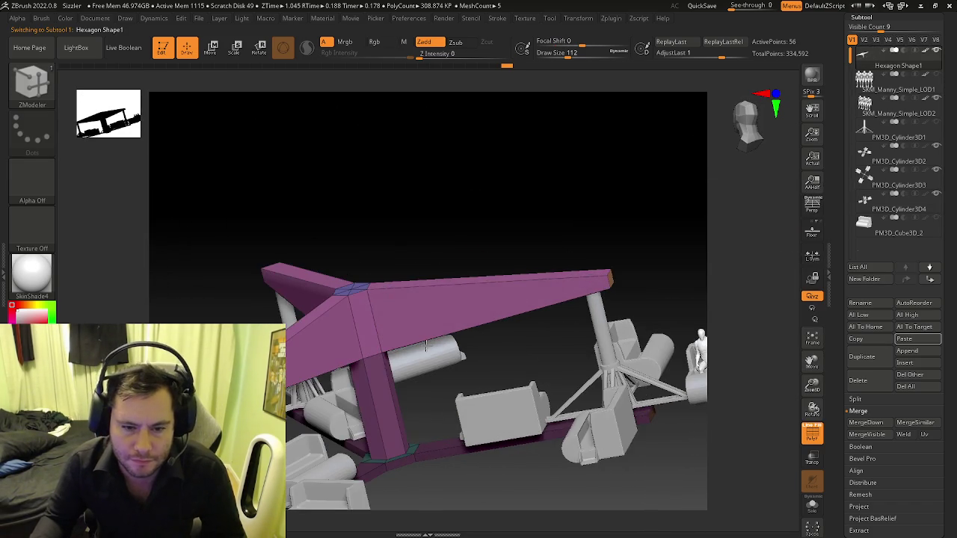
right_click(426, 308)
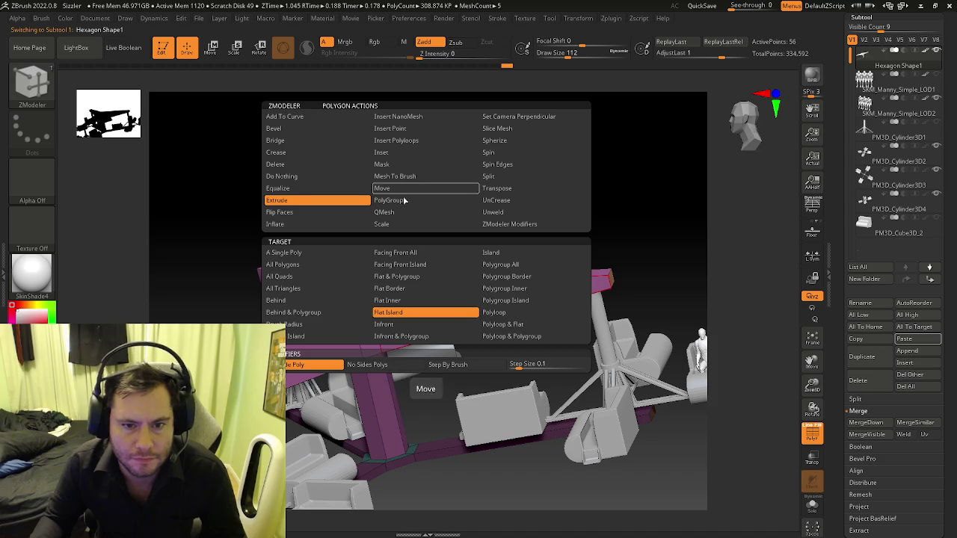
click(425, 200)
click(516, 264)
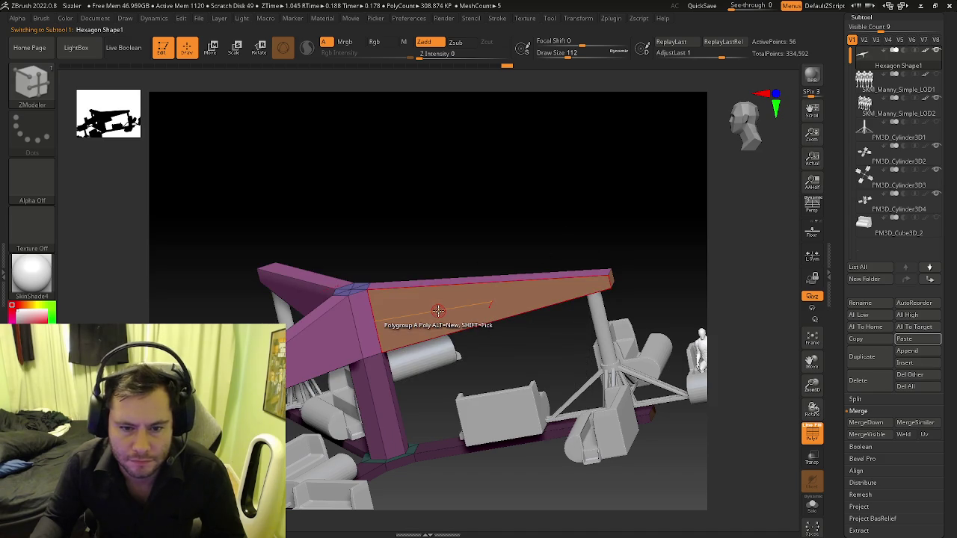
right_click(426, 308)
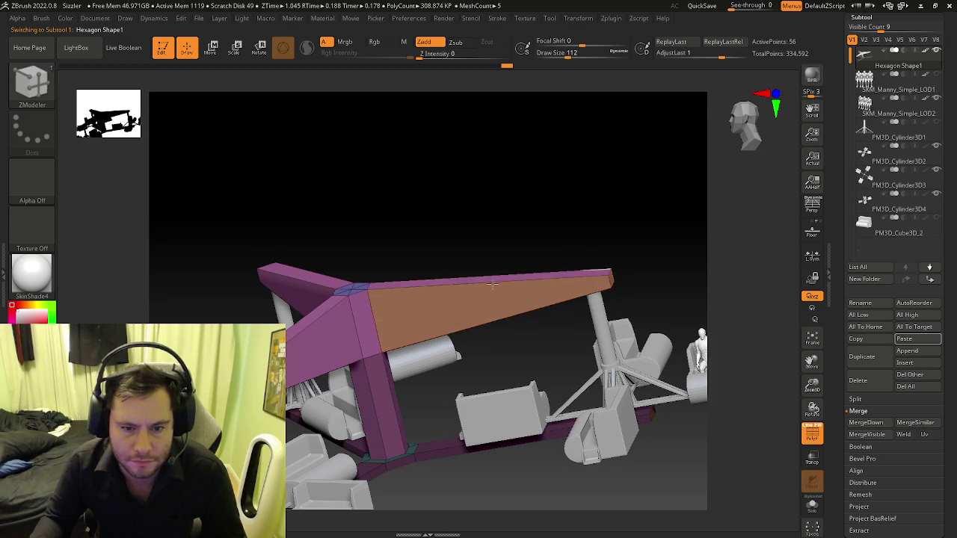
key(space)
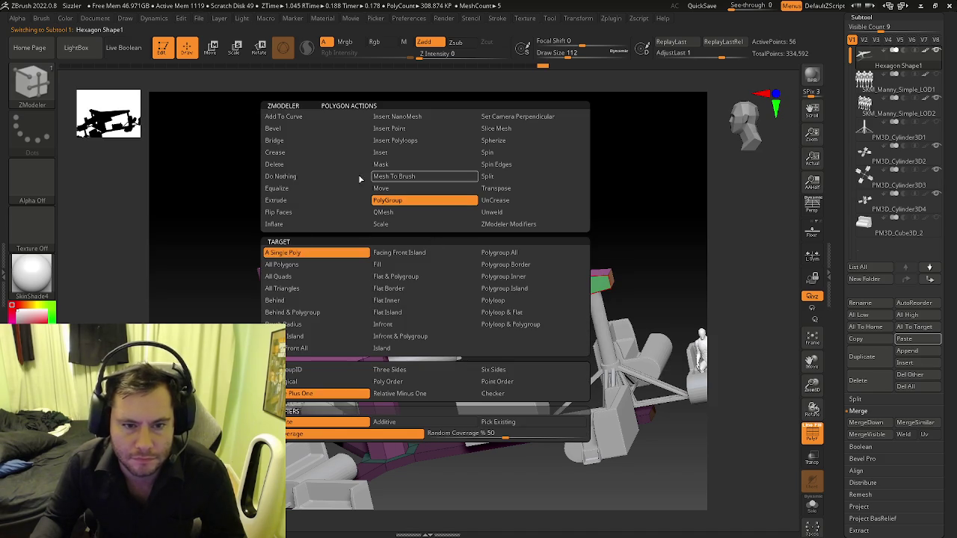
click(379, 294)
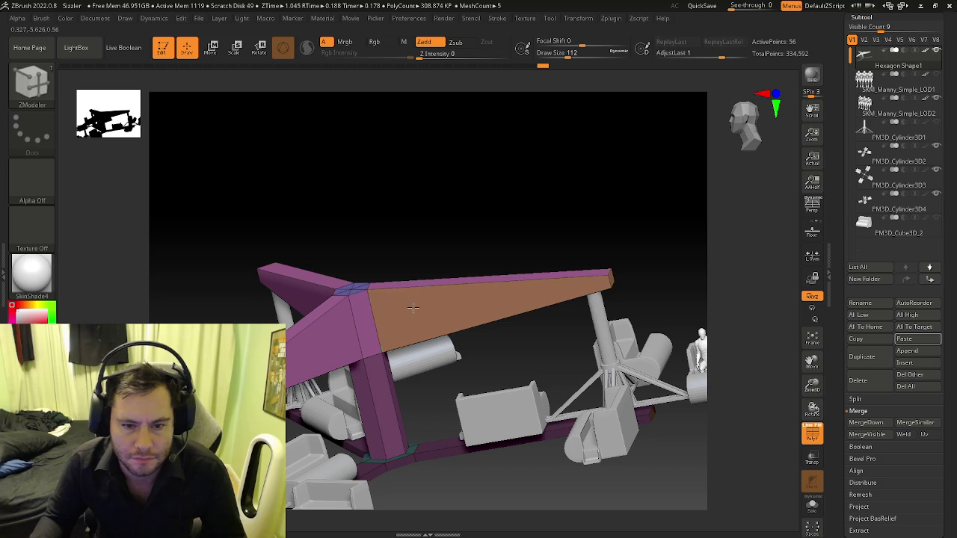
mouse_move(380, 294)
right_down()
mouse_move(360, 331)
mouse_move(455, 309)
right_up()
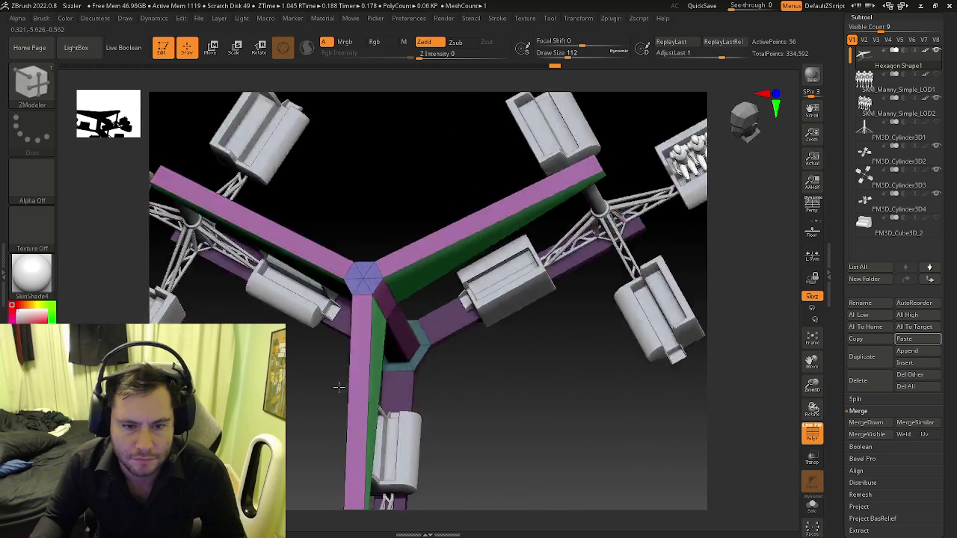
- Inset the arm-top polygroup with target Polygroup All, leaving green border strips
key(space)
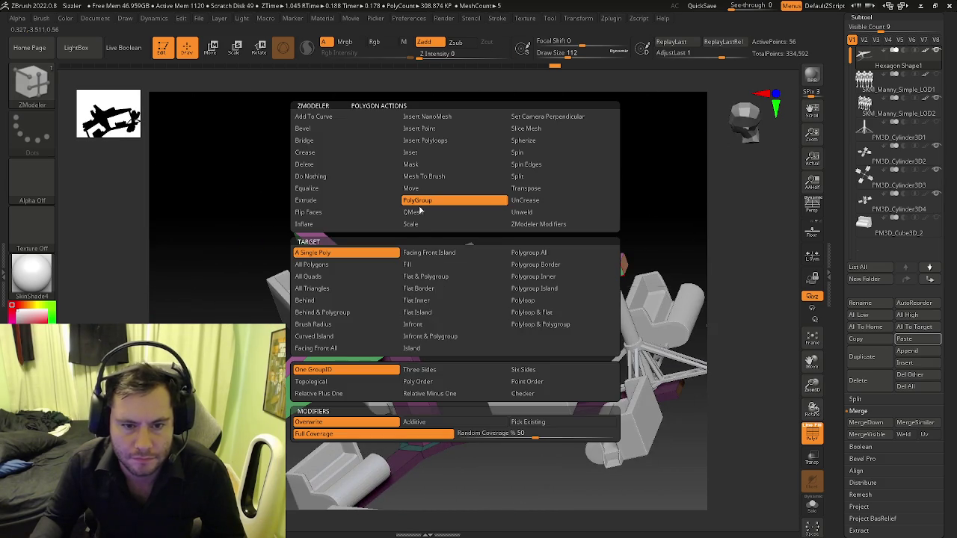
click(432, 153)
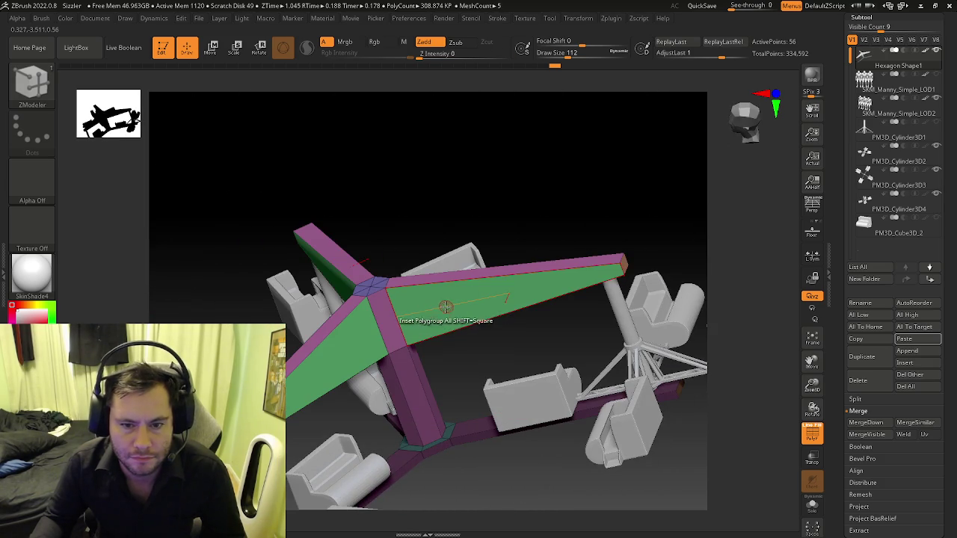
mouse_move(445, 301)
mouse_down()
mouse_move(445, 314)
mouse_move(447, 302)
mouse_up()
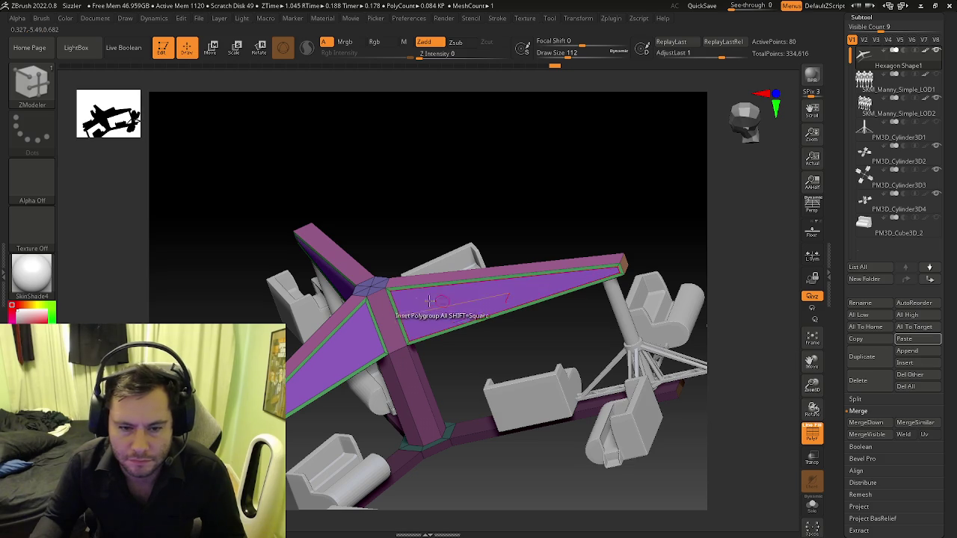
key(space)
- Extrude the inset purple panels on the hub's arm tops into recesses
click(293, 202)
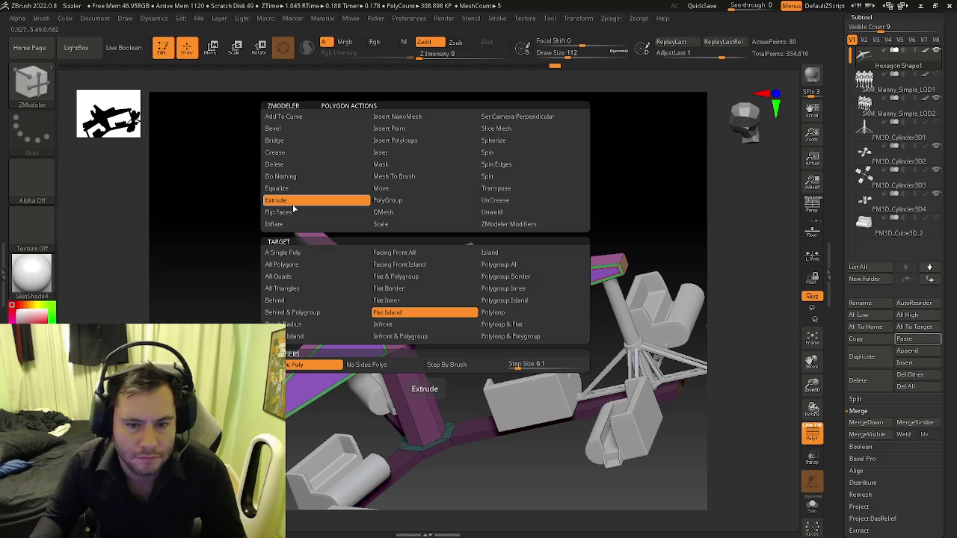
click(524, 265)
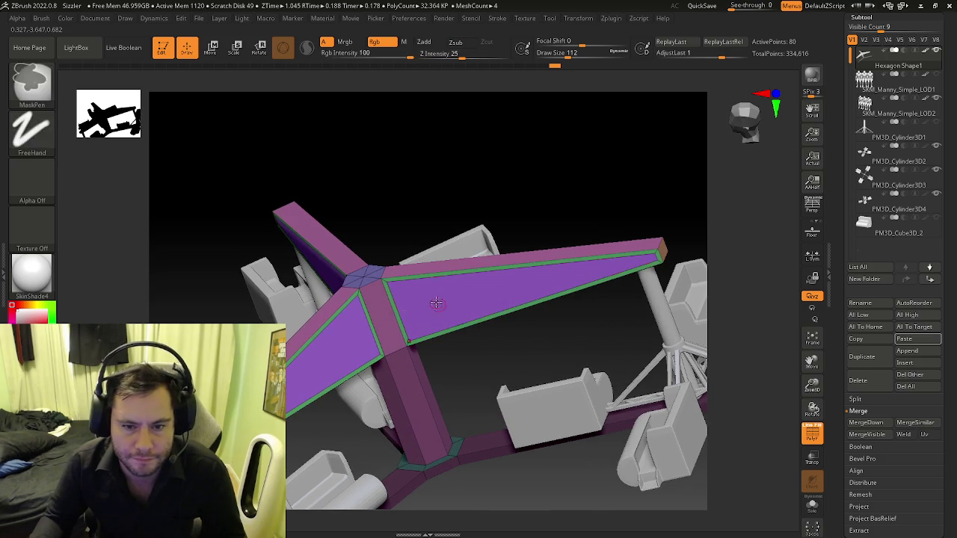
click(438, 299)
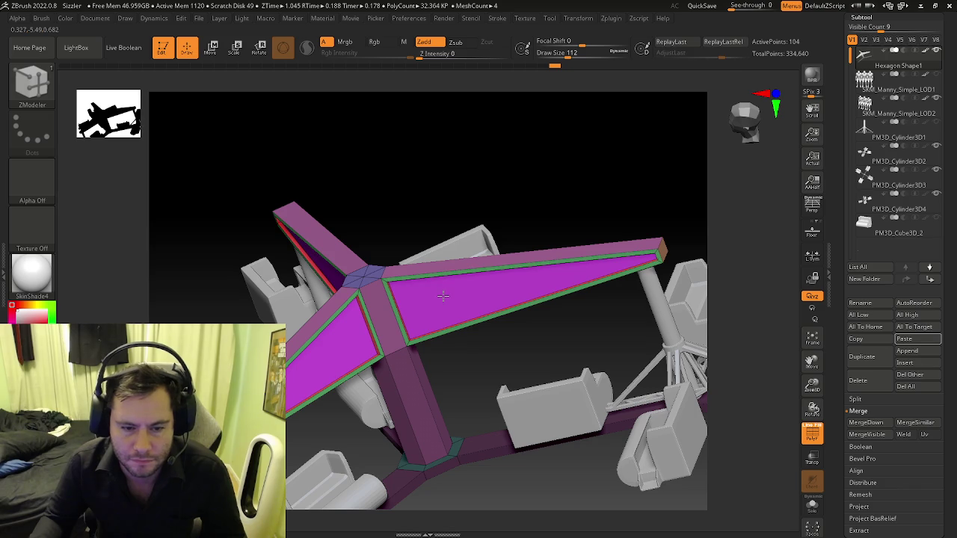
mouse_move(443, 296)
right_down()
mouse_move(482, 298)
mouse_move(351, 279)
right_up()
key(shift+f)
key(shift+f)
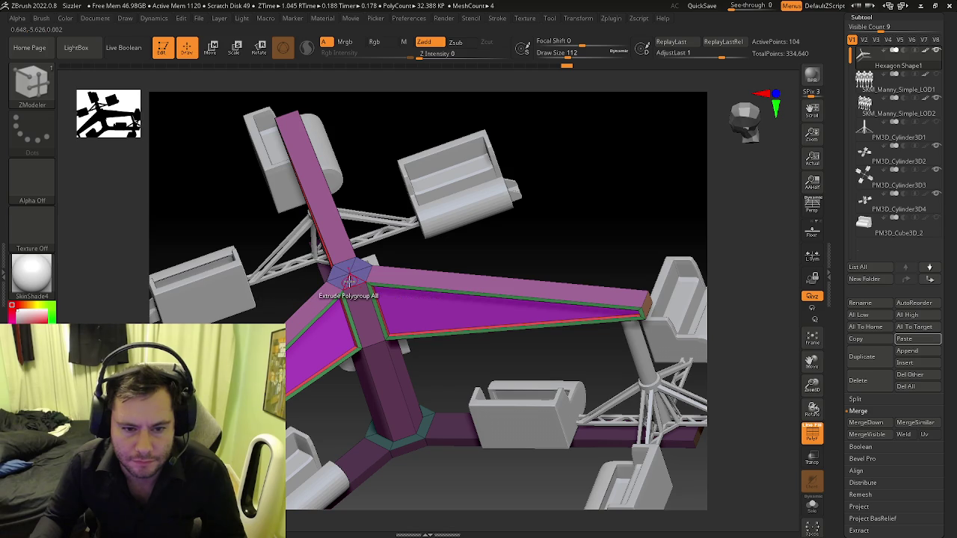
- Extrude the hub's centre hexagon face into a column and insert two edge loops on it
drag(348, 281, 344, 248)
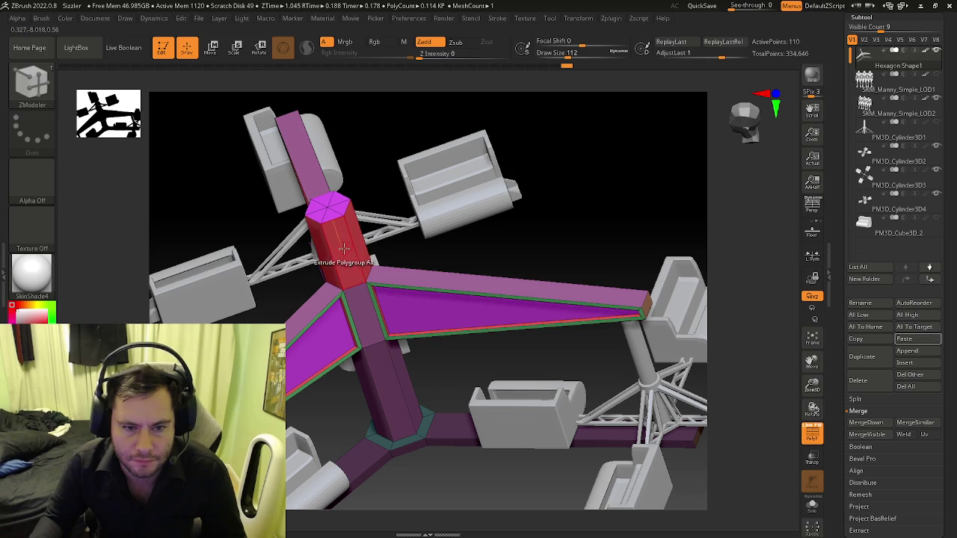
key(space)
click(297, 224)
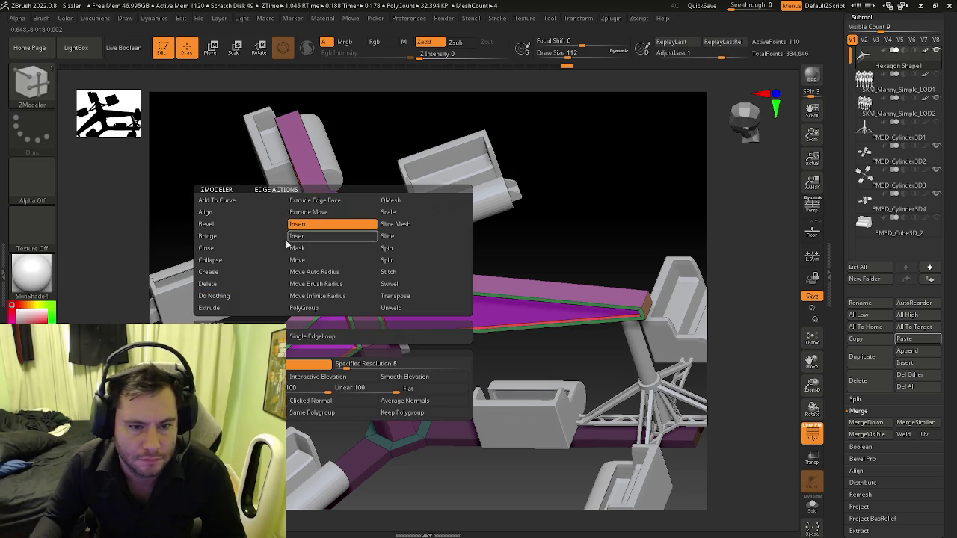
drag(328, 248, 329, 225)
click(328, 224)
shift+right_drag(328, 224, 332, 254)
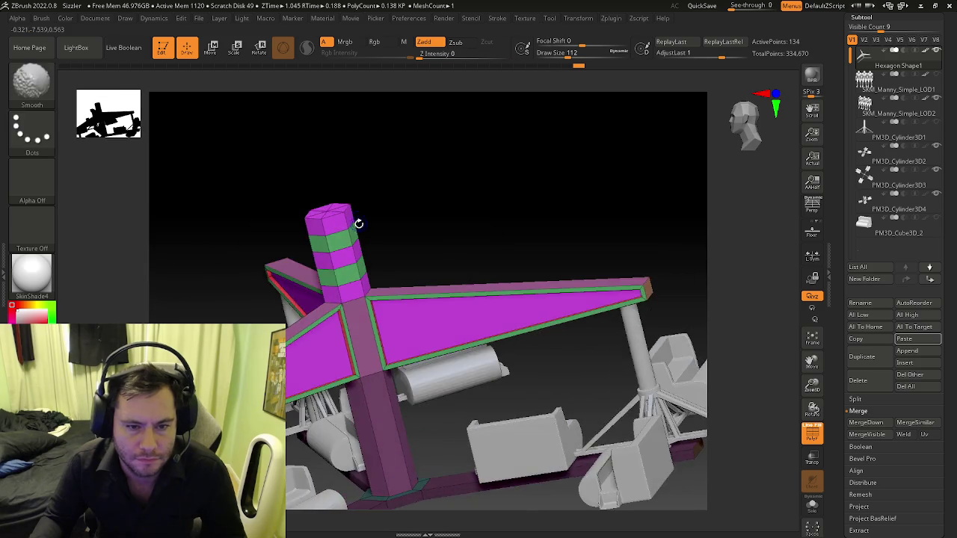
key(space)
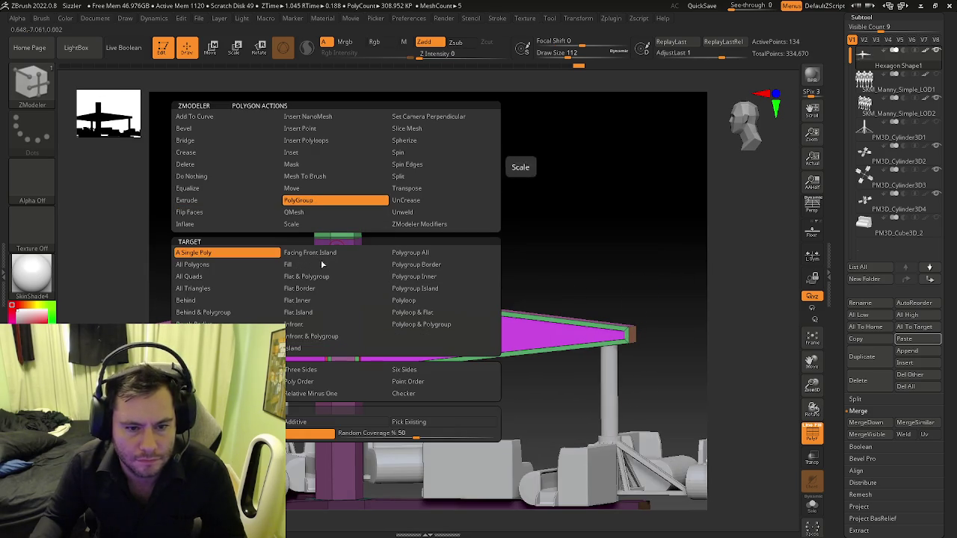
- Group a middle band of the column top into its own polygroup for transforming
click(411, 252)
alt+click(355, 238)
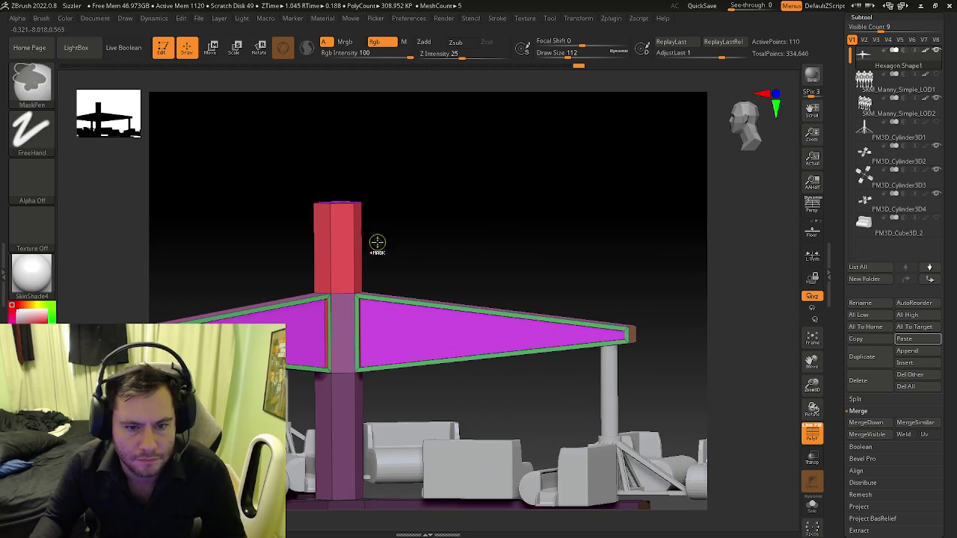
click(332, 253)
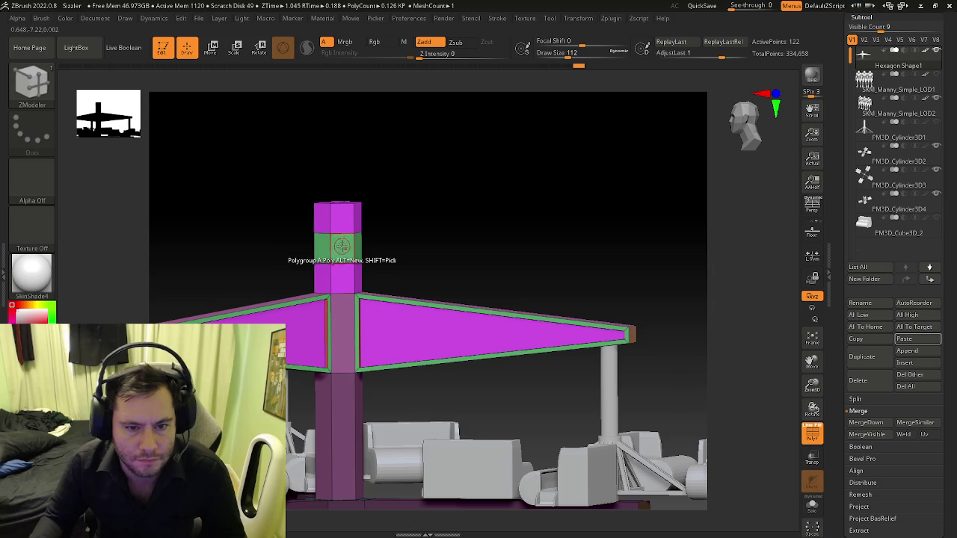
key(space)
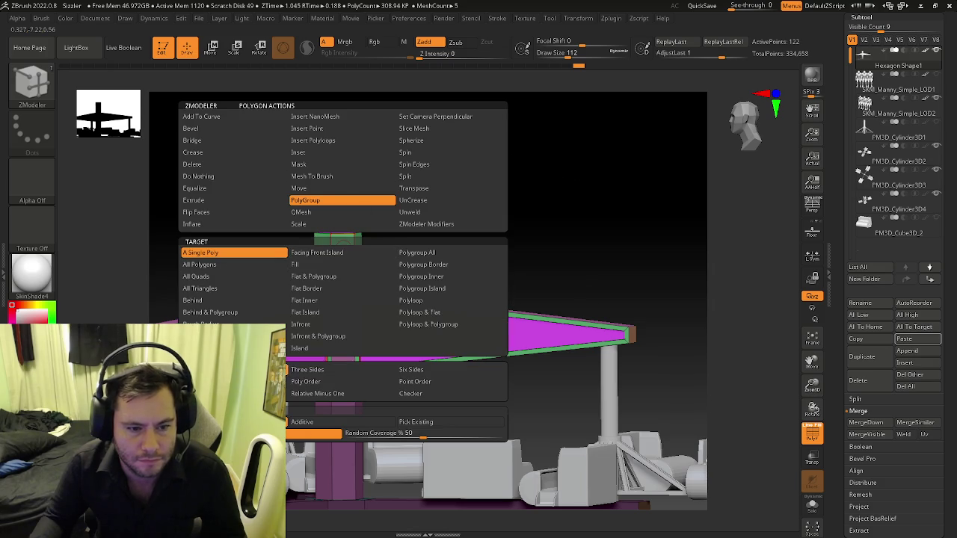
click(429, 301)
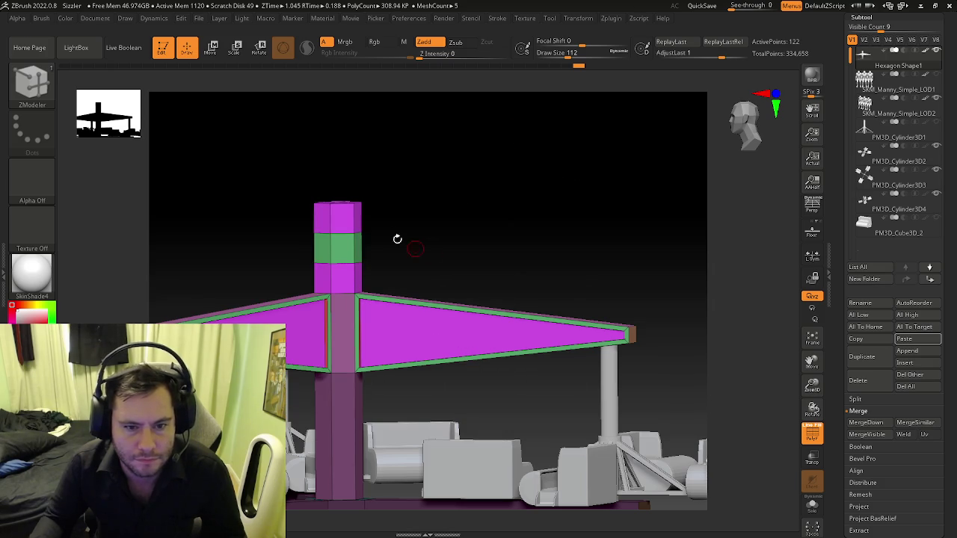
key(space)
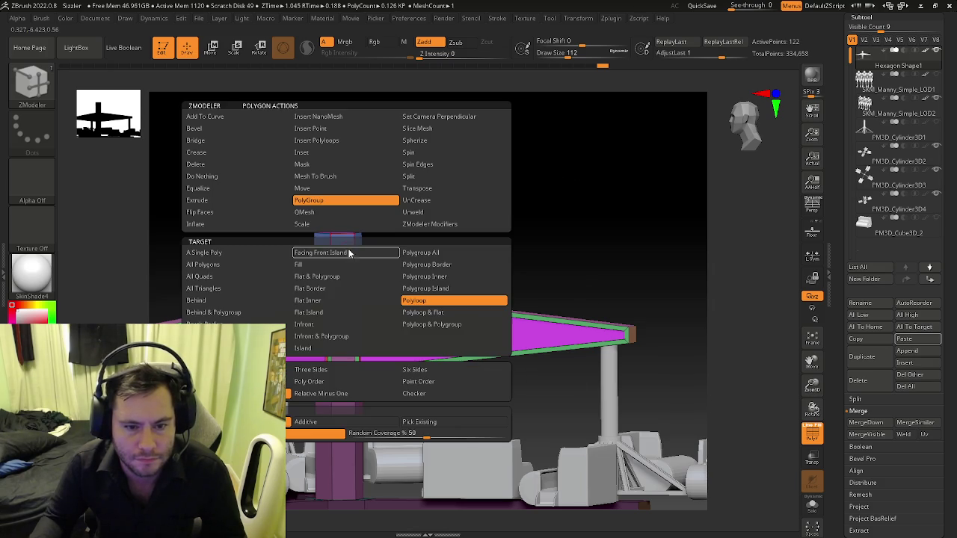
click(417, 189)
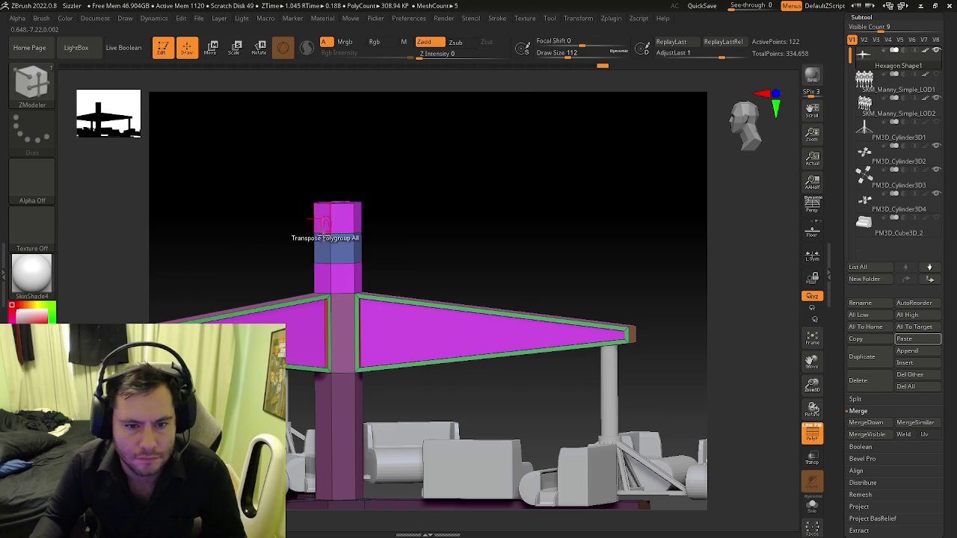
- Isolate the middle band with the Transpose gizmo and scale it outward
click(338, 251)
click(337, 165)
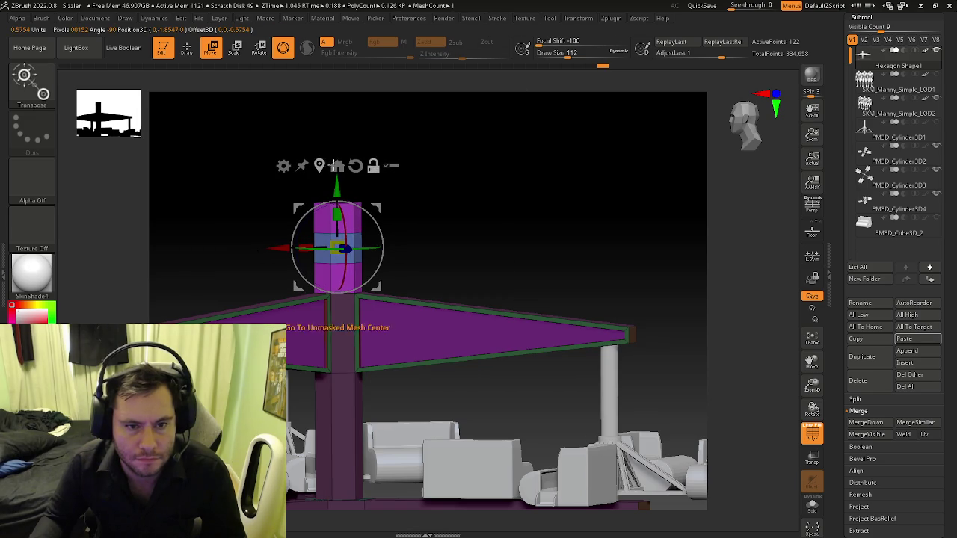
click(355, 165)
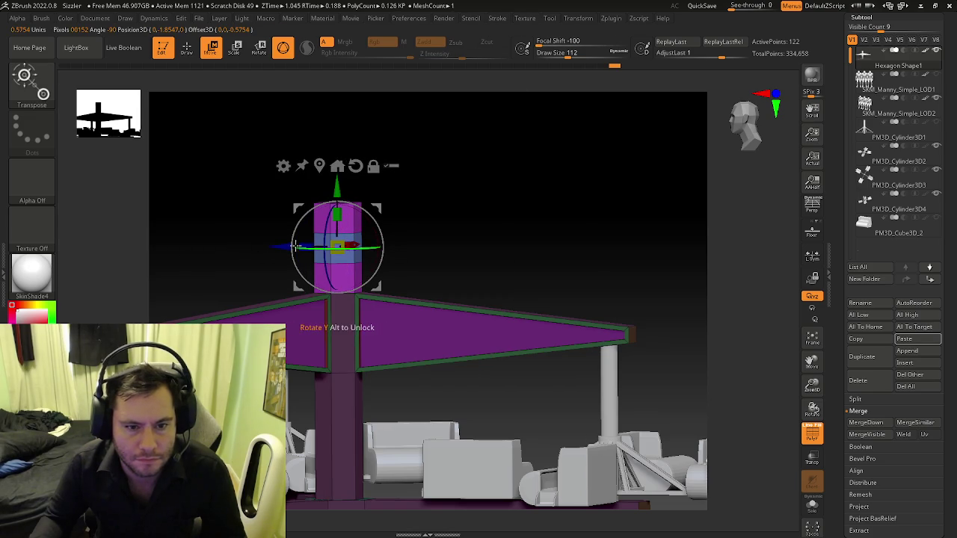
mouse_move(283, 246)
mouse_down()
mouse_move(329, 246)
mouse_move(336, 231)
mouse_up()
key(ctrl+z)
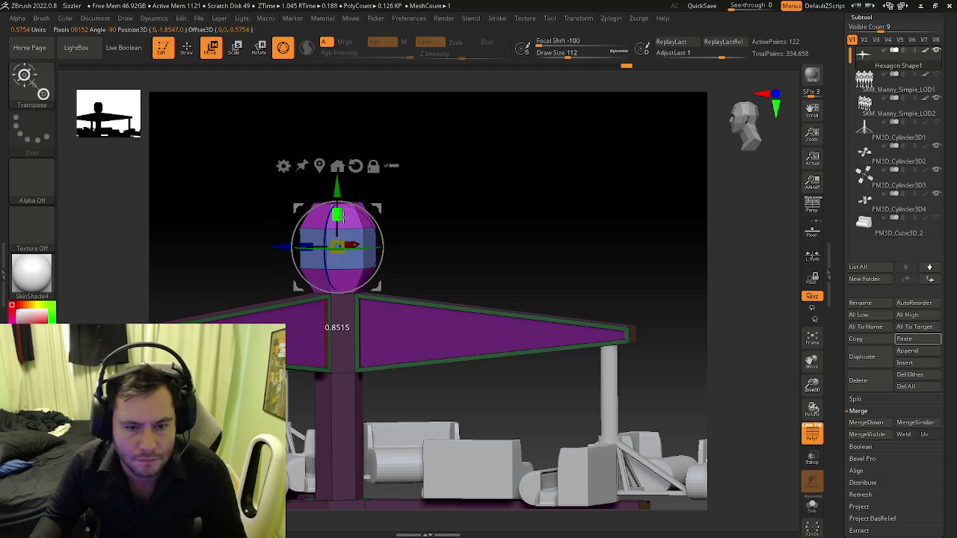
mouse_move(340, 220)
mouse_down()
mouse_move(363, 247)
mouse_move(423, 222)
mouse_move(403, 225)
mouse_up()
key(p)
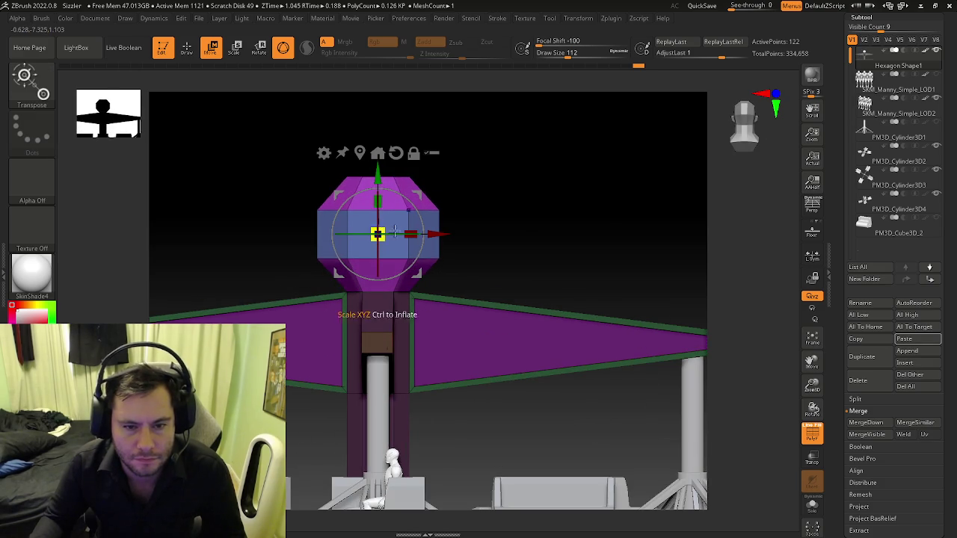
key(shift+f)
mouse_move(474, 256)
alt+mouse_down()
mouse_move(449, 284)
mouse_move(478, 262)
mouse_move(441, 273)
mouse_move(478, 278)
mouse_move(469, 276)
mouse_move(486, 196)
mouse_move(490, 223)
mouse_move(453, 264)
mouse_move(427, 225)
alt+mouse_up()
- Widen the cap's middle band further and check the faceted lantern shape
key(q)
key(w)
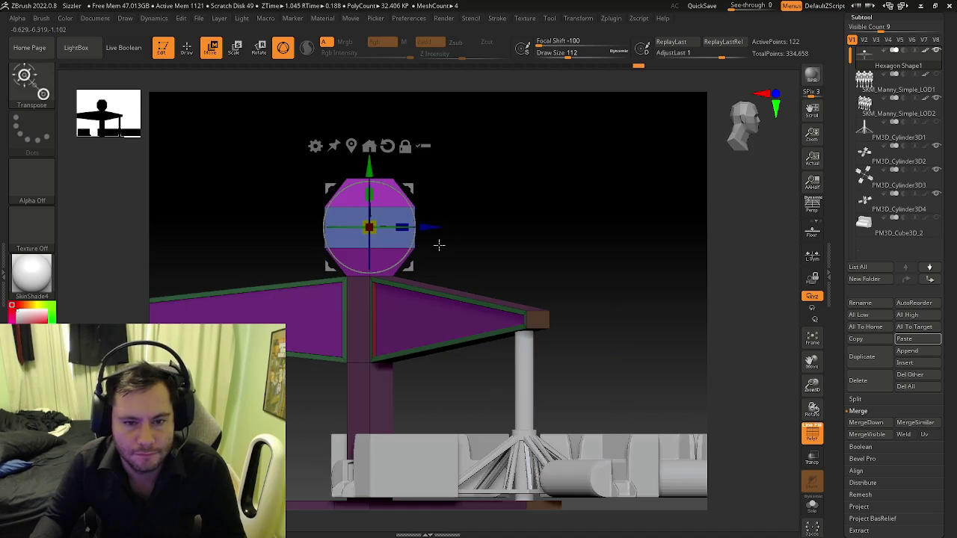
scroll(439, 245, up, 2)
drag(380, 223, 388, 219)
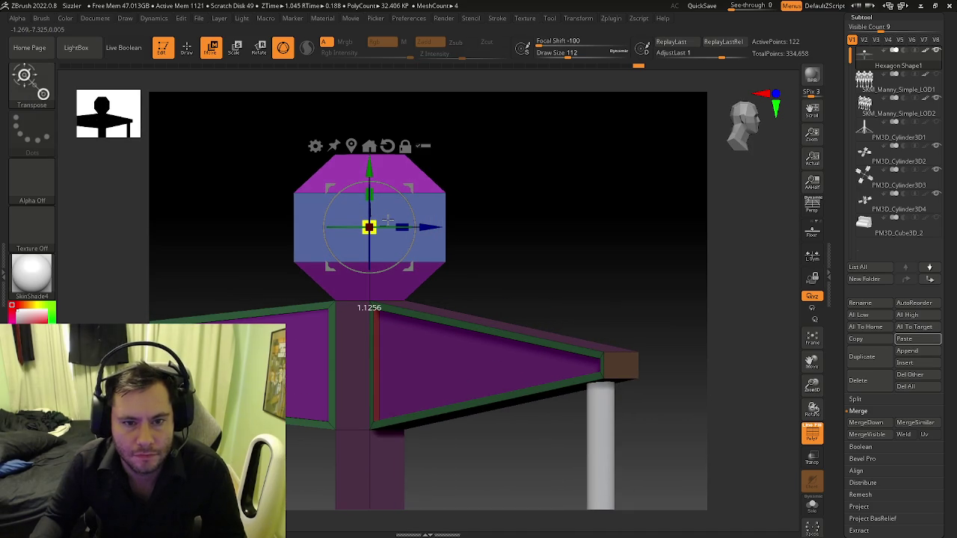
mouse_move(388, 219)
right_down()
mouse_move(435, 311)
mouse_move(397, 256)
right_up()
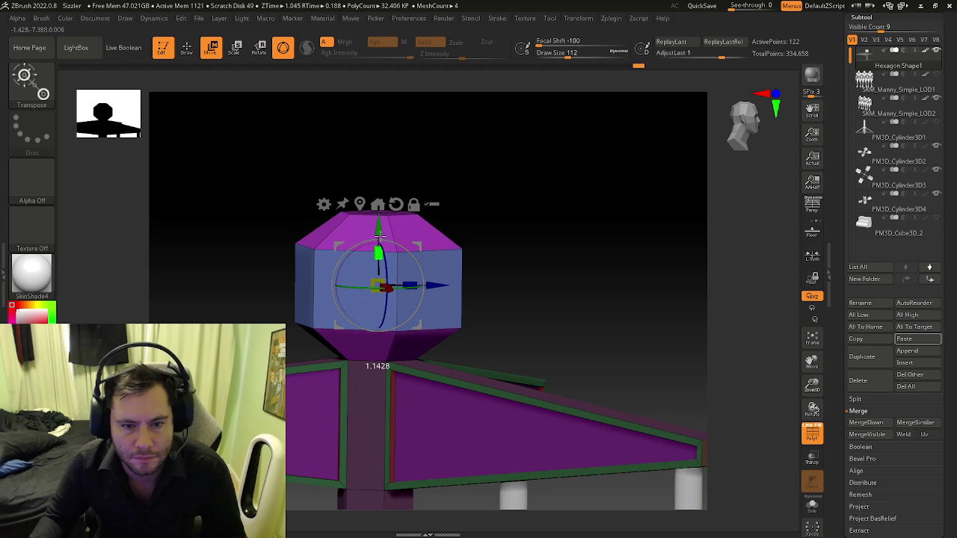
right_drag(380, 234, 489, 286)
key(q)
mouse_move(496, 292)
right_down()
mouse_move(464, 292)
mouse_move(469, 321)
mouse_move(487, 294)
mouse_move(480, 312)
mouse_move(450, 269)
mouse_move(439, 280)
right_up()
key(shift+f)
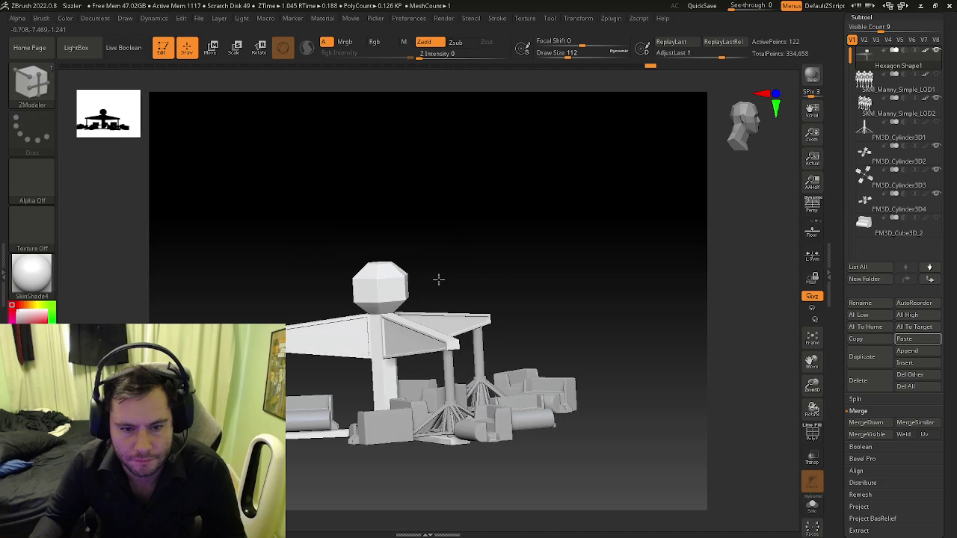
- Orbit beneath the ride and turn on PolyFrame to see the hub's underside polygroups
key(ctrl+shift)
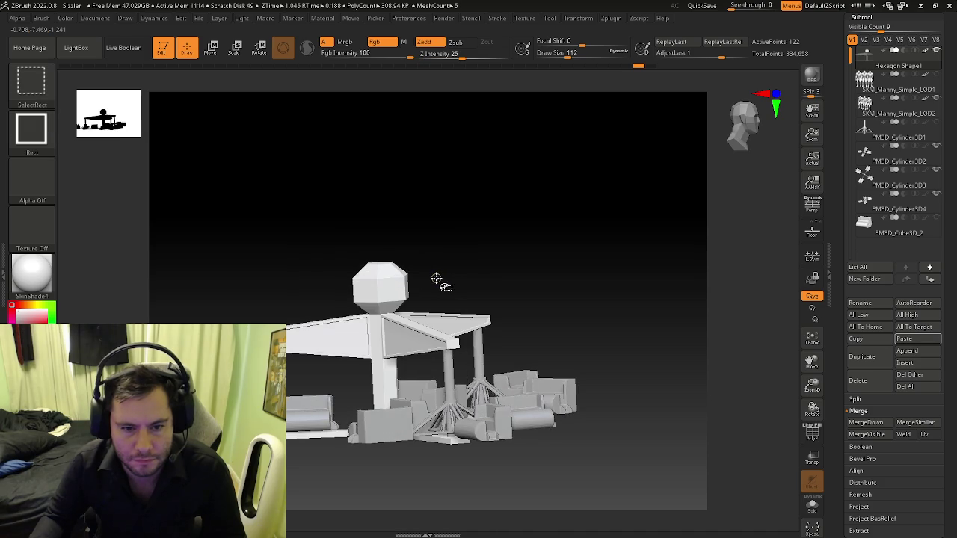
mouse_move(436, 278)
right_down()
mouse_move(470, 276)
mouse_move(438, 288)
mouse_move(422, 362)
mouse_move(455, 365)
mouse_move(376, 367)
mouse_move(391, 341)
mouse_move(395, 288)
right_up()
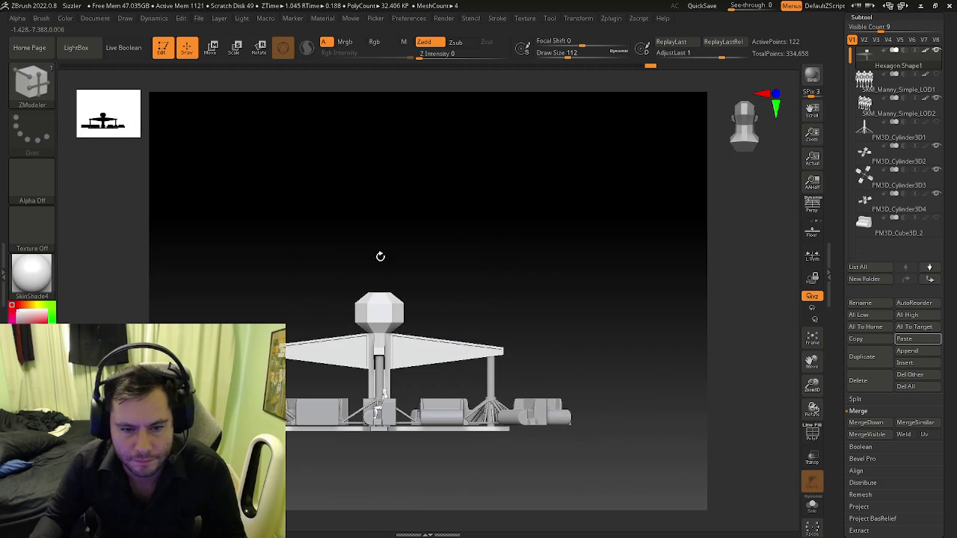
mouse_move(416, 325)
right_down()
mouse_move(422, 336)
mouse_move(382, 340)
mouse_move(395, 321)
mouse_move(356, 314)
right_up()
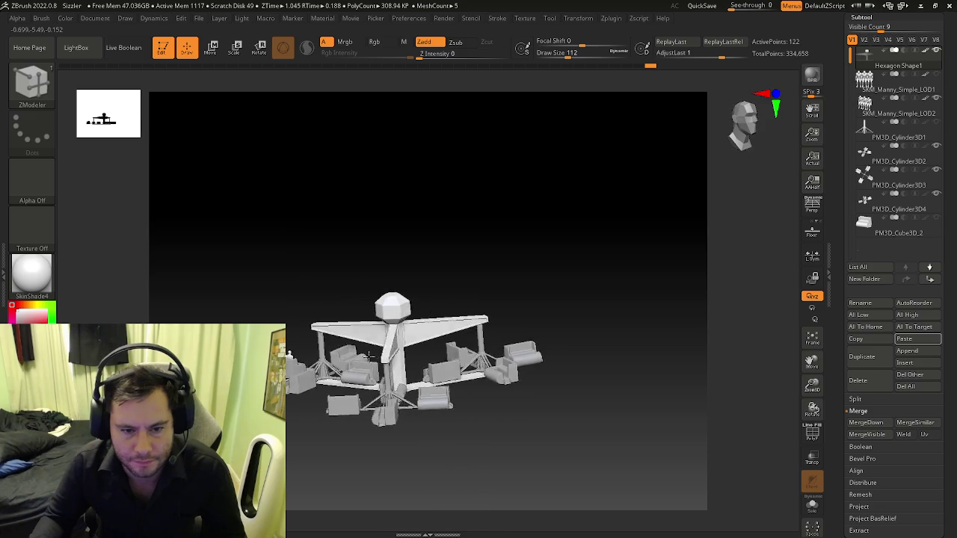
mouse_move(334, 358)
ctrl+right_down()
mouse_move(358, 404)
mouse_move(408, 393)
mouse_move(418, 431)
mouse_move(419, 391)
mouse_move(420, 418)
mouse_move(422, 410)
mouse_move(395, 406)
mouse_move(528, 399)
mouse_move(475, 397)
mouse_move(433, 377)
ctrl+right_up()
key(shift+f)
key(space)
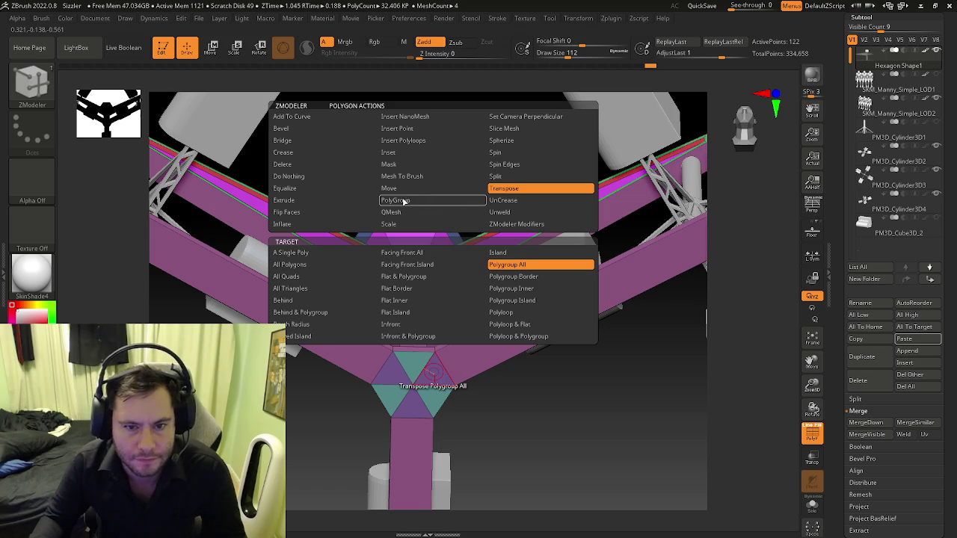
- Merge the hexagonal triangles under the hub into one polygroup and extrude it with Extrude Polygroup All
click(403, 200)
click(291, 252)
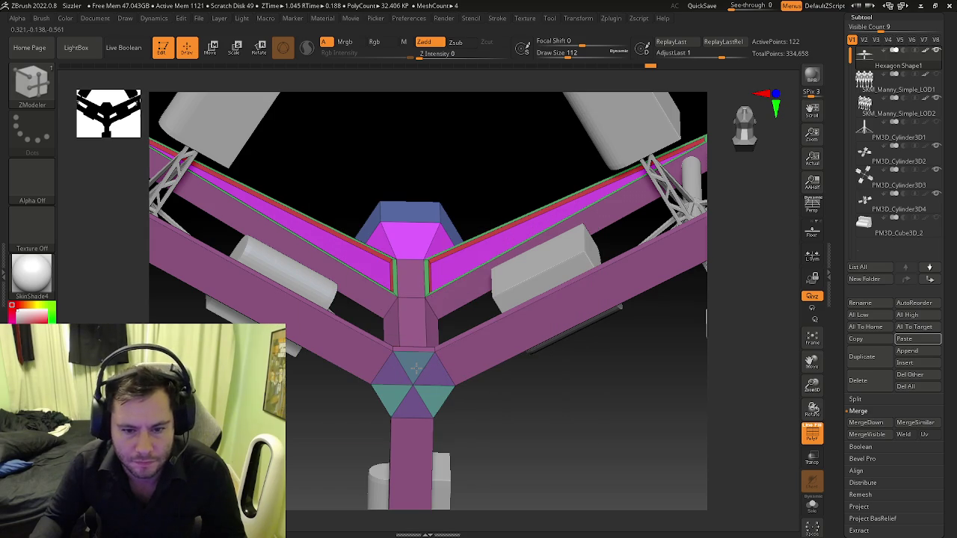
key(space)
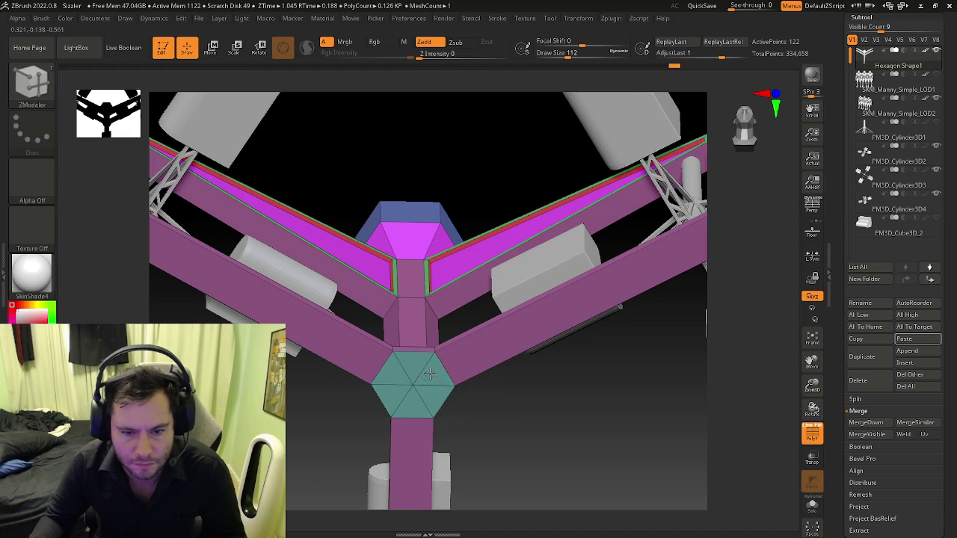
key(space)
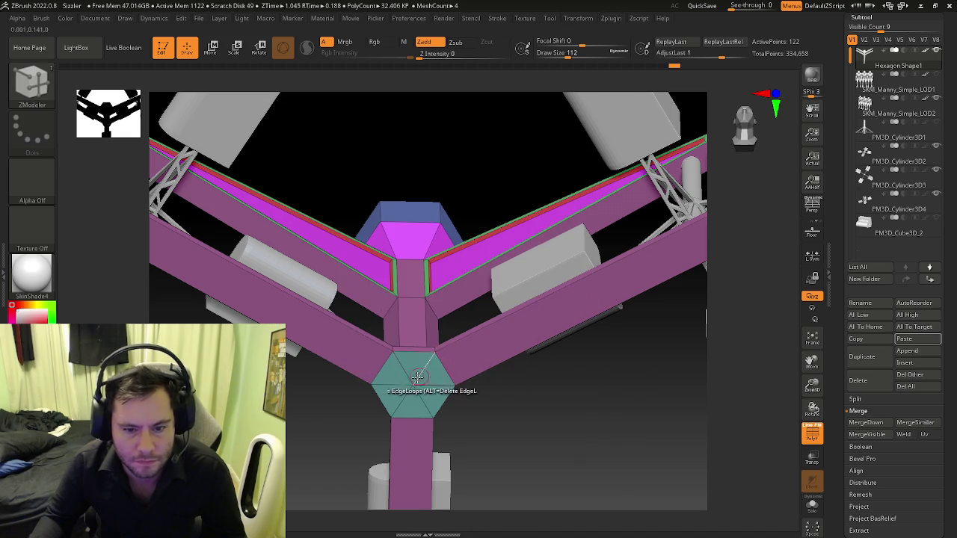
mouse_move(432, 378)
mouse_down()
mouse_move(421, 454)
mouse_move(422, 344)
mouse_move(420, 451)
mouse_move(438, 435)
mouse_move(425, 416)
mouse_up()
- Extrude the small face where an arm meets the hub outward as a block
key(space)
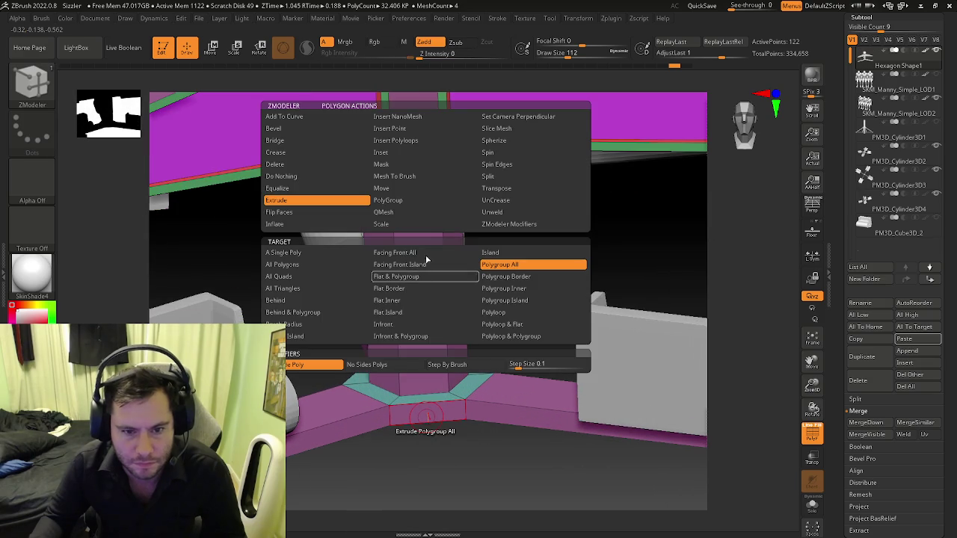
click(403, 199)
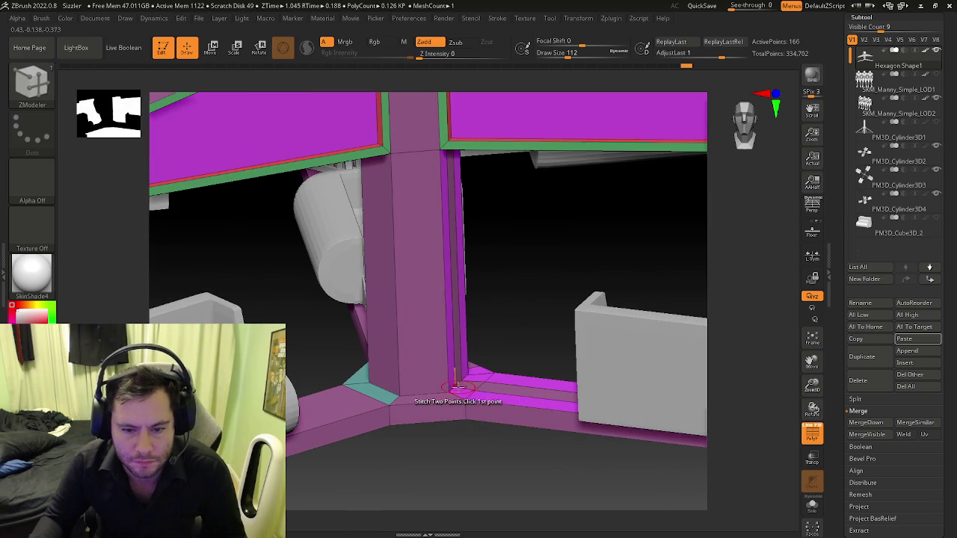
mouse_move(381, 394)
right_down()
mouse_move(349, 360)
mouse_move(396, 329)
right_up()
mouse_move(347, 354)
right_down()
mouse_move(399, 362)
mouse_move(421, 390)
mouse_move(383, 331)
right_up()
key(space)
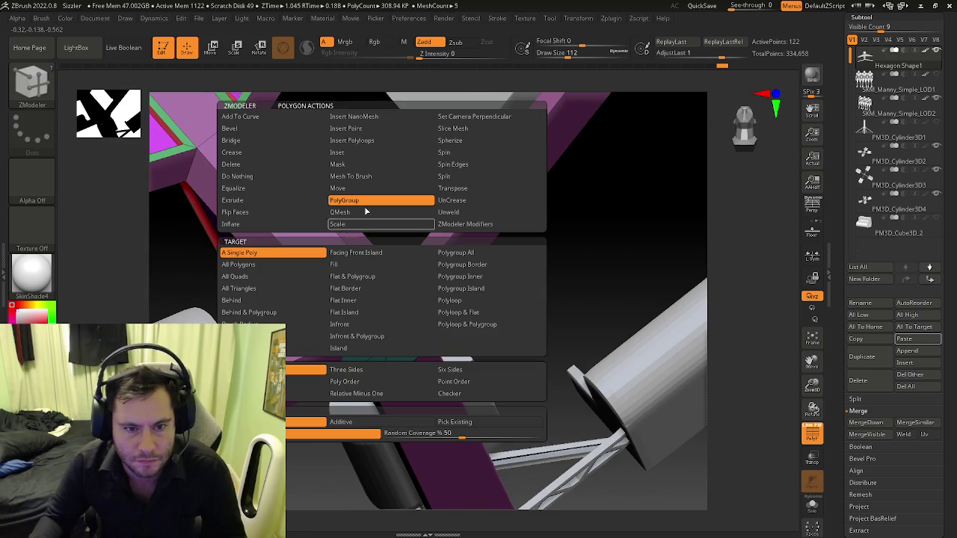
click(239, 200)
click(457, 262)
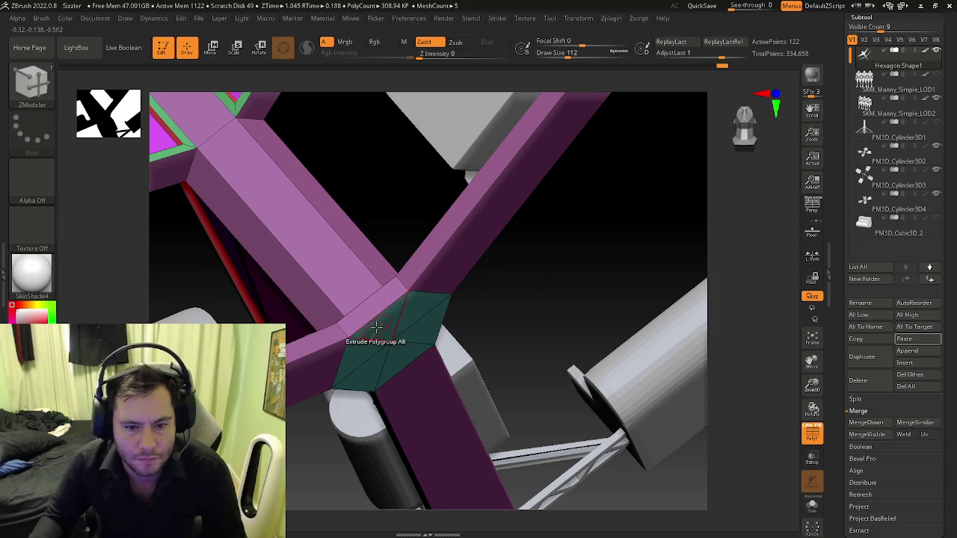
drag(376, 327, 384, 348)
mouse_move(391, 346)
right_down()
mouse_move(396, 389)
mouse_move(431, 357)
mouse_move(409, 339)
right_up()
key(space)
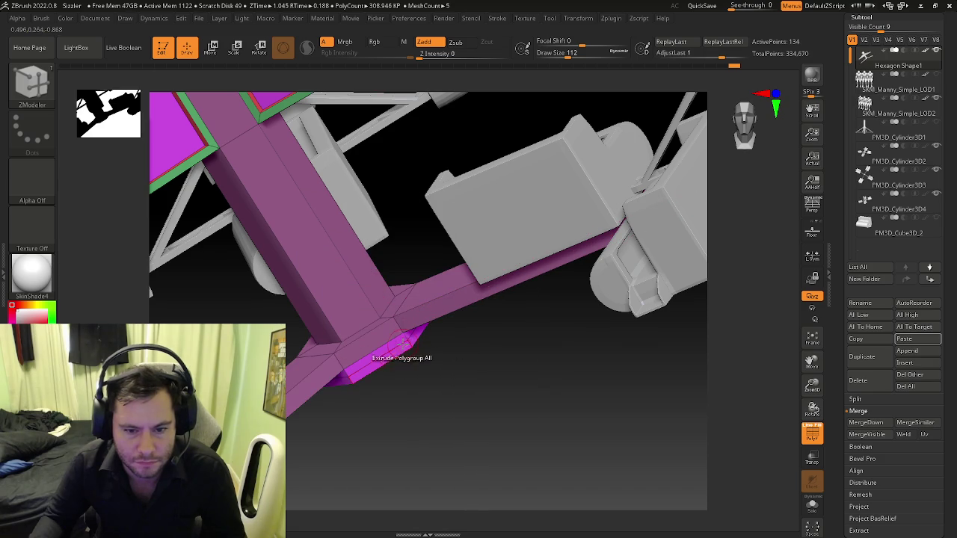
key(space)
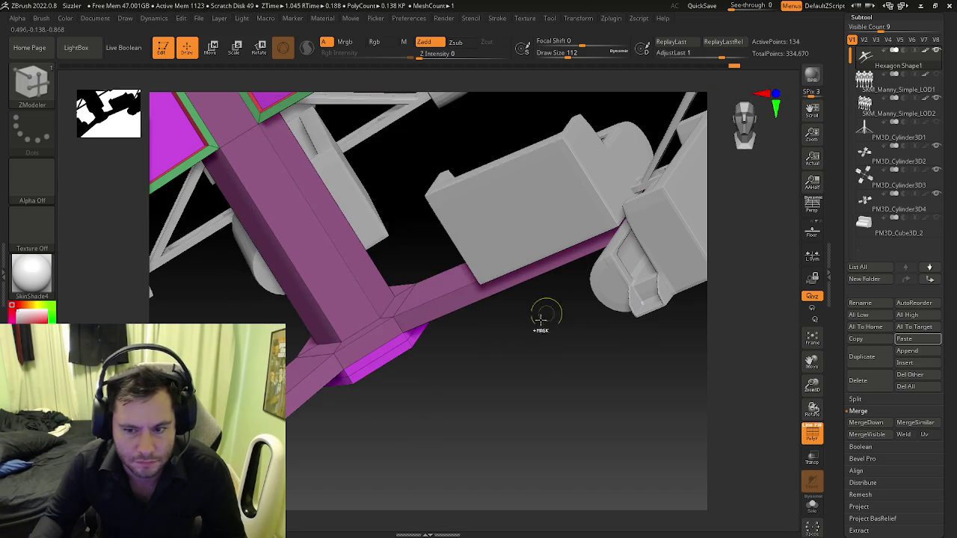
- Set ZModeler to Transpose Polygroup All and select the hexagonal piece beneath the hub
drag(418, 381, 430, 356)
key(space)
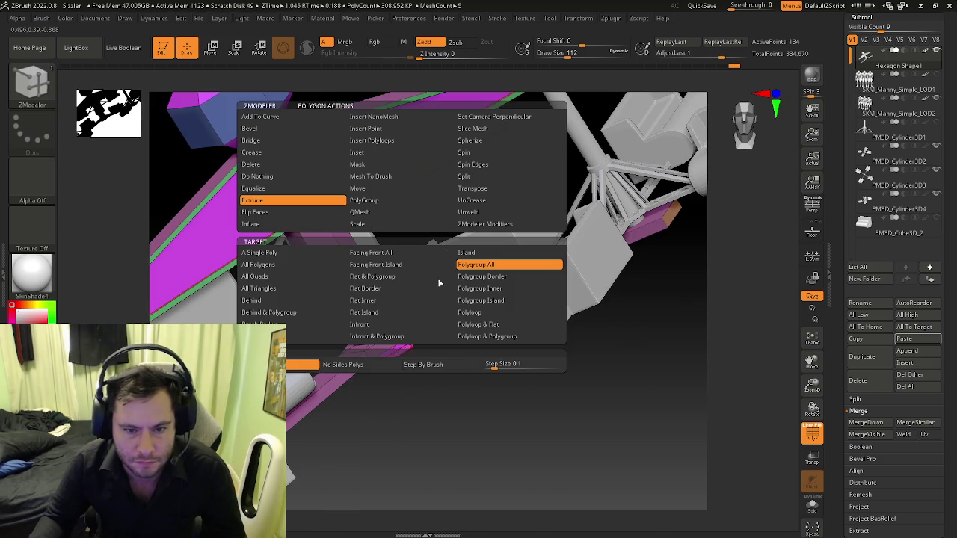
click(480, 299)
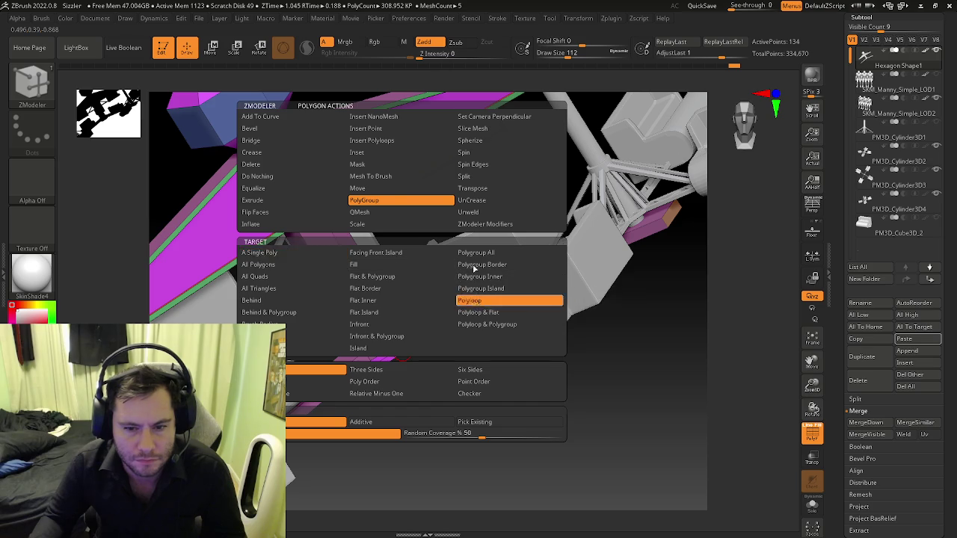
drag(344, 344, 465, 380)
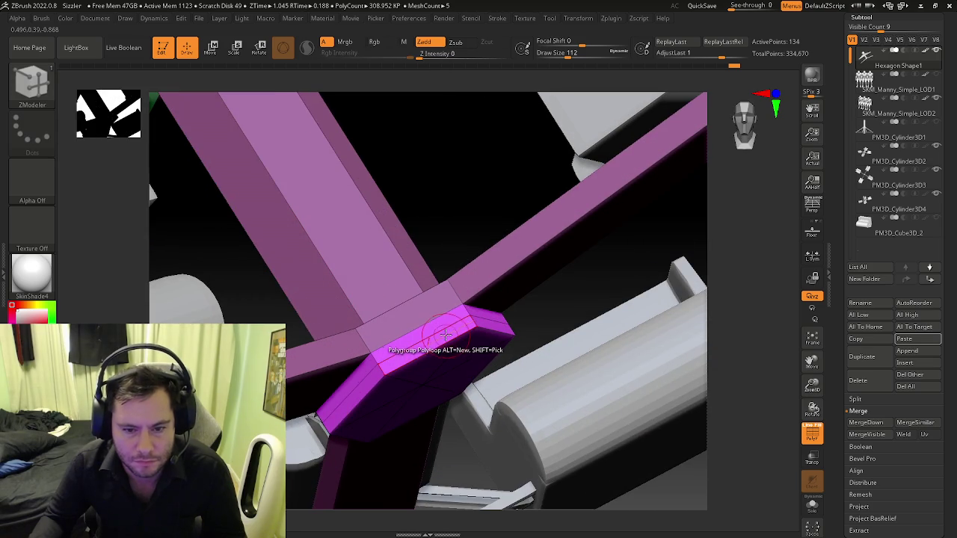
key(space)
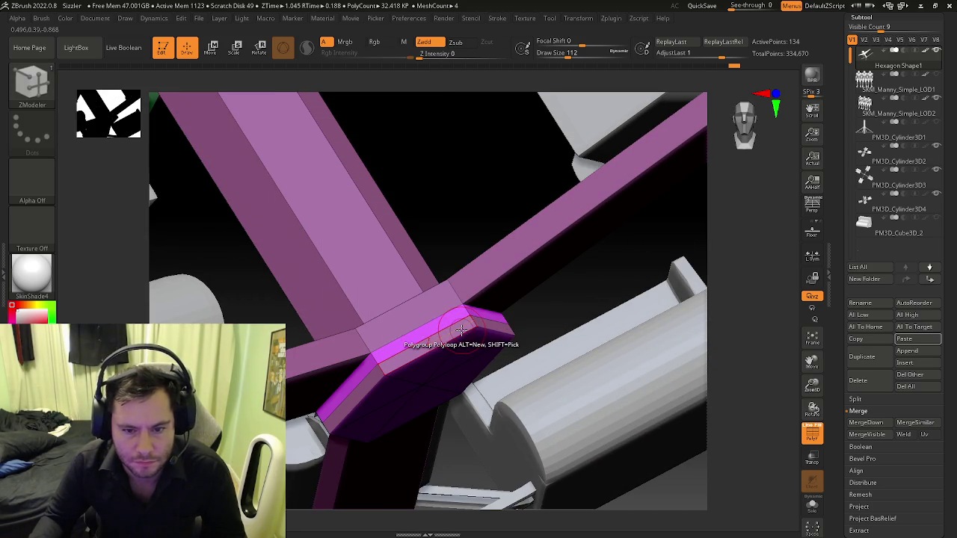
key(space)
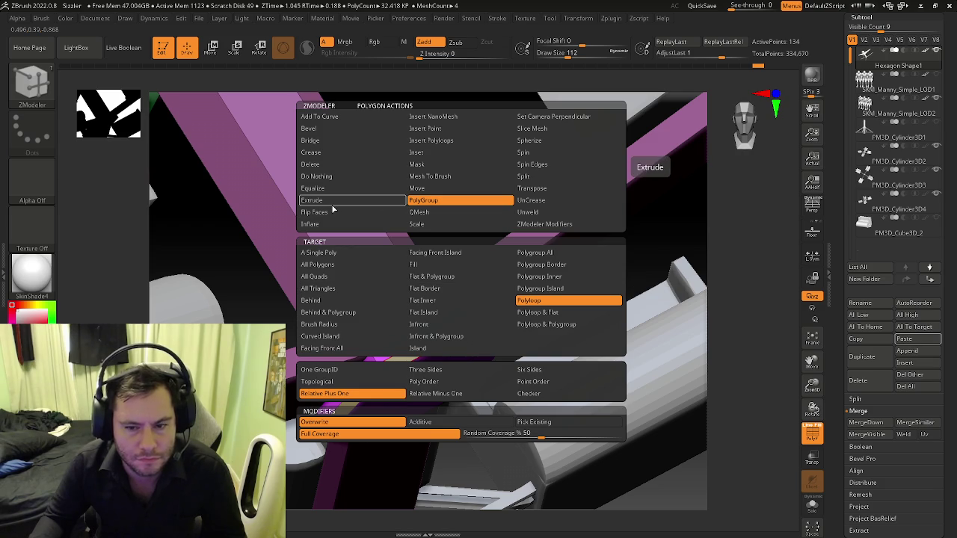
key(space)
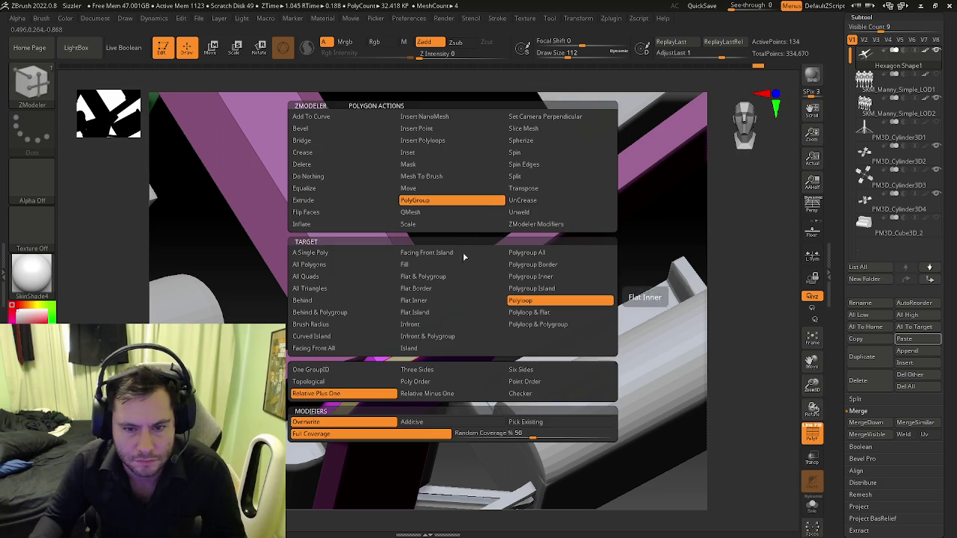
click(523, 188)
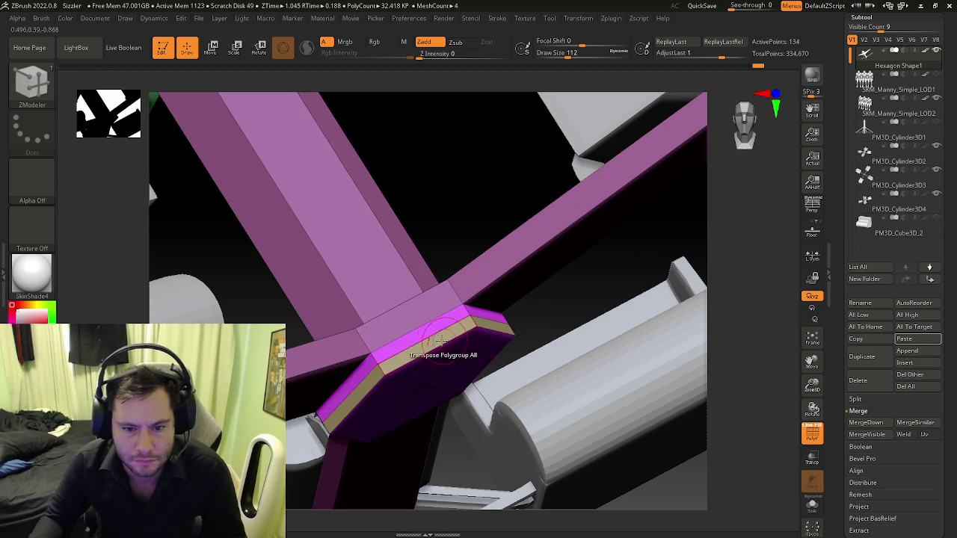
click(430, 337)
mouse_move(430, 336)
right_down()
mouse_move(439, 362)
mouse_move(522, 318)
mouse_move(557, 340)
mouse_move(559, 250)
right_up()
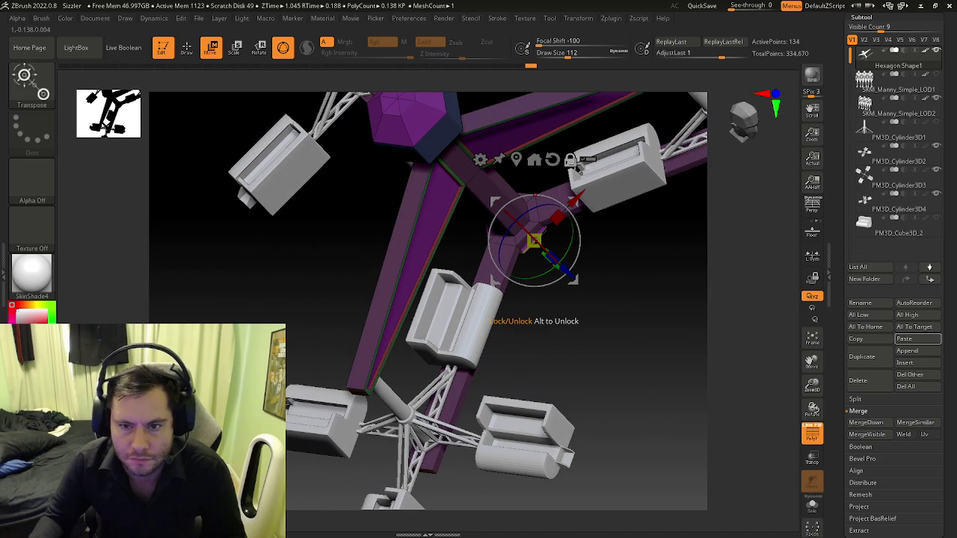
- Recentre the gizmo on the mesh and scale the hexagonal piece into a flat, wide disc
click(534, 159)
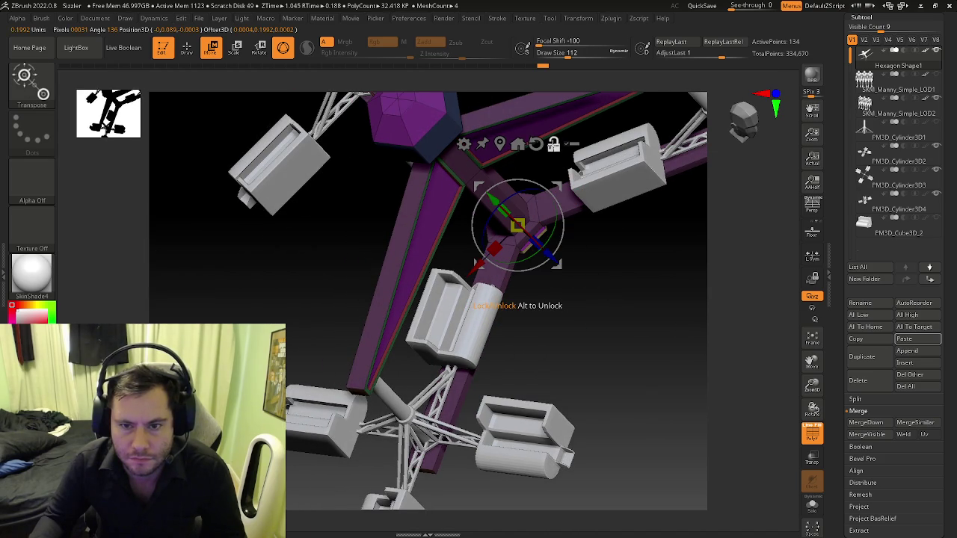
right_drag(553, 249, 560, 260)
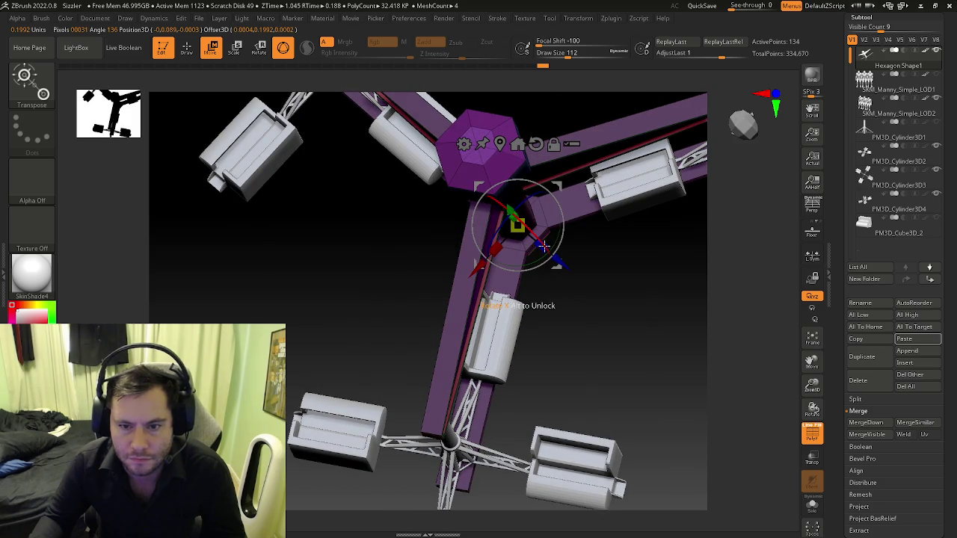
mouse_move(539, 245)
ctrl+mouse_down()
mouse_move(621, 359)
mouse_move(506, 279)
ctrl+mouse_up()
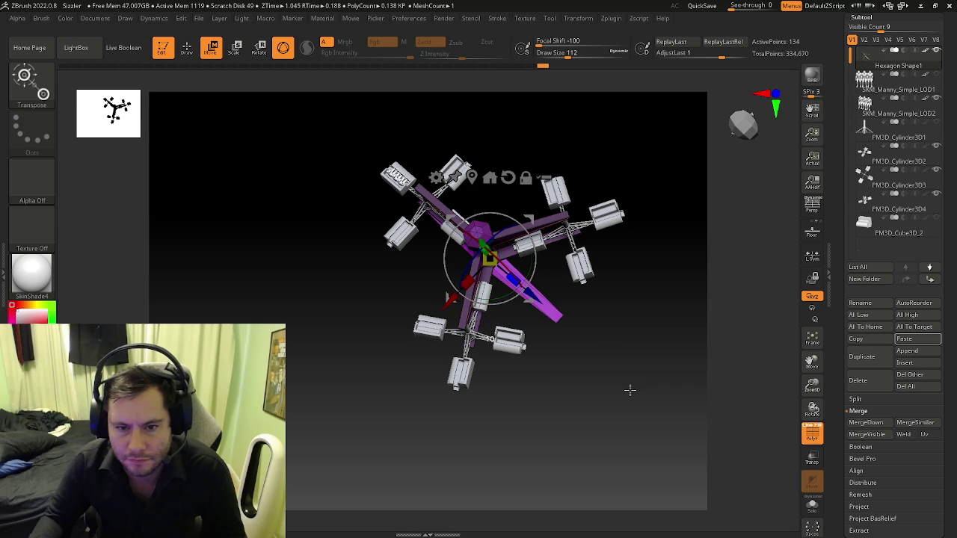
ctrl+drag(467, 281, 359, 396)
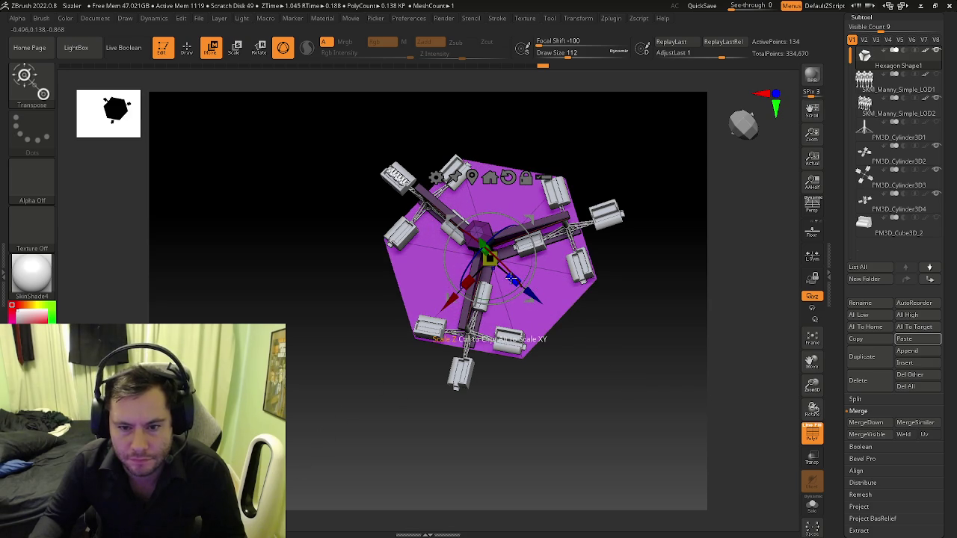
- Scale the hexagonal disc up past the carts, undoing the last oversized enlargement
drag(510, 278, 554, 308)
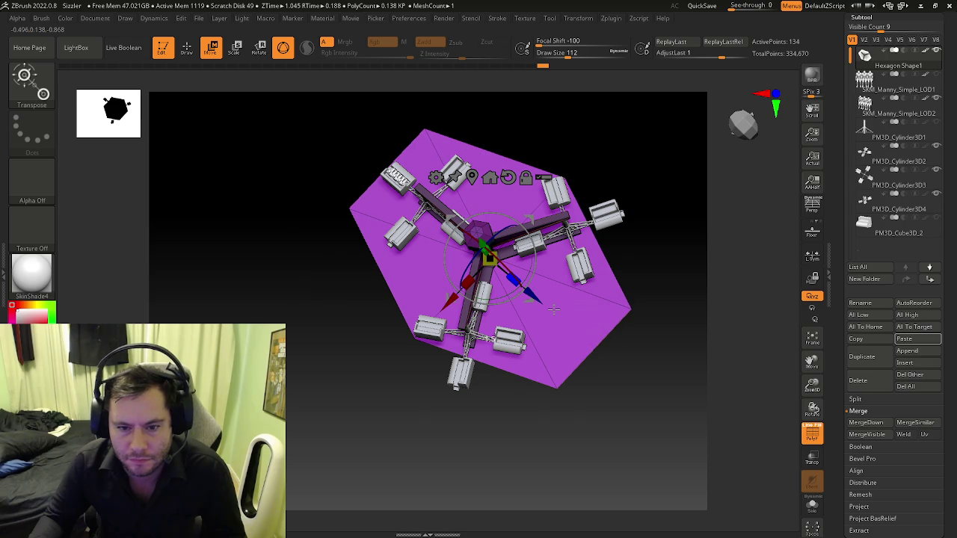
ctrl+drag(431, 340, 424, 337)
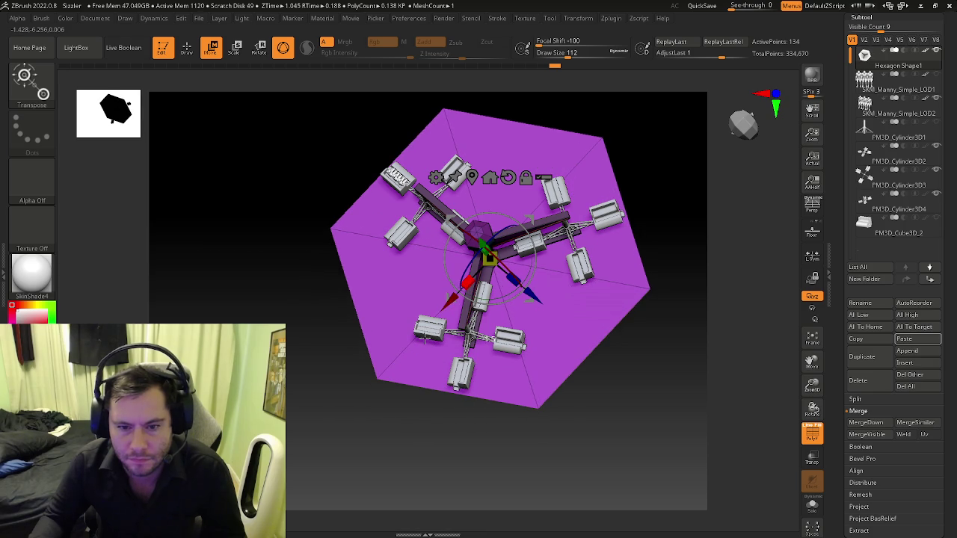
ctrl+drag(512, 279, 519, 290)
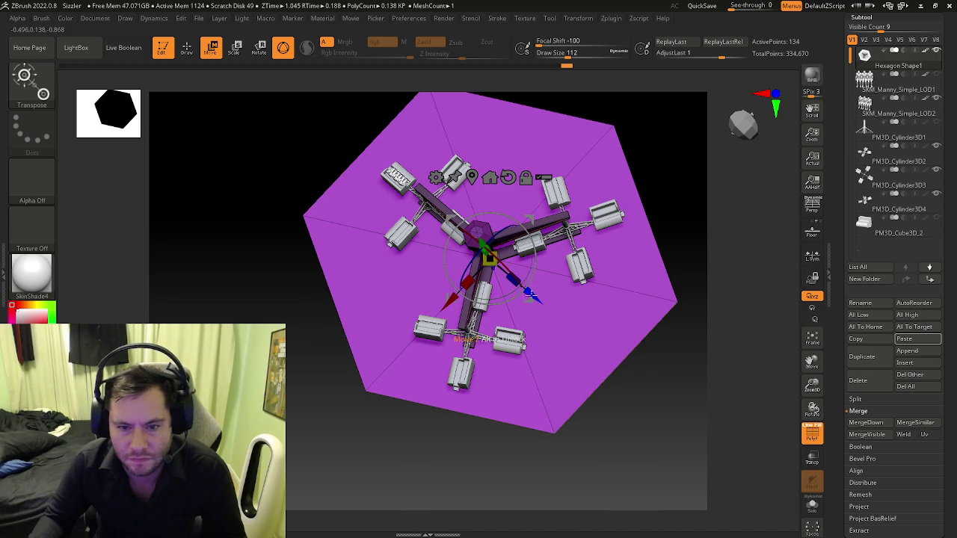
key(ctrl+z)
mouse_move(612, 363)
mouse_down()
mouse_move(556, 344)
mouse_move(532, 434)
mouse_move(553, 403)
mouse_move(598, 380)
mouse_up()
- Fine-tune the platform's size with the Move gizmo, then return to Draw mode and hide PolyFrame
key(q)
key(w)
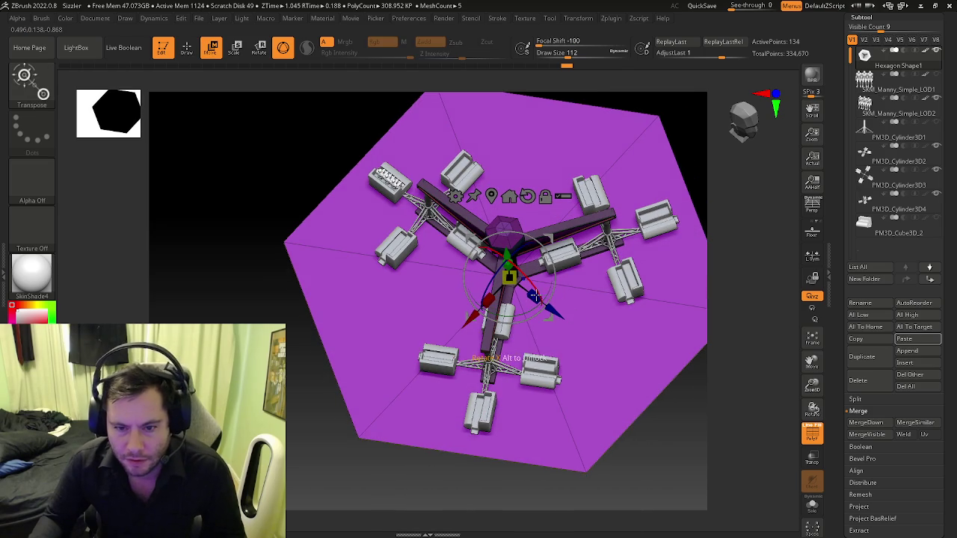
drag(549, 316, 561, 318)
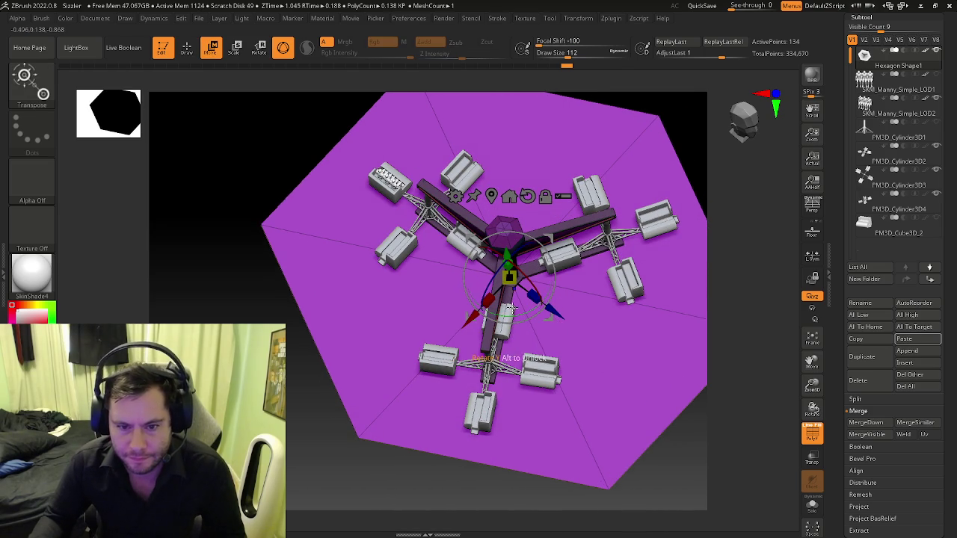
drag(487, 299, 484, 323)
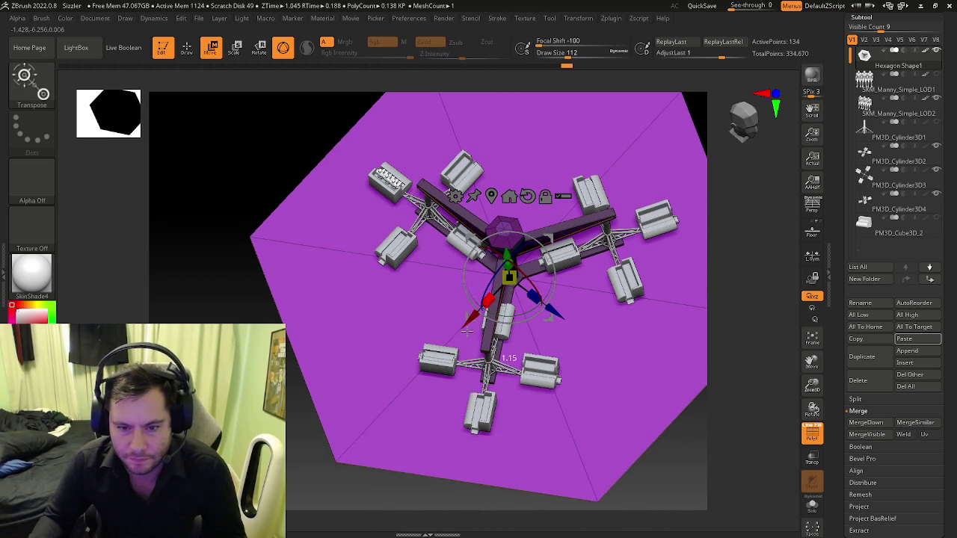
key(q)
mouse_move(484, 323)
right_down()
mouse_move(552, 396)
mouse_move(572, 373)
mouse_move(546, 440)
right_up()
key(shift+f)
key(shift+f)
- Extrude the purple platform polygroup to add a thick rim, then zoom out to a side view
key(space)
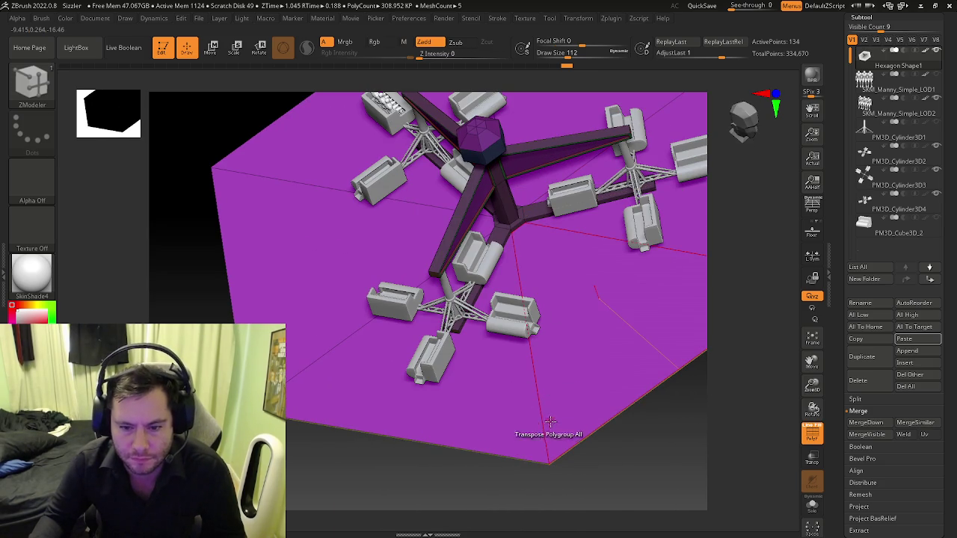
drag(542, 430, 566, 476)
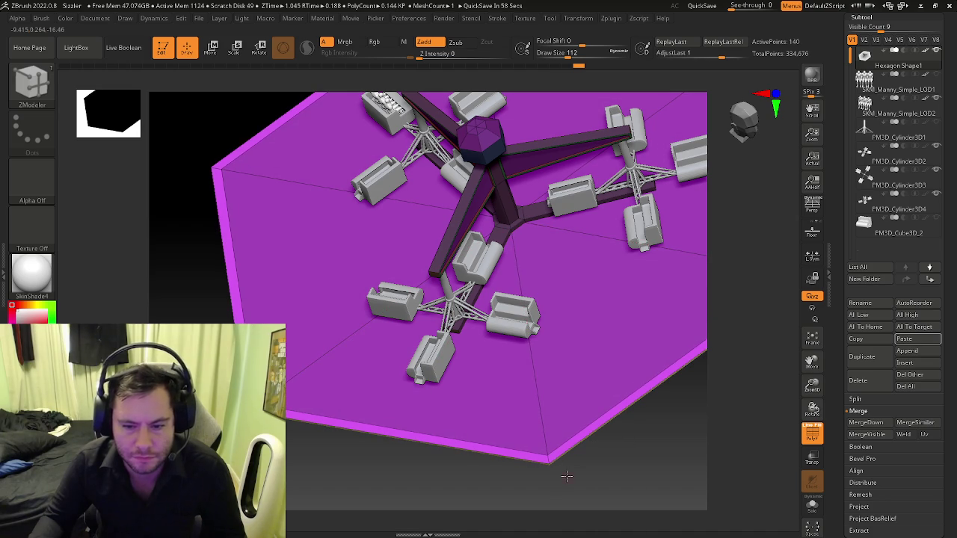
mouse_move(567, 476)
alt+mouse_down()
mouse_move(523, 441)
mouse_move(491, 367)
alt+mouse_up()
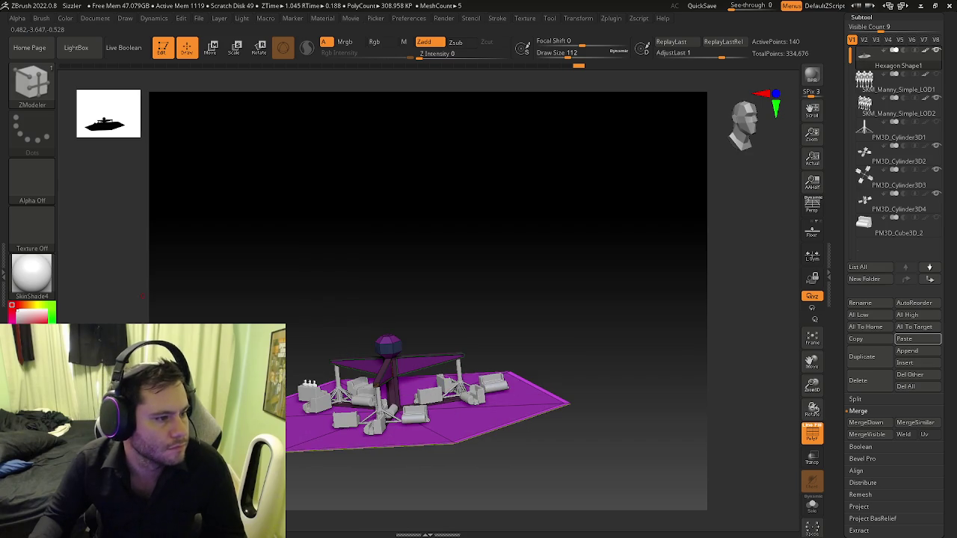
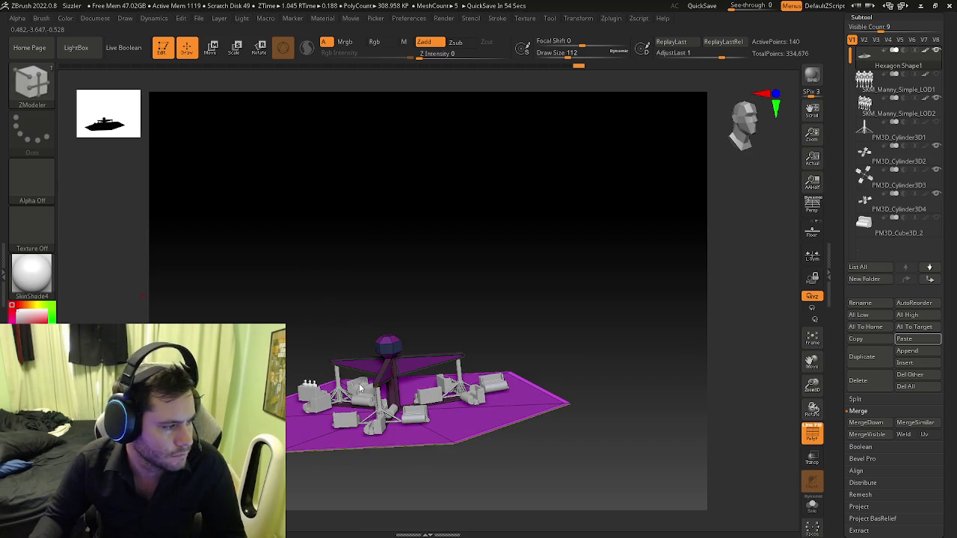
- Test ZModeler Insert Multiple EdgeLoops on the purple hexagon base, then undo the loops
drag(456, 447, 448, 486)
ctrl+right_drag(448, 486, 444, 410)
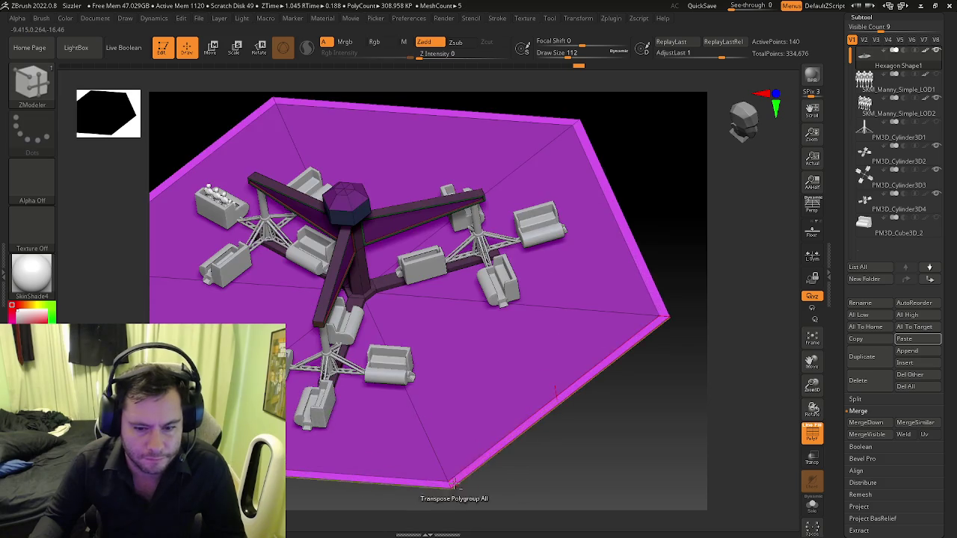
key(space)
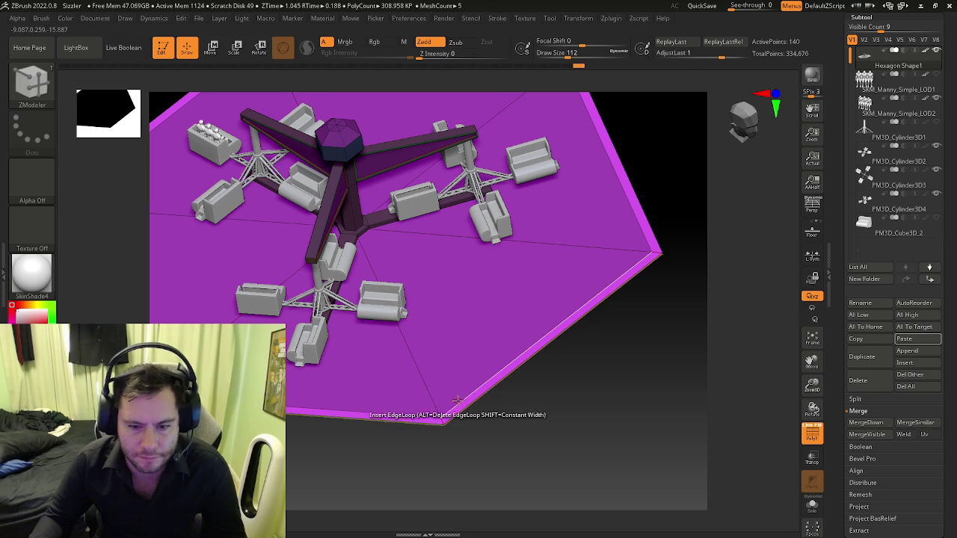
key(space)
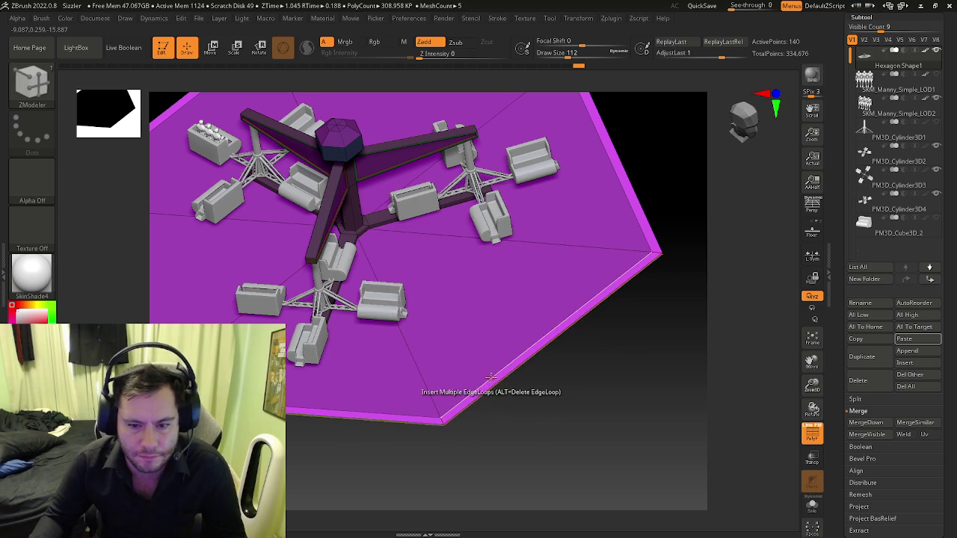
click(491, 378)
drag(504, 395, 513, 410)
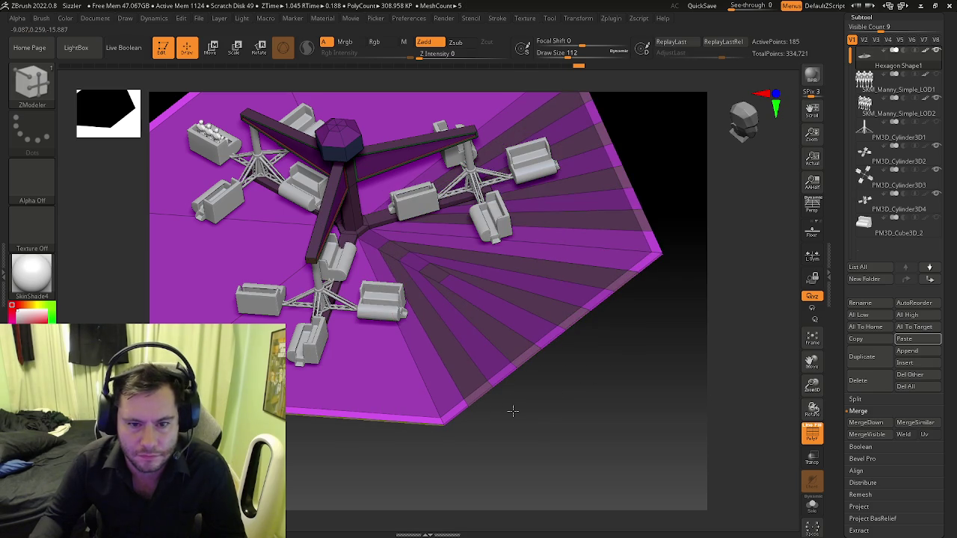
key(ctrl+z)
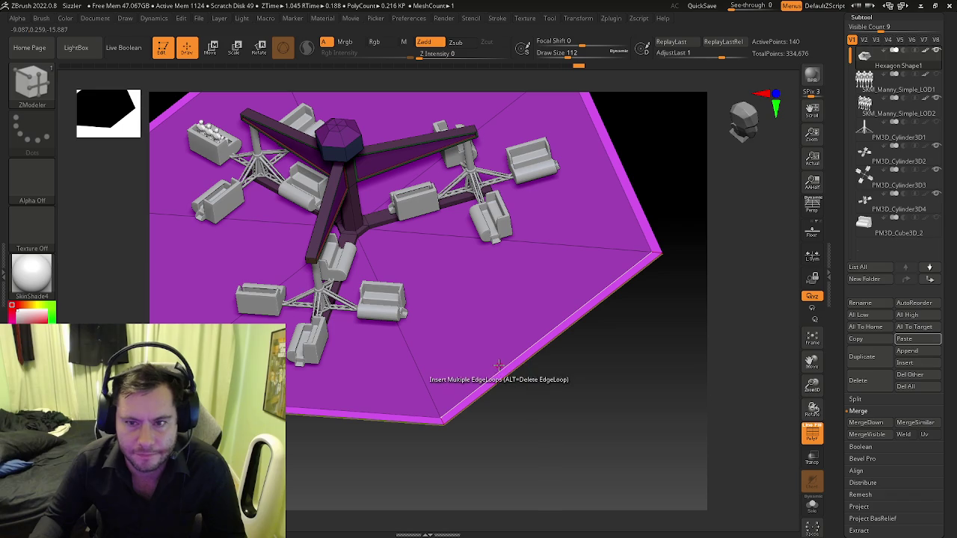
mouse_move(498, 367)
mouse_down()
mouse_move(551, 463)
mouse_move(459, 427)
mouse_move(465, 448)
mouse_move(455, 444)
mouse_move(427, 380)
mouse_move(438, 410)
mouse_move(468, 306)
mouse_move(516, 322)
mouse_up()
key(ctrl+z)
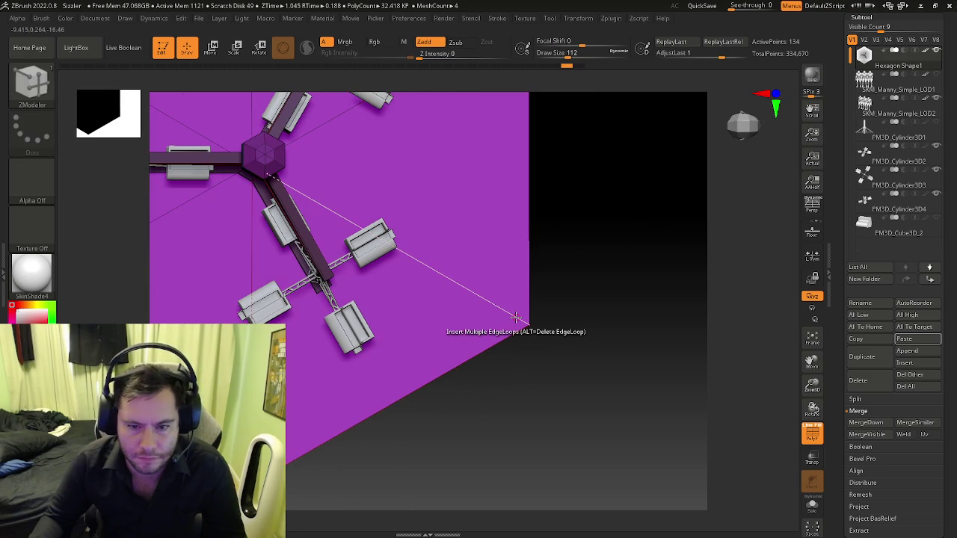
- Insert a single edge loop on the base, reframe the model, and open the Append mesh list
key(space)
click(485, 338)
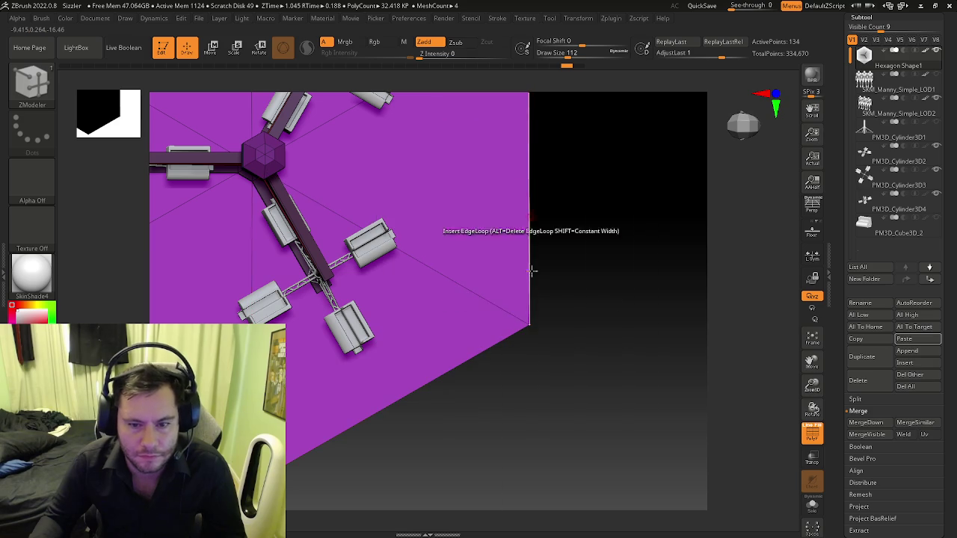
click(507, 311)
drag(507, 312, 641, 256)
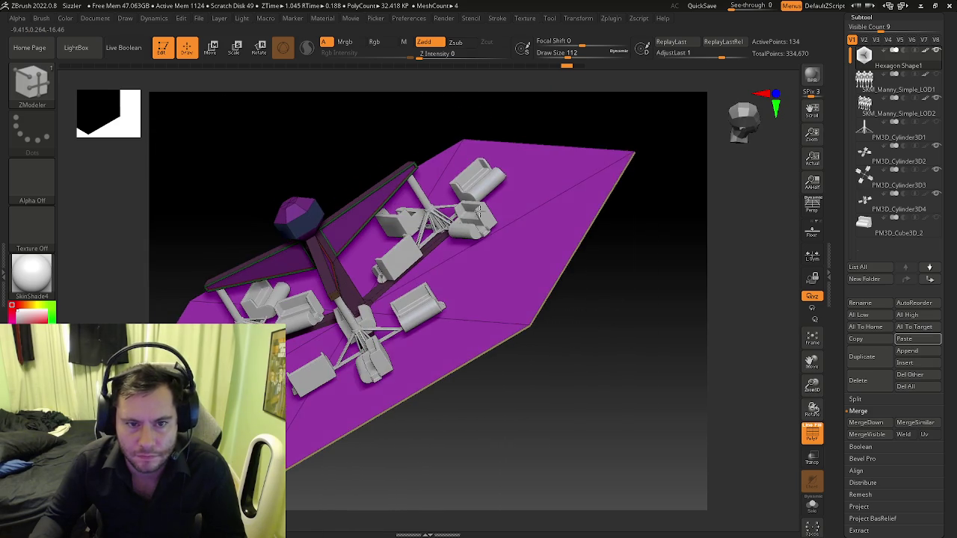
mouse_move(642, 256)
right_down()
mouse_move(456, 303)
mouse_move(466, 332)
mouse_move(364, 382)
right_up()
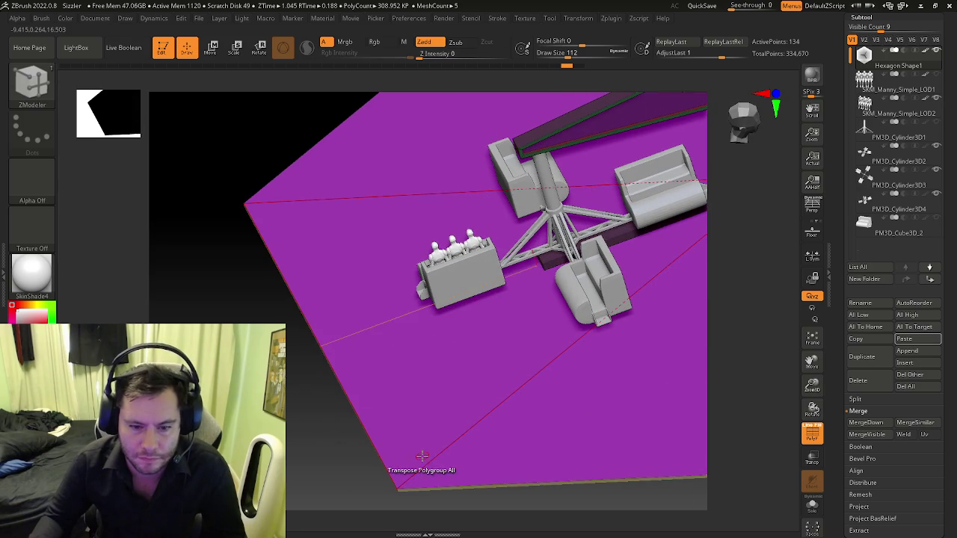
mouse_move(462, 420)
right_down()
mouse_move(525, 444)
mouse_move(506, 423)
mouse_move(432, 396)
mouse_move(448, 412)
mouse_move(457, 457)
mouse_move(478, 449)
mouse_move(457, 454)
mouse_move(402, 426)
right_up()
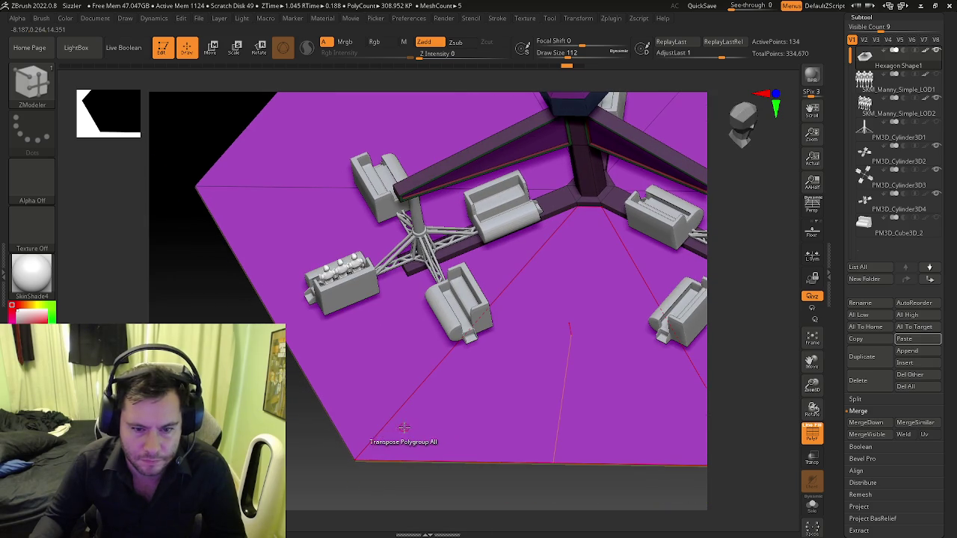
key(f)
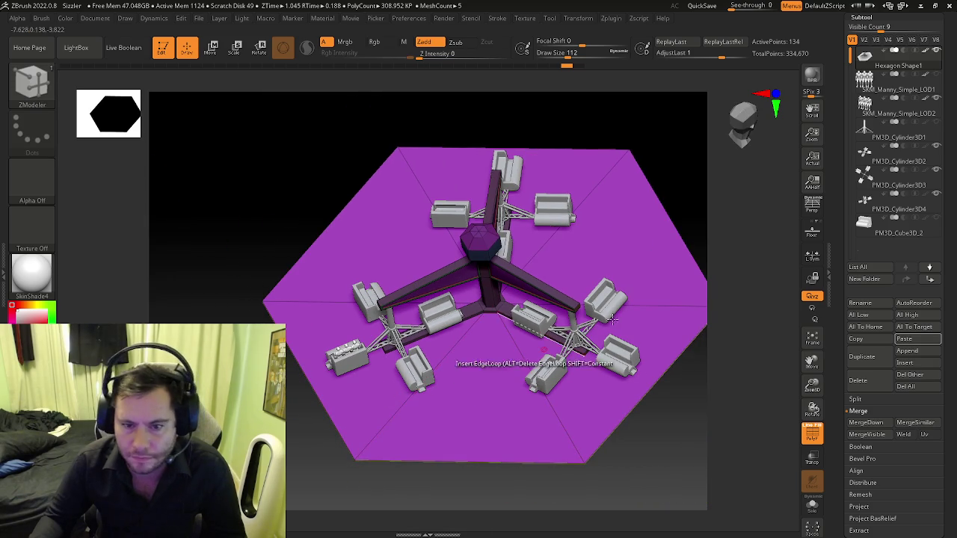
click(906, 350)
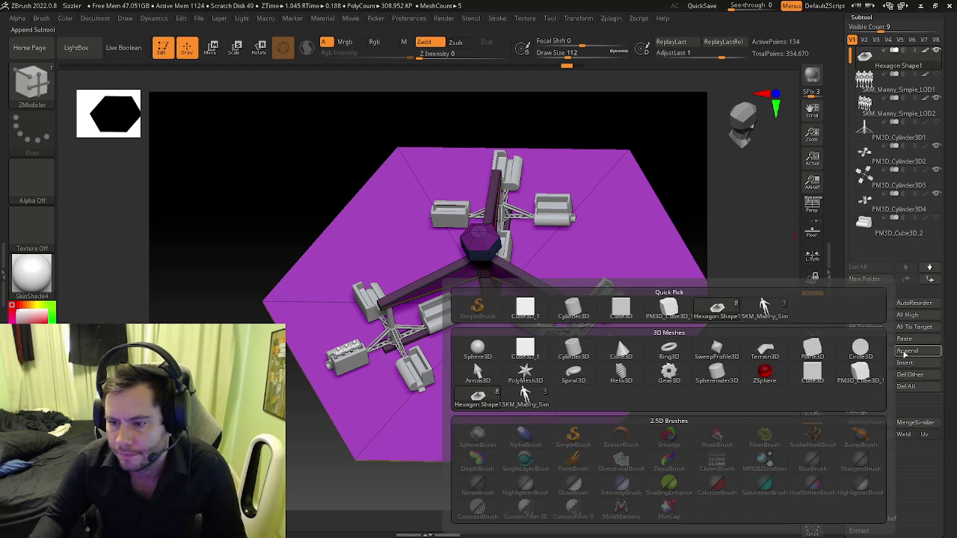
click(576, 315)
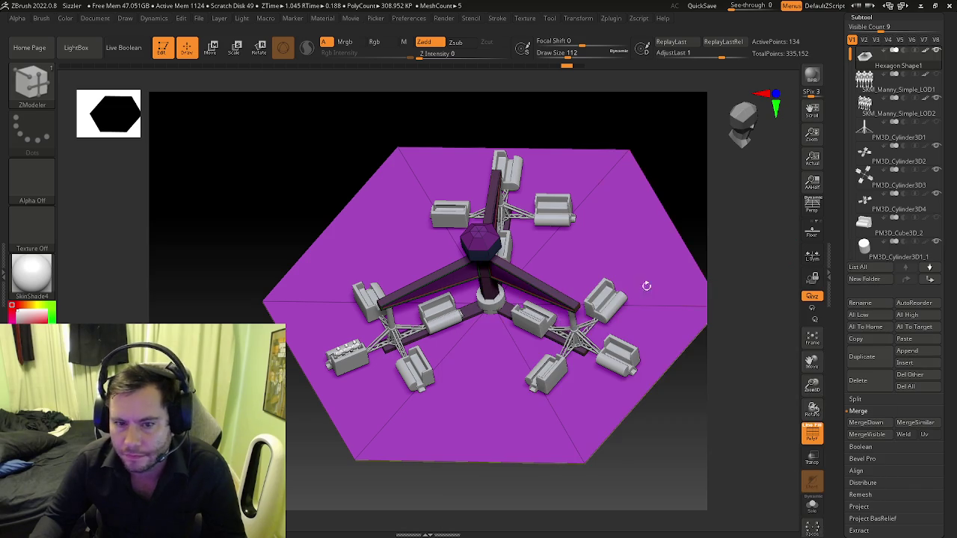
key(w)
click(864, 251)
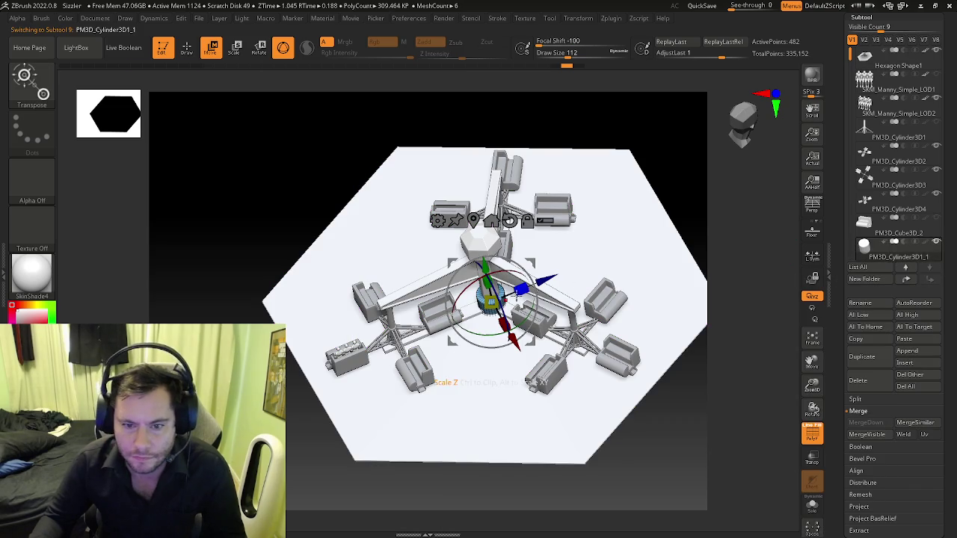
drag(515, 299, 743, 261)
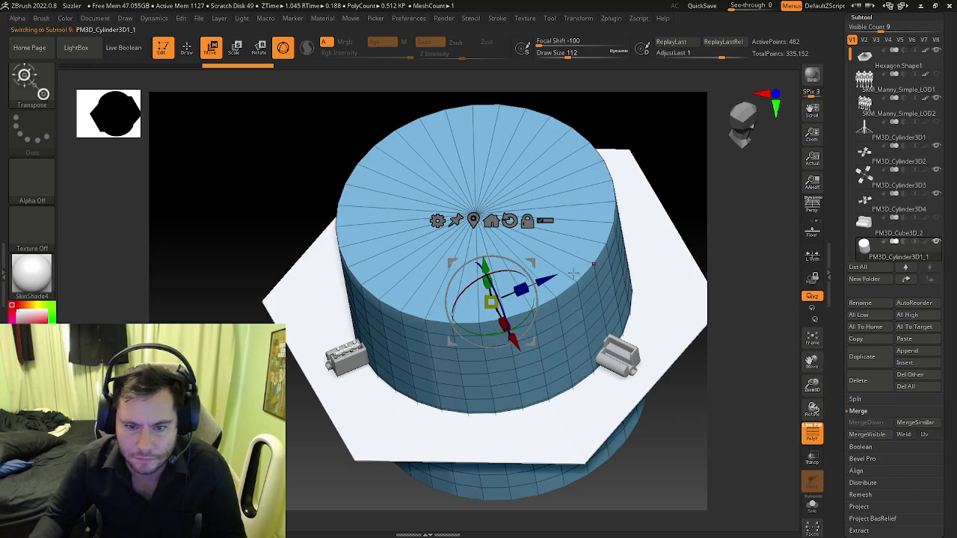
drag(486, 280, 504, 429)
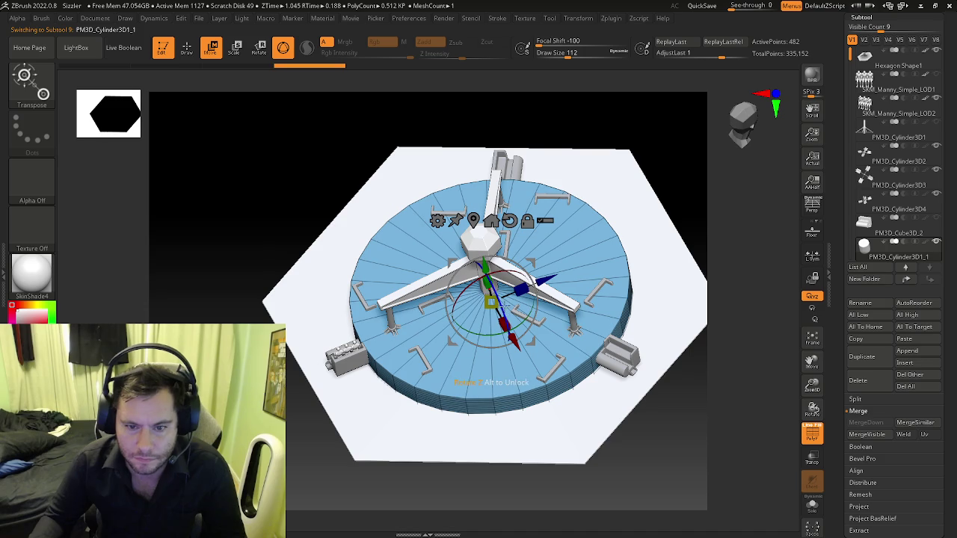
drag(491, 302, 546, 290)
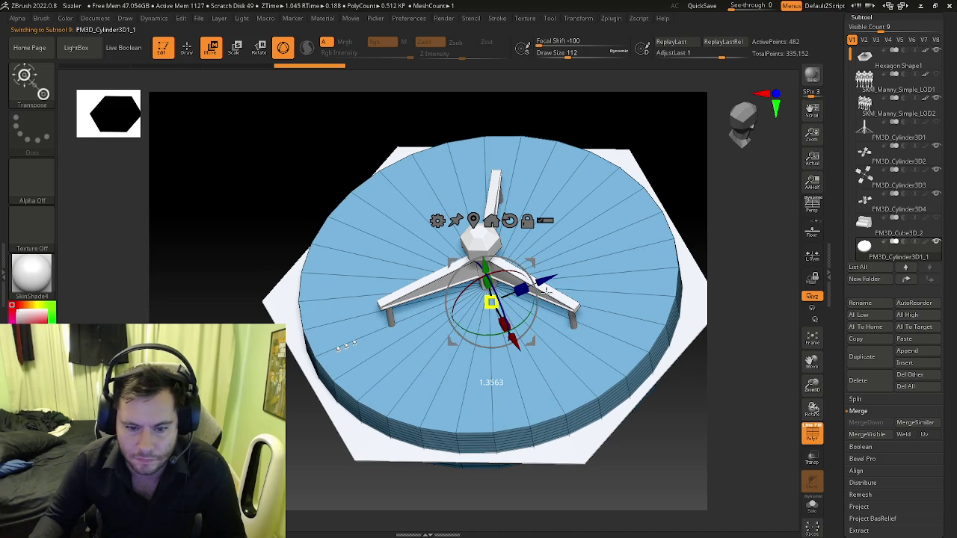
right_drag(546, 288, 507, 310)
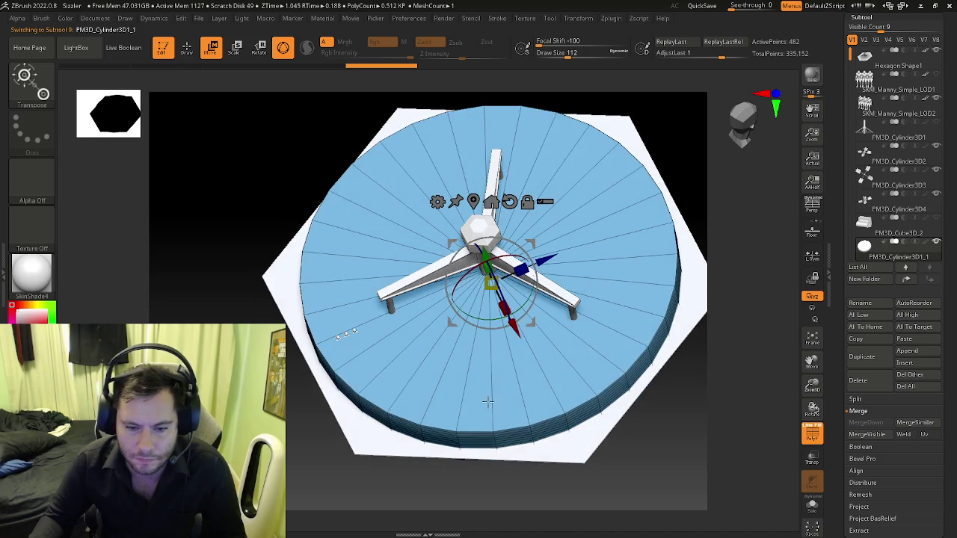
drag(506, 297, 505, 299)
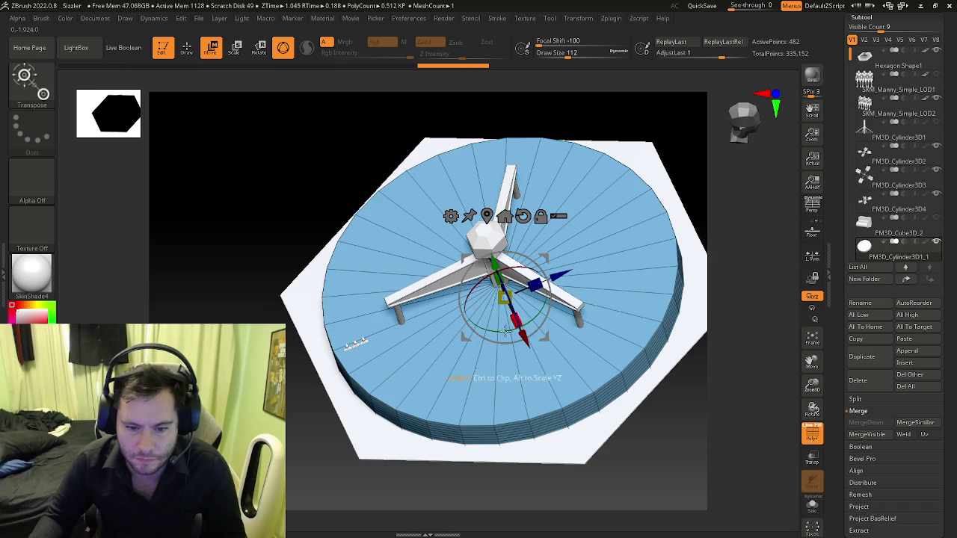
right_drag(506, 299, 458, 417)
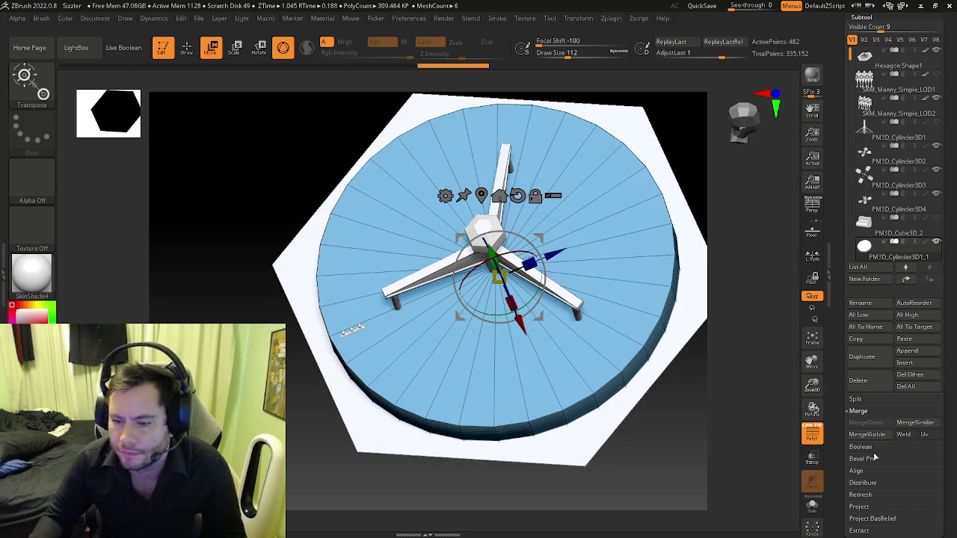
click(863, 382)
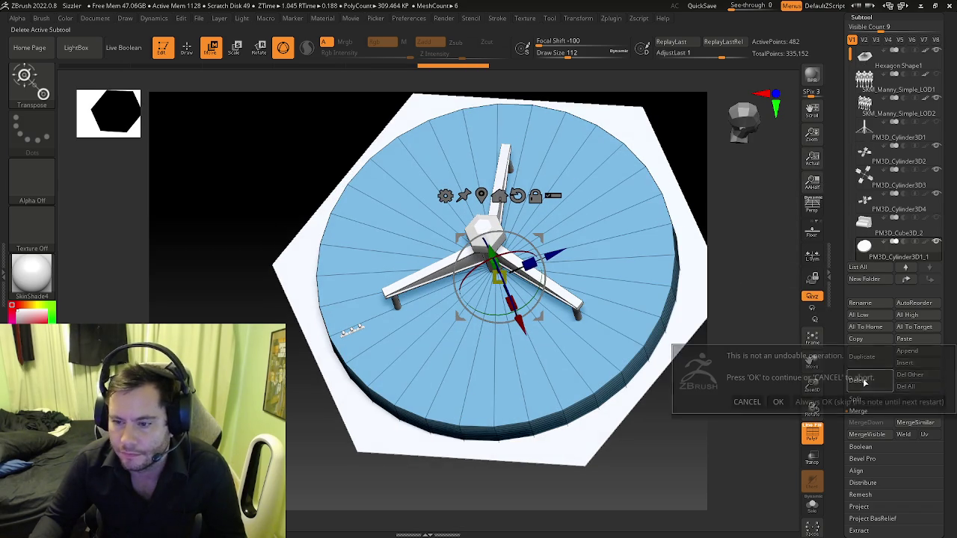
click(826, 398)
click(897, 66)
mouse_move(673, 448)
mouse_down()
mouse_move(642, 391)
mouse_move(618, 396)
mouse_up()
key(b)
key(z)
key(m)
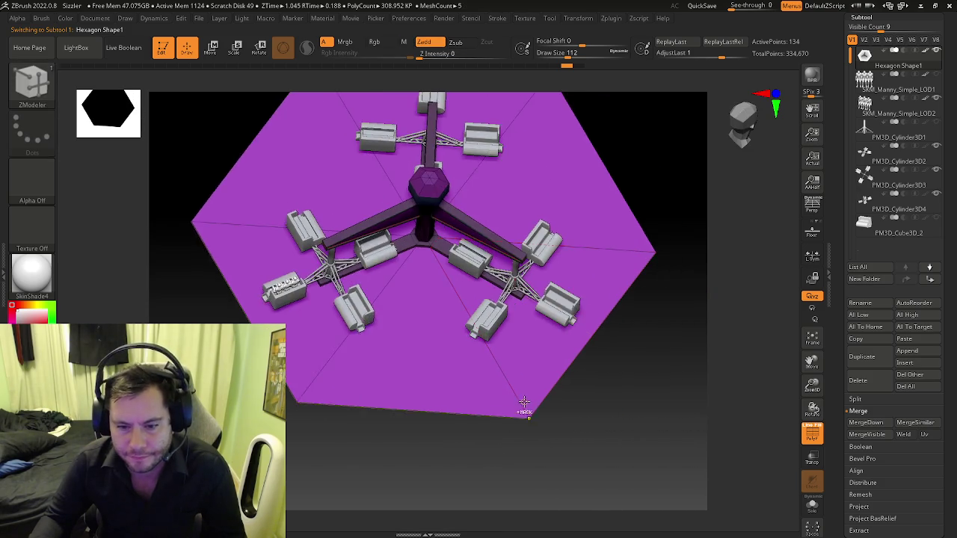
- Insert an edge loop near the hexagon rim, then switch edge insertion to multiple loops
drag(602, 451, 523, 409)
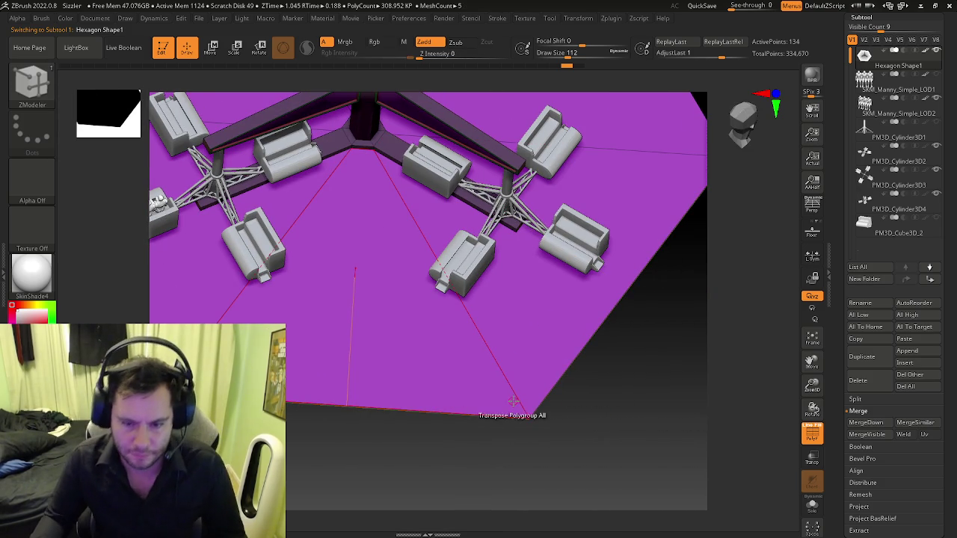
click(526, 416)
drag(526, 415, 528, 419)
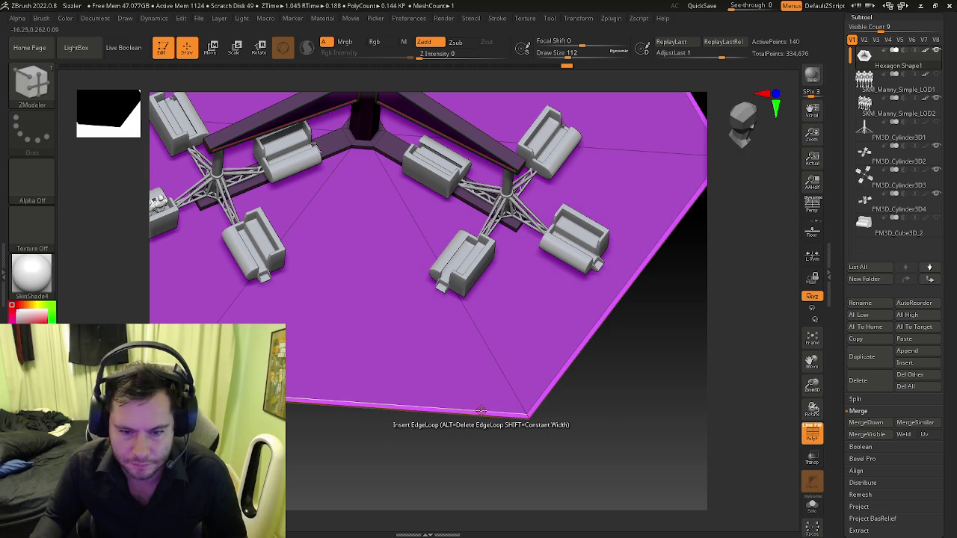
key(space)
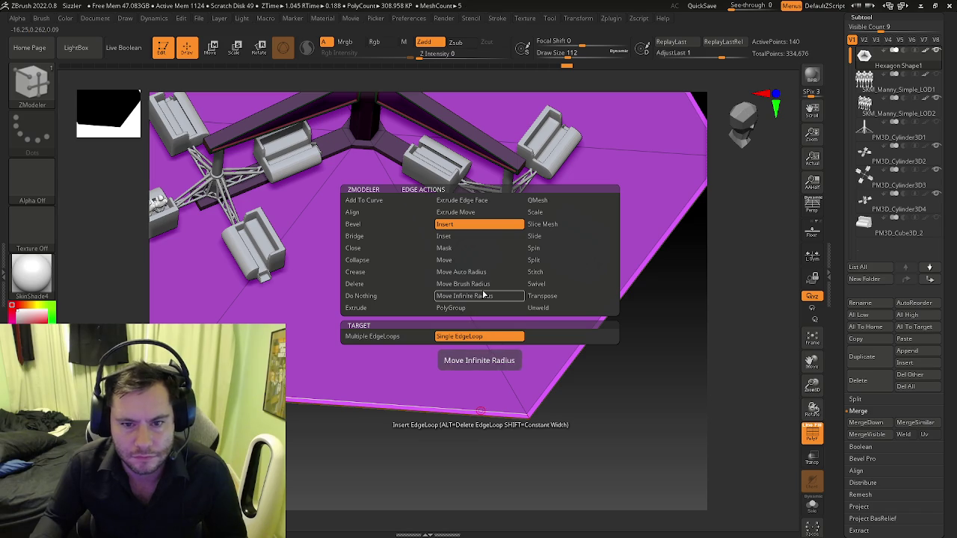
click(402, 336)
mouse_move(438, 358)
right_down()
mouse_move(429, 330)
mouse_move(437, 395)
right_up()
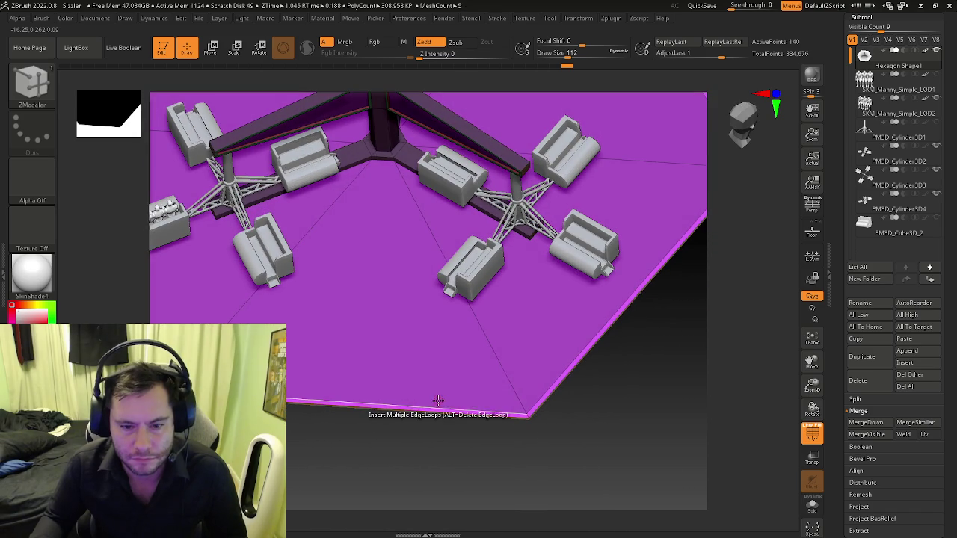
click(432, 388)
key(ctrl+z)
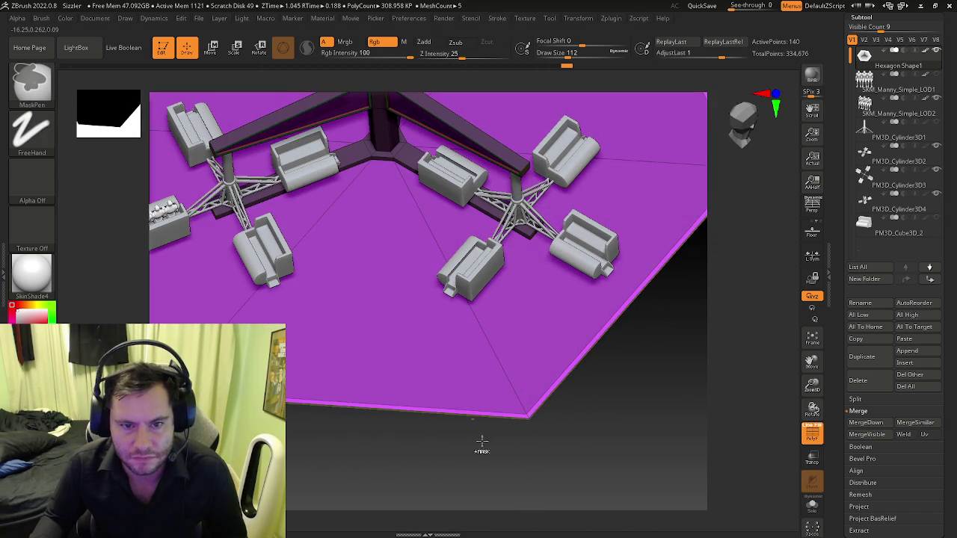
- Try fanning radial edge loops across the base several times, undoing each attempt
key(w)
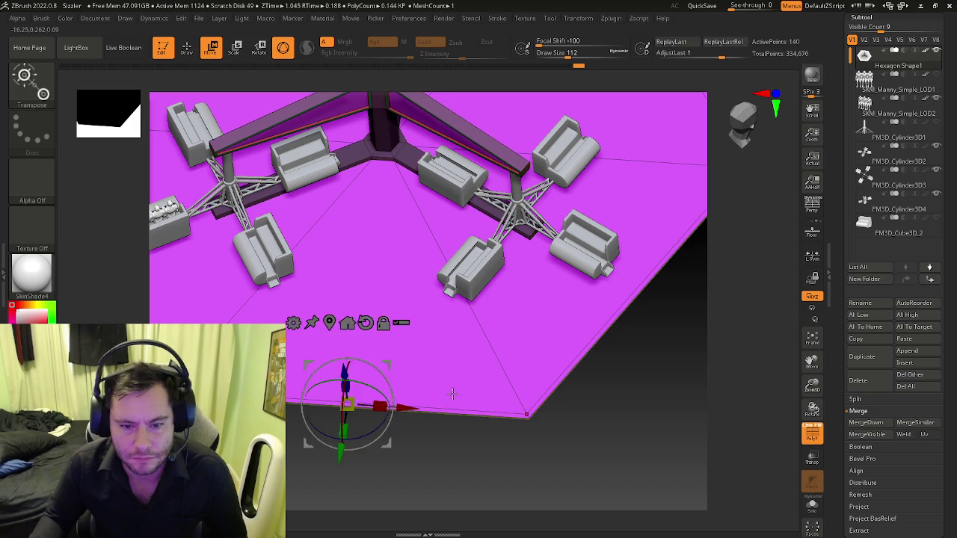
key(q)
drag(447, 412, 435, 373)
mouse_move(435, 374)
right_down()
mouse_move(393, 359)
mouse_move(460, 417)
mouse_move(550, 391)
mouse_move(409, 397)
mouse_move(526, 407)
right_up()
key(ctrl+z)
drag(513, 402, 532, 286)
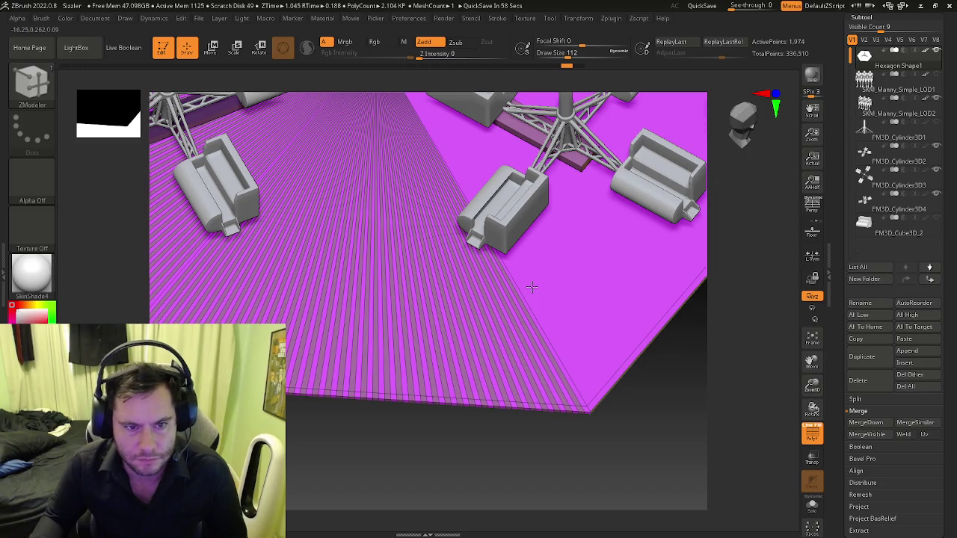
mouse_move(531, 286)
right_down()
mouse_move(465, 404)
mouse_move(559, 388)
mouse_move(474, 384)
mouse_move(412, 399)
mouse_move(446, 436)
right_up()
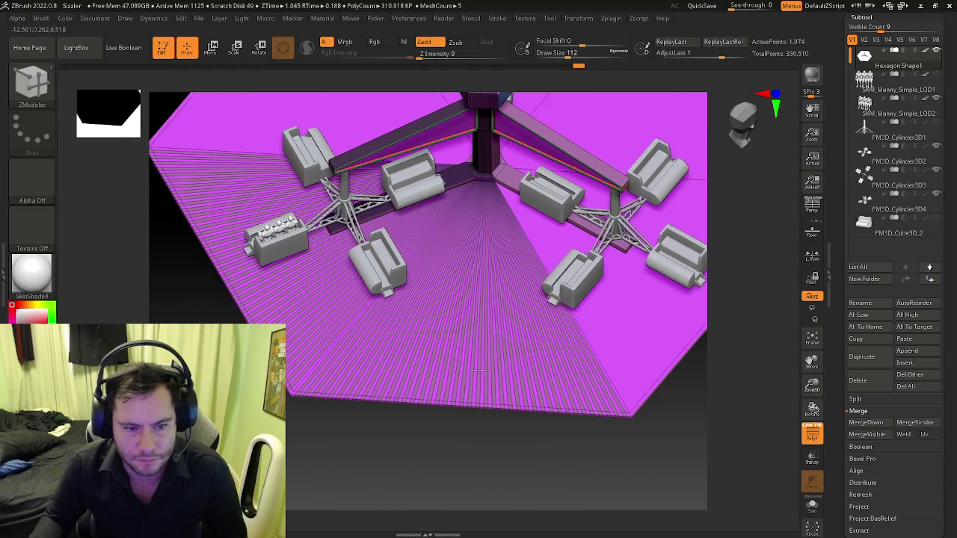
key(ctrl+z)
click(429, 427)
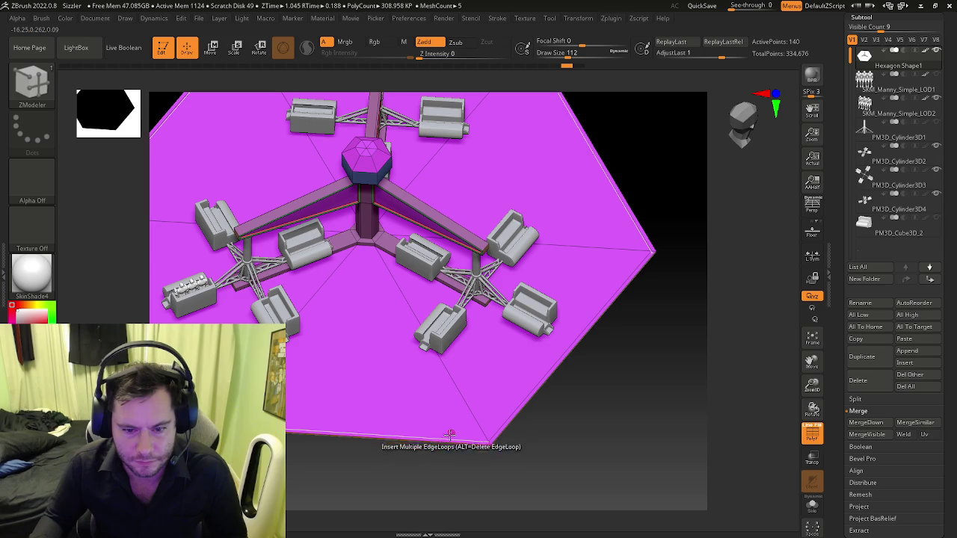
drag(446, 436, 460, 342)
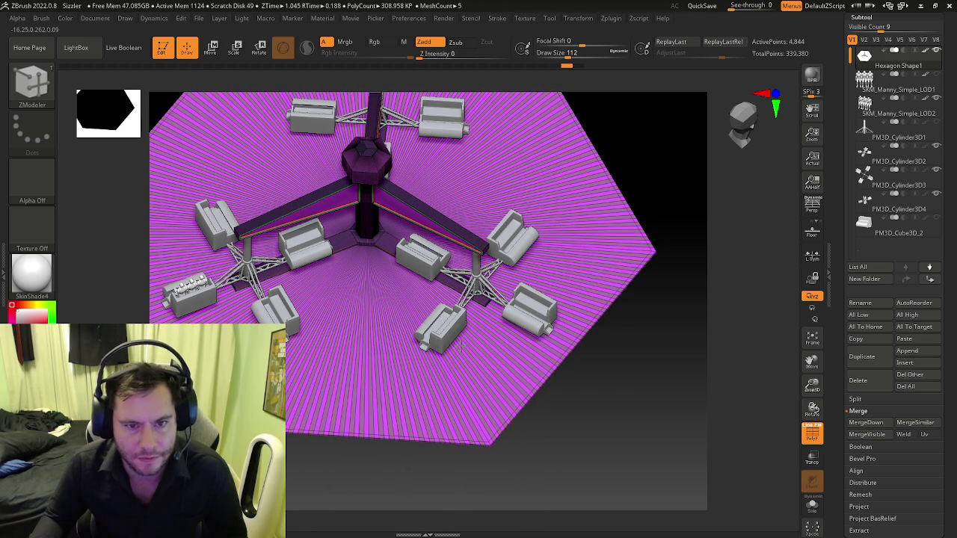
mouse_move(428, 341)
right_down()
mouse_move(396, 333)
mouse_move(419, 321)
right_up()
key(ctrl+z)
- Delete the old loops and fan dense radial edge loops across the platform to its rim
drag(436, 321, 448, 239)
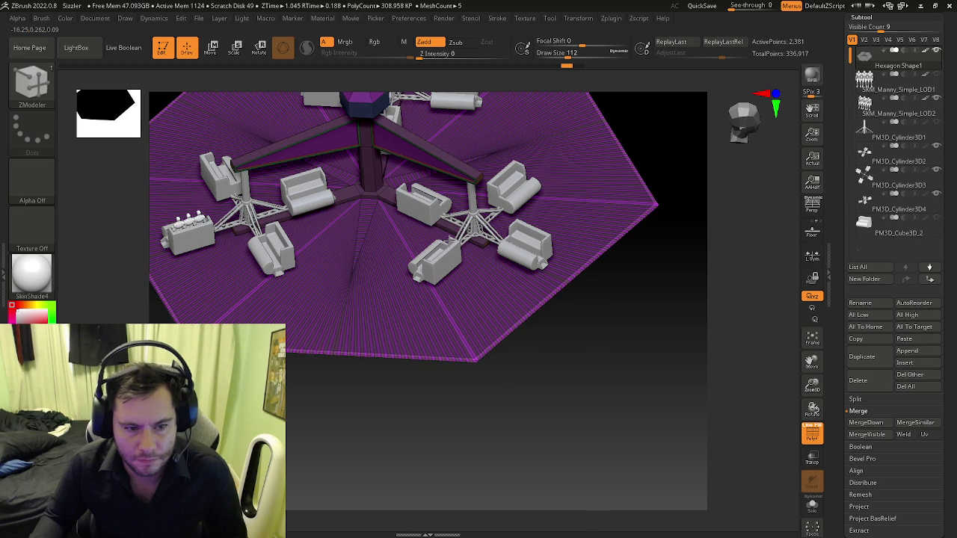
ctrl+right_drag(395, 346, 416, 374)
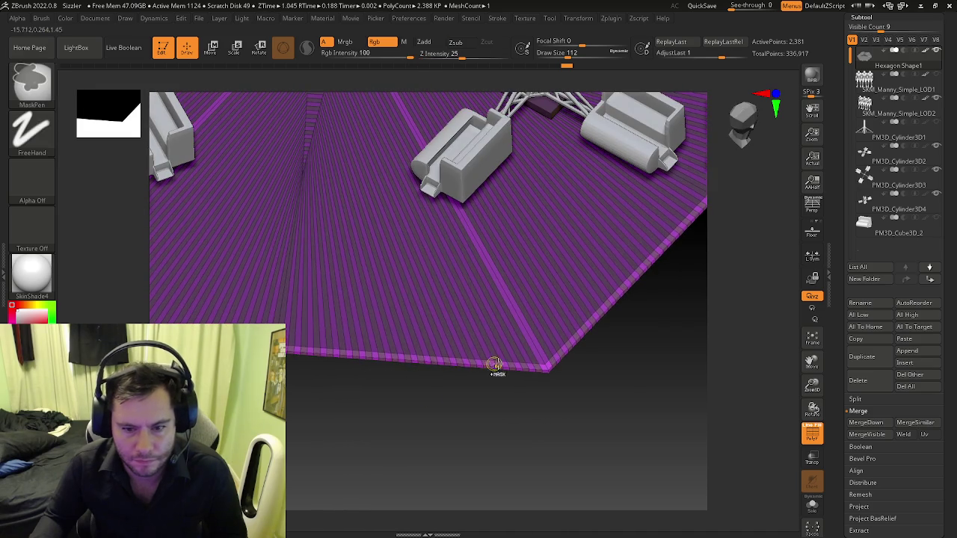
ctrl+right_drag(491, 365, 453, 363)
alt+click(493, 364)
drag(497, 362, 522, 245)
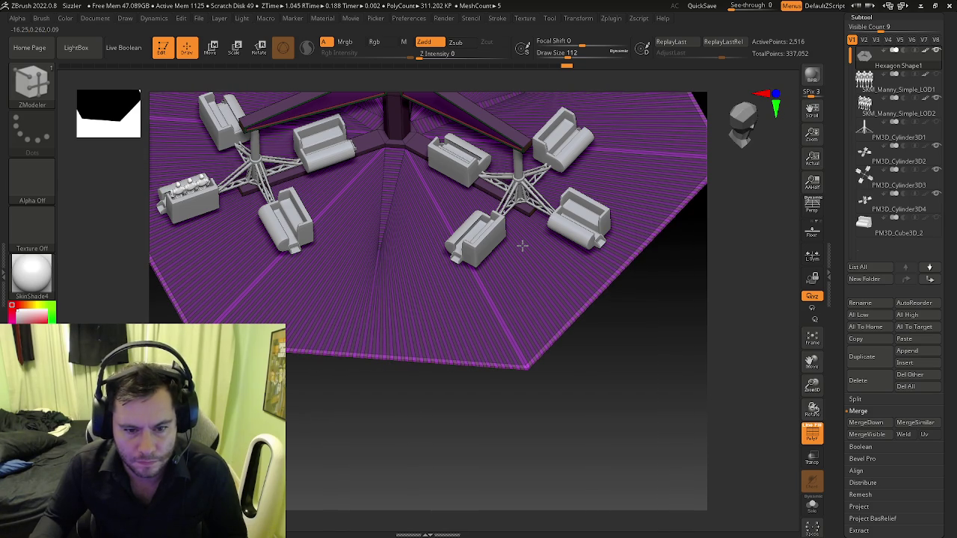
drag(522, 245, 527, 239)
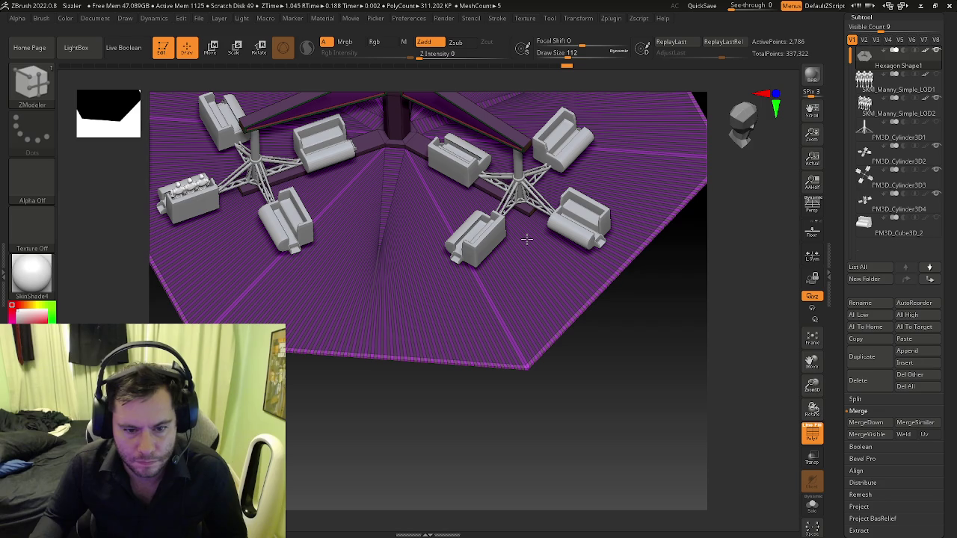
drag(527, 239, 527, 238)
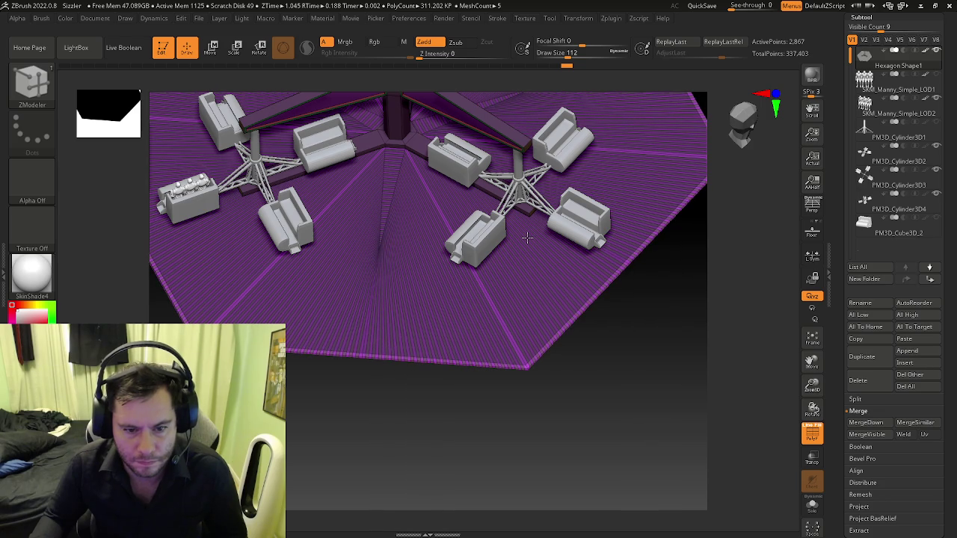
mouse_move(406, 331)
alt+mouse_down()
mouse_move(427, 366)
mouse_move(508, 361)
alt+mouse_up()
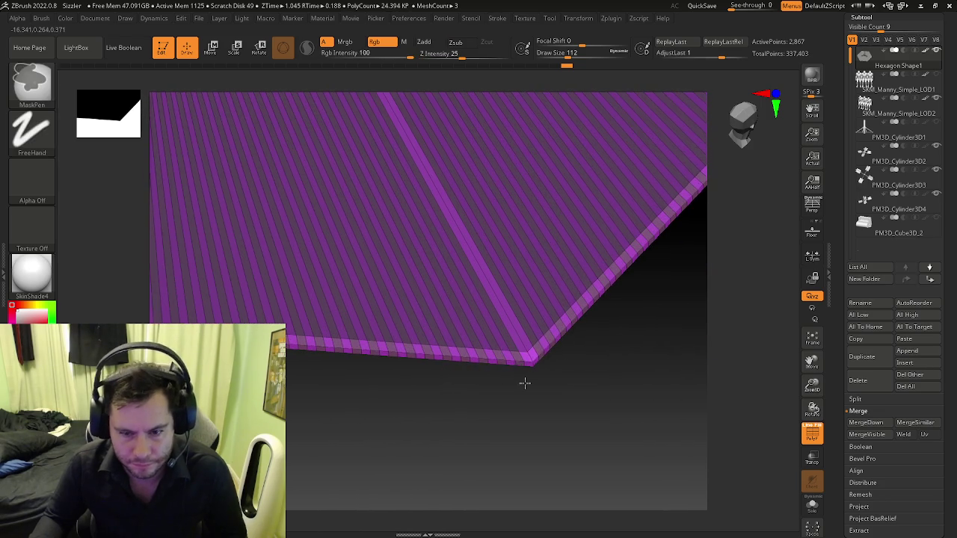
- Set the ZModeler action to PolyGroup, test it on the rim stripe, and undo
key(space)
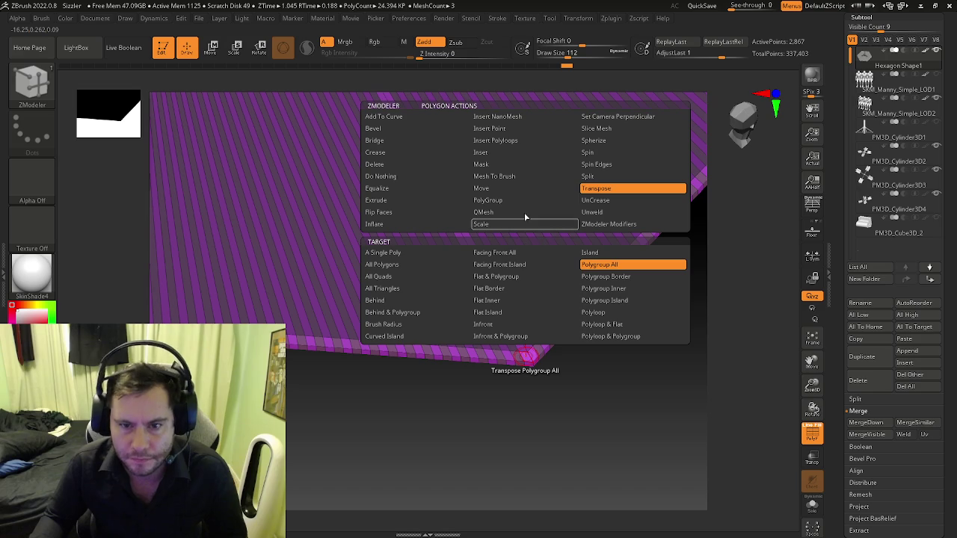
click(487, 199)
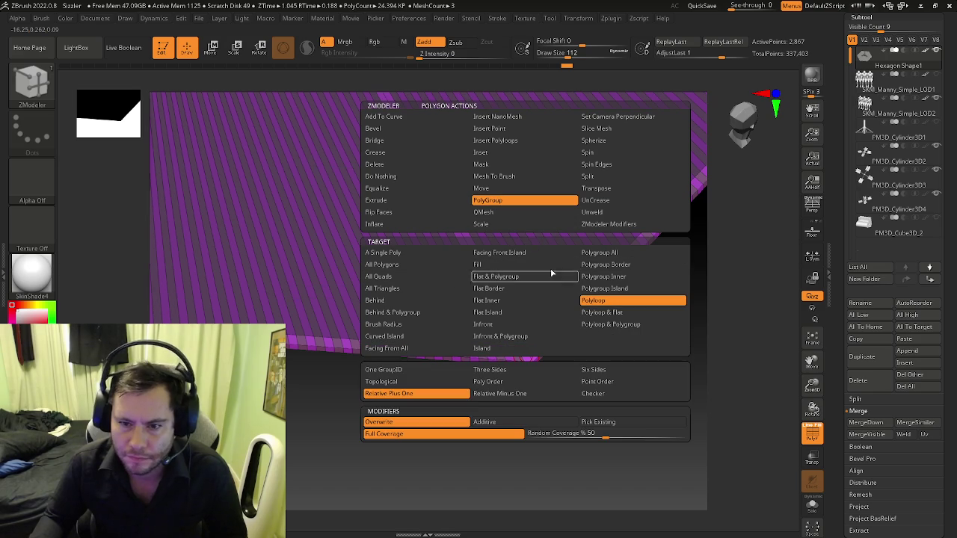
click(591, 253)
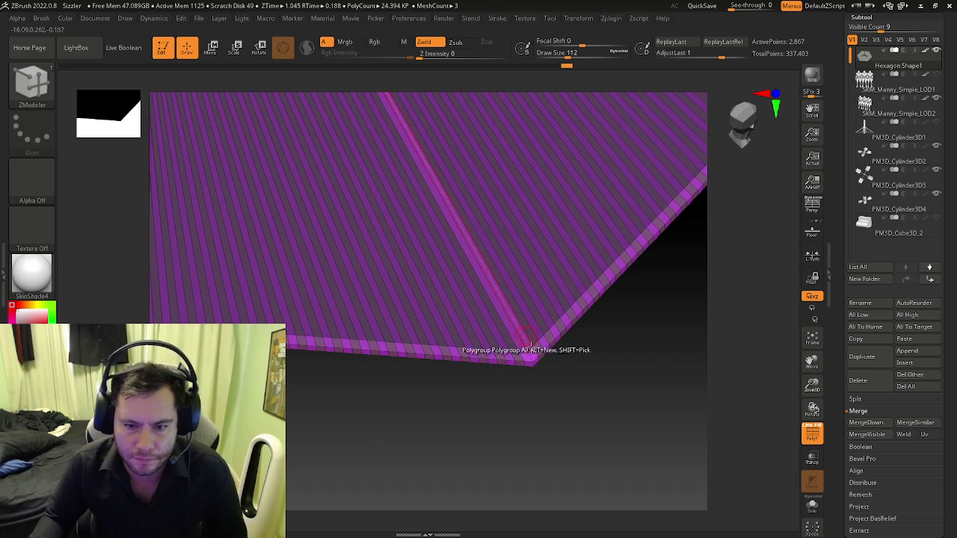
click(526, 354)
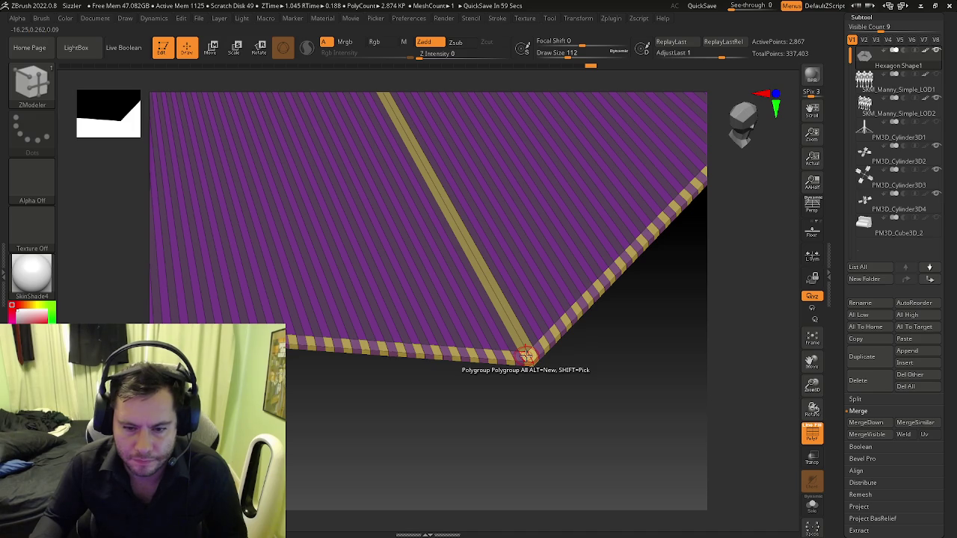
key(space)
click(397, 372)
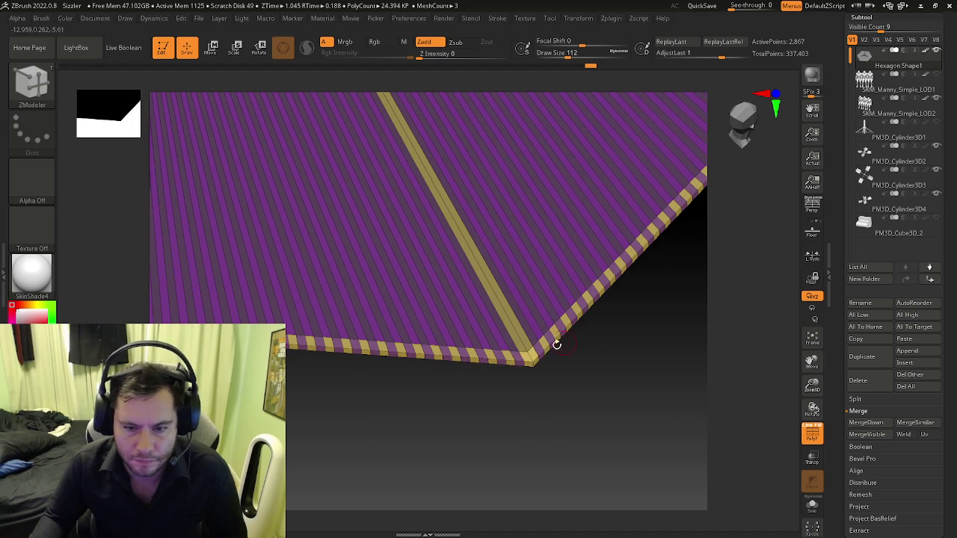
key(ctrl+z)
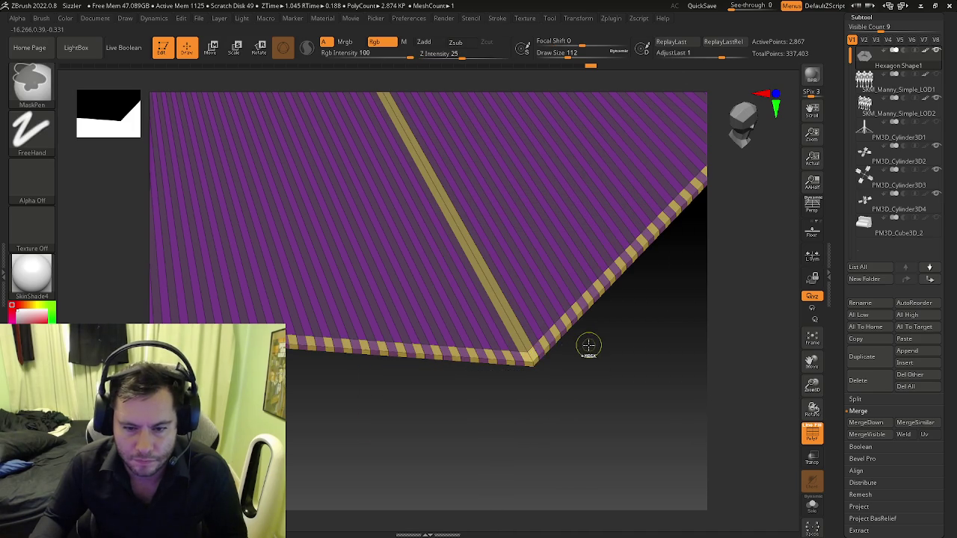
key(ctrl+z)
ctrl+click(556, 367)
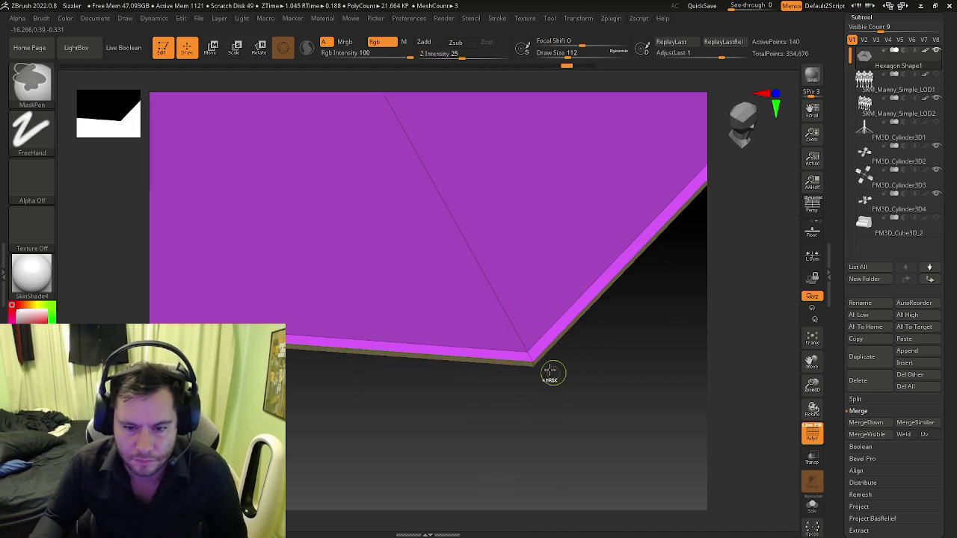
- Switch the PolyGroup target to A Single Poly and make the first alternate rim polygons yellow
key(space)
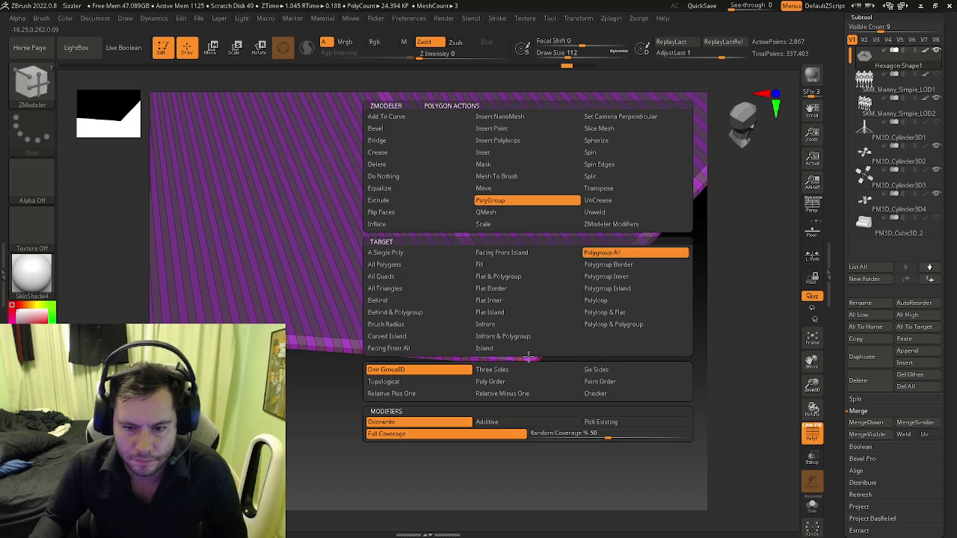
click(412, 252)
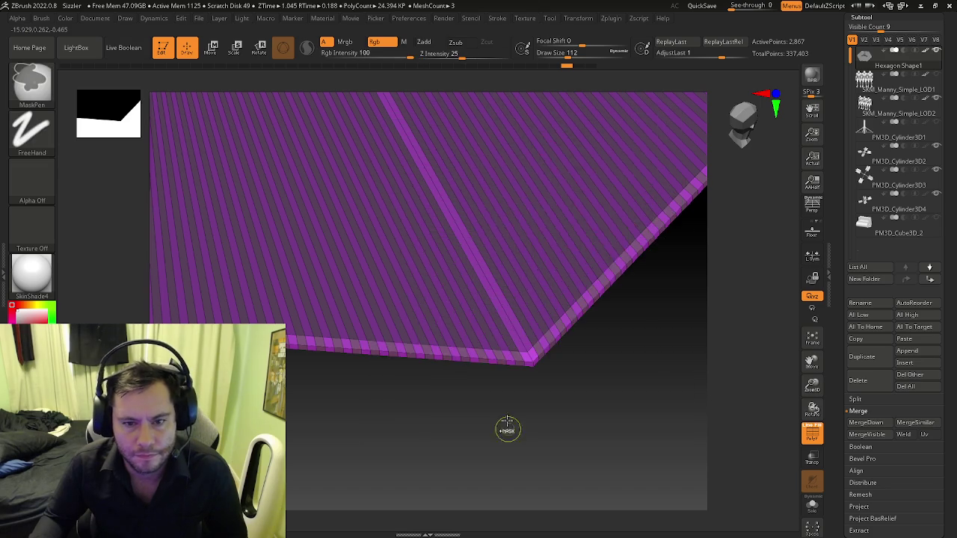
key(f)
mouse_move(506, 339)
ctrl+right_down()
mouse_move(598, 416)
mouse_move(598, 367)
ctrl+right_up()
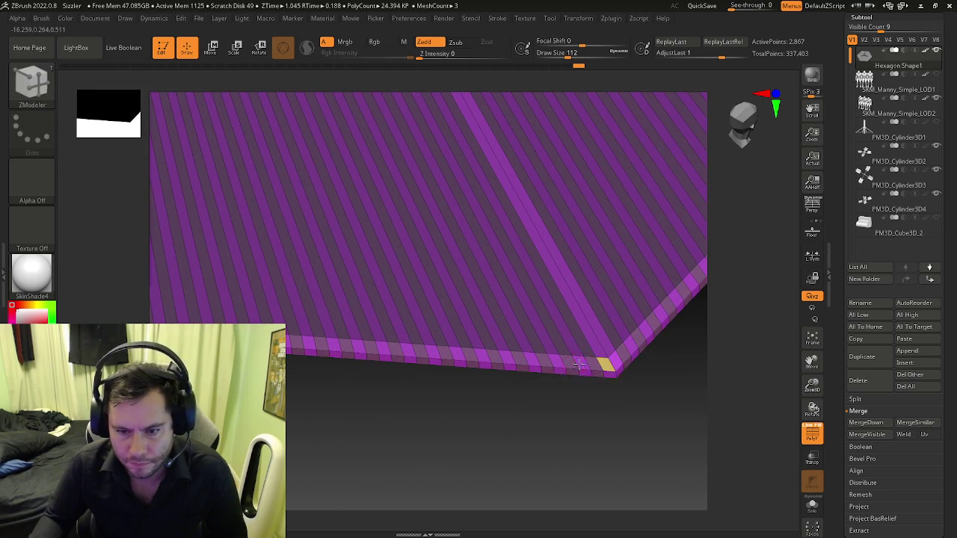
click(580, 364)
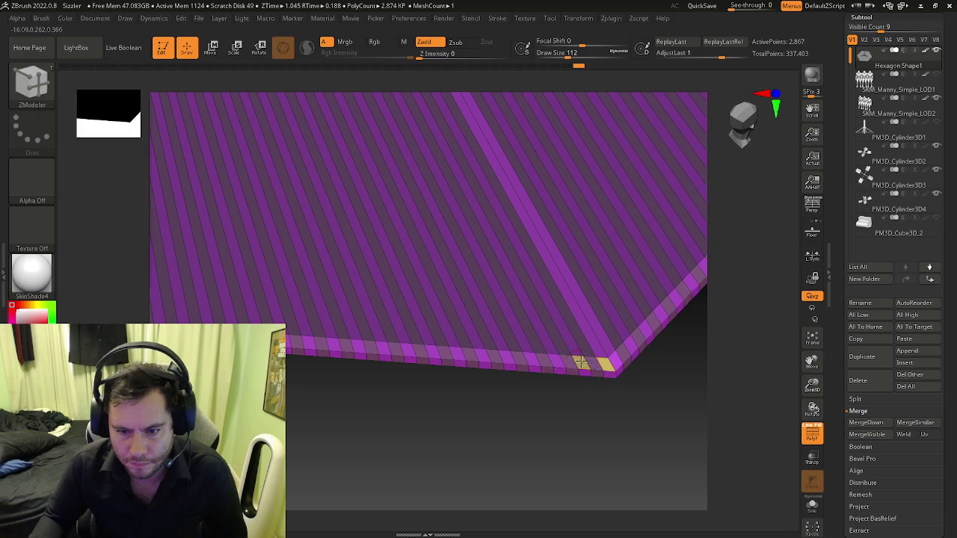
click(530, 359)
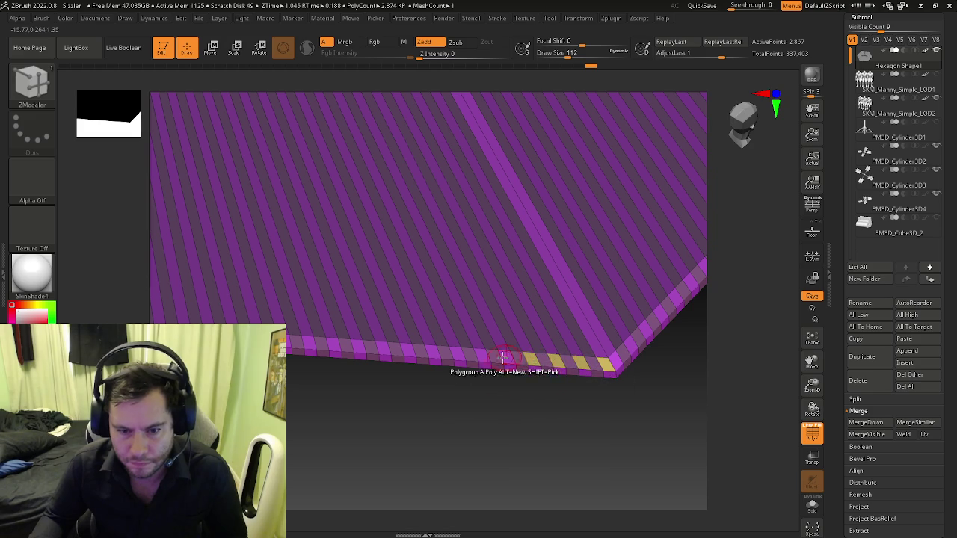
click(505, 355)
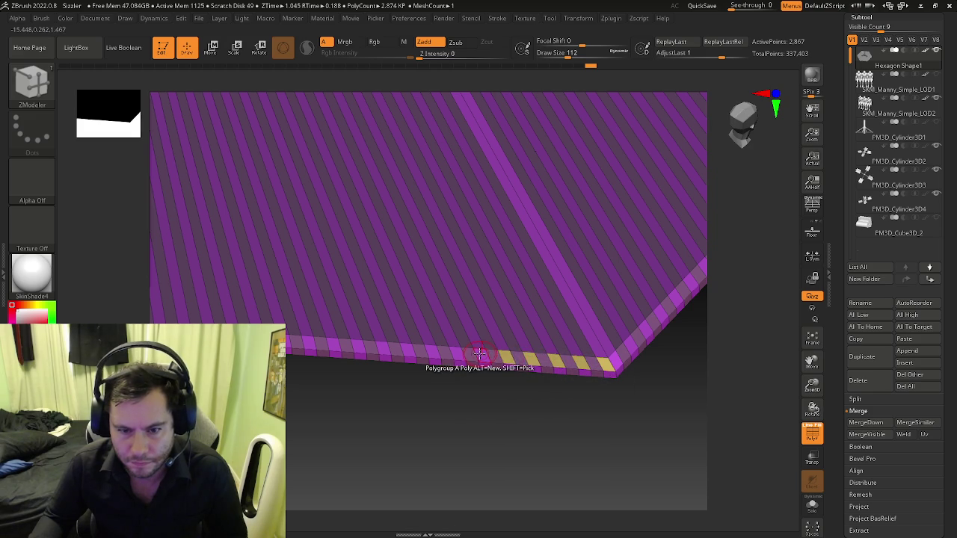
click(455, 351)
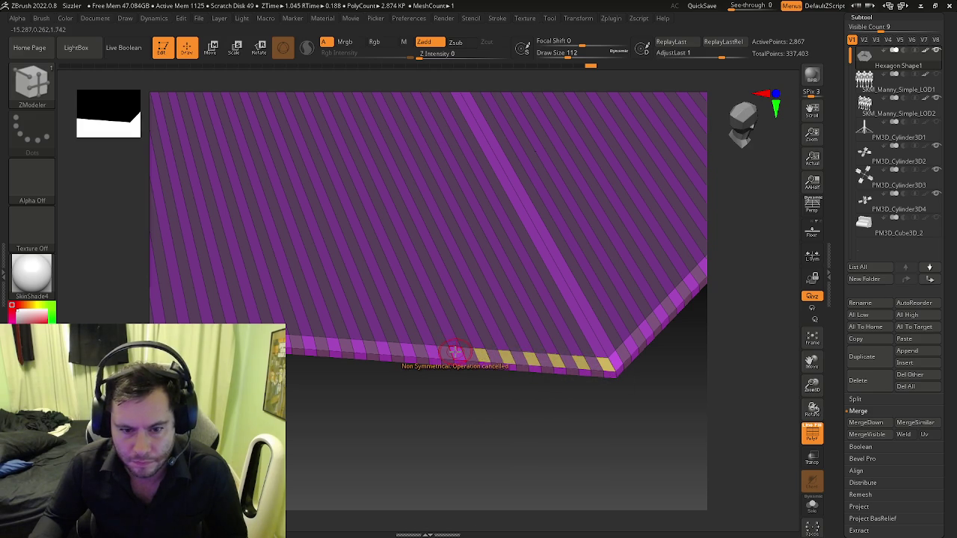
- Continue polygrouping every other rim polygon yellow further along that side
click(455, 351)
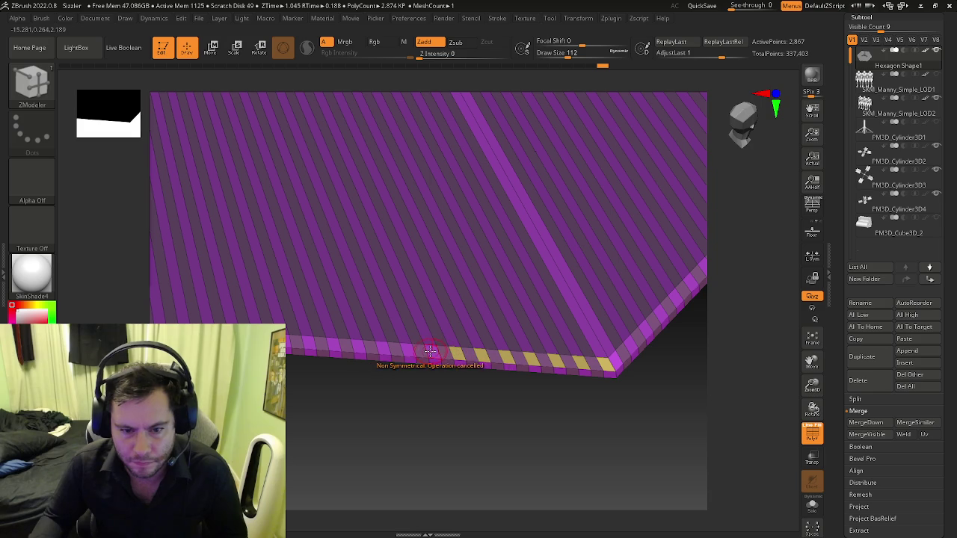
click(432, 350)
click(406, 348)
click(383, 349)
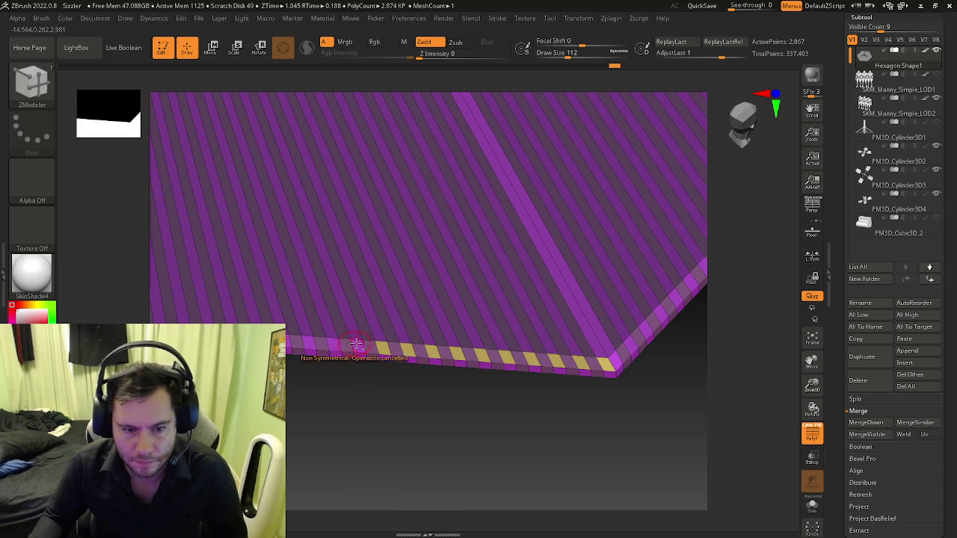
alt+right_drag(355, 343, 471, 394)
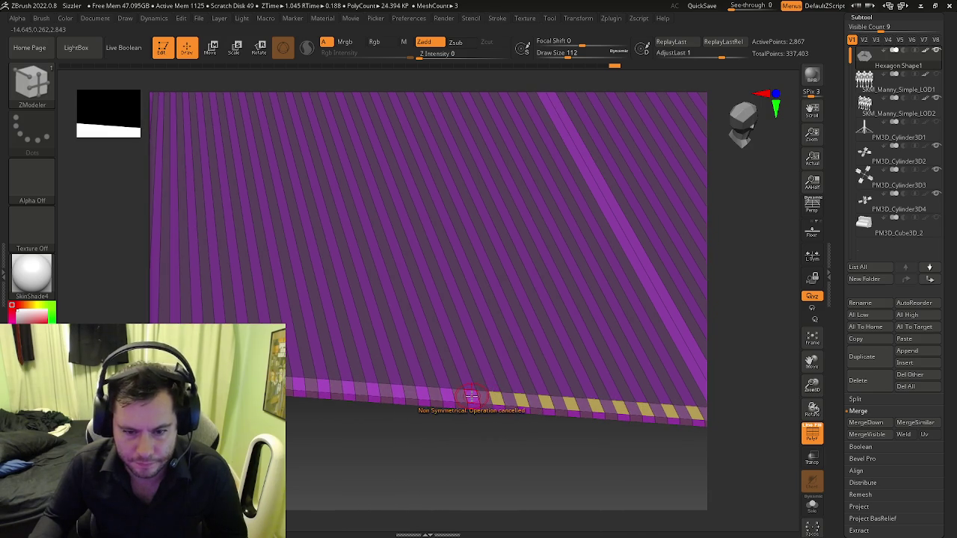
click(472, 394)
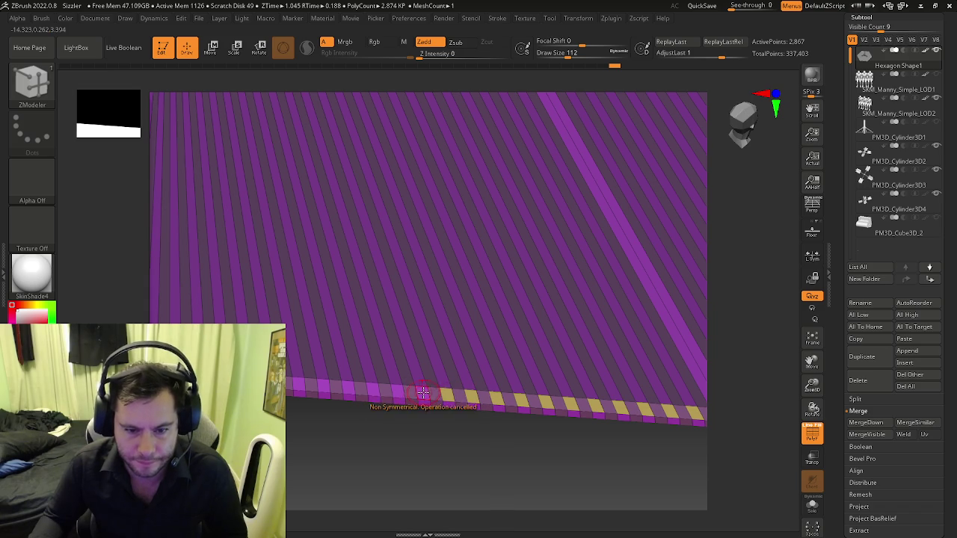
click(371, 389)
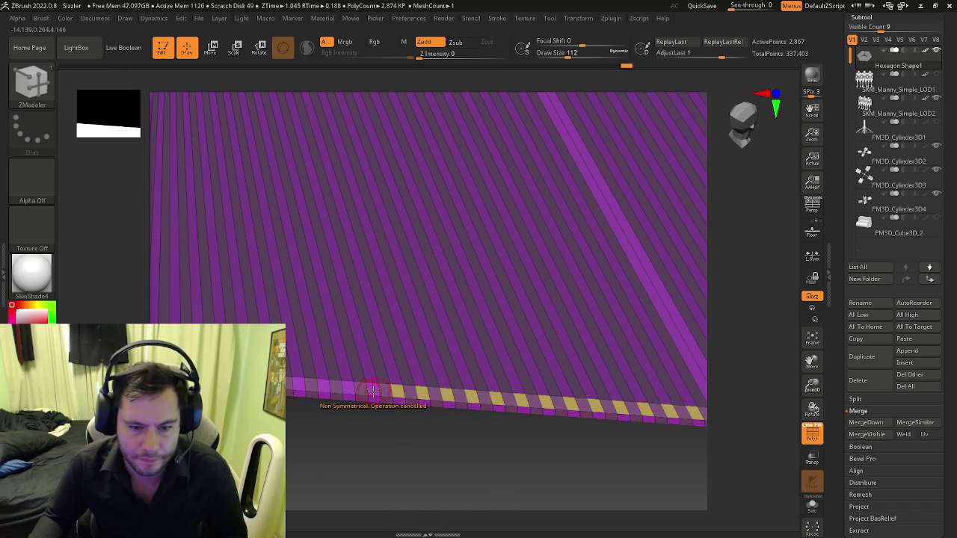
mouse_move(374, 402)
mouse_down()
mouse_move(375, 387)
mouse_move(437, 386)
mouse_up()
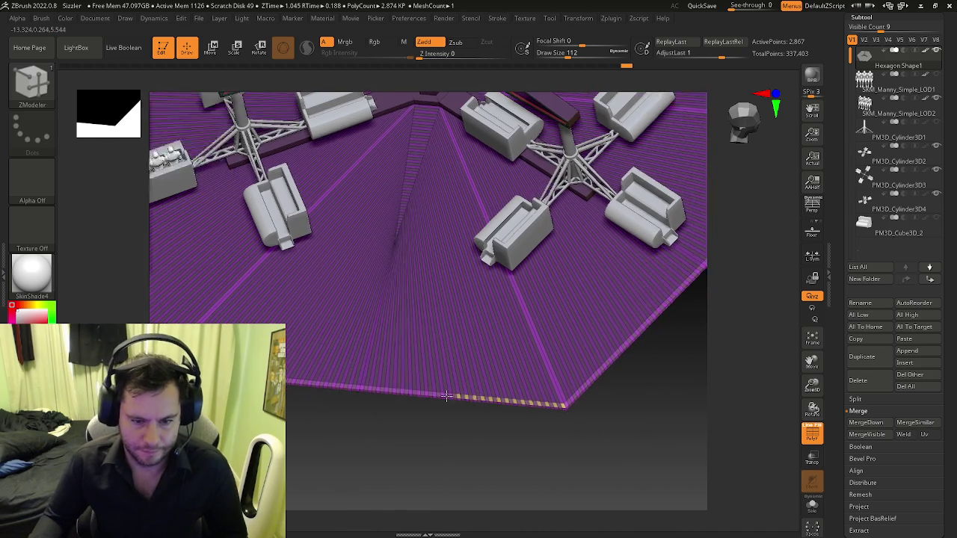
- Polygroup another rim polygon yellow, then extend the yellow strip from the hexagon corner rightward
click(435, 386)
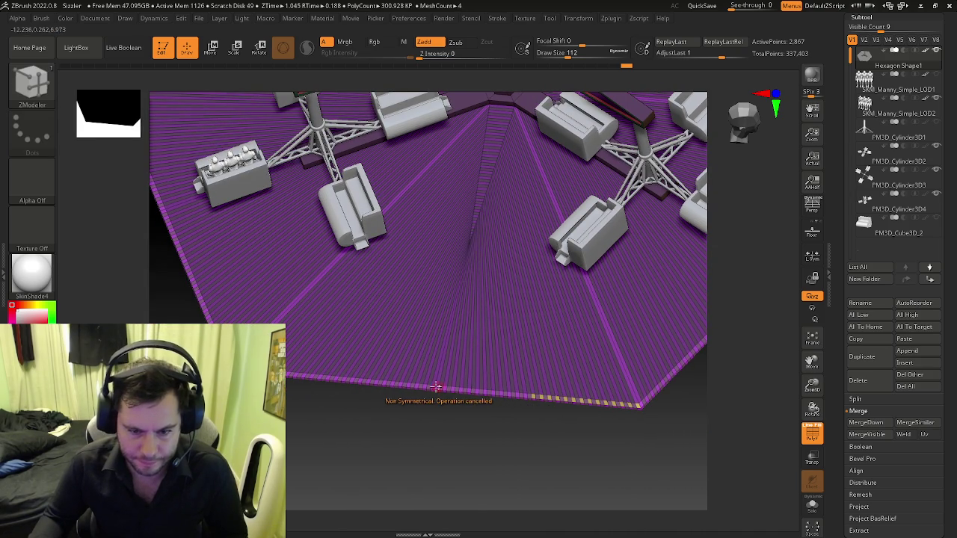
mouse_move(435, 386)
ctrl+right_down()
mouse_move(539, 400)
mouse_move(485, 391)
ctrl+right_up()
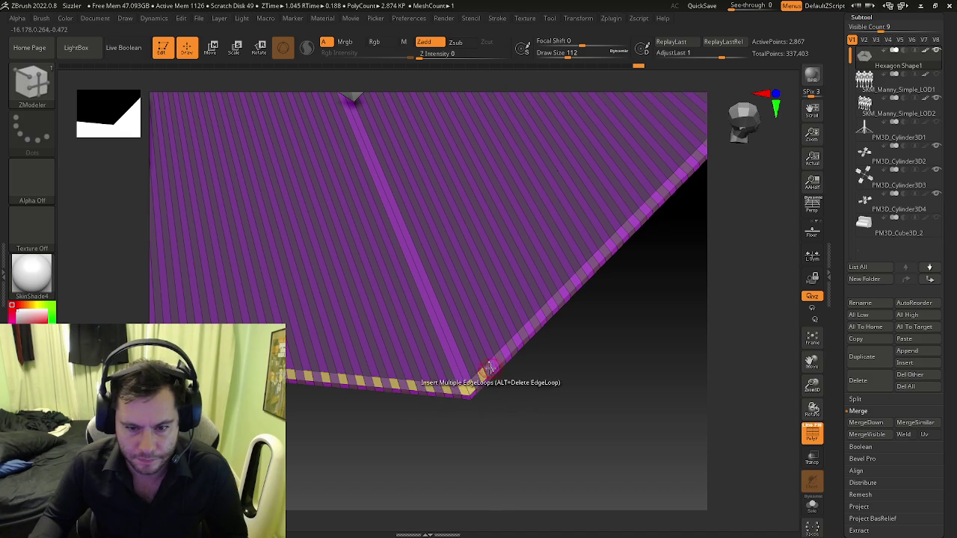
ctrl+right_drag(494, 364, 311, 361)
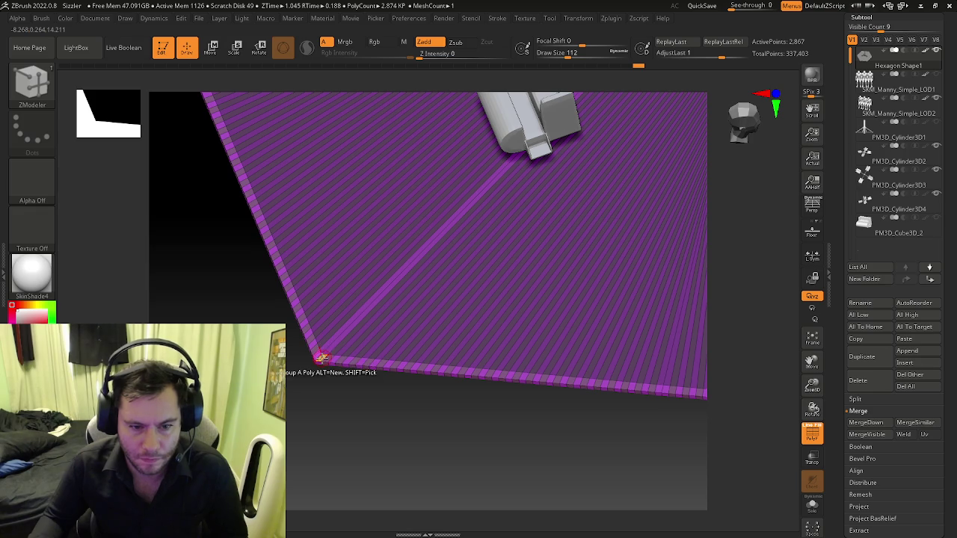
mouse_move(334, 361)
ctrl+right_down()
mouse_move(356, 378)
mouse_move(347, 353)
ctrl+right_up()
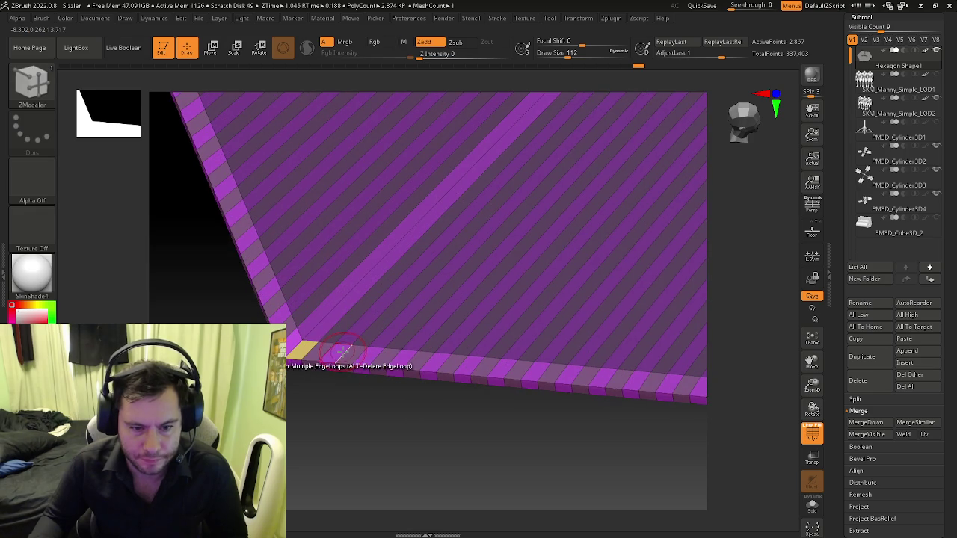
key(space)
click(236, 296)
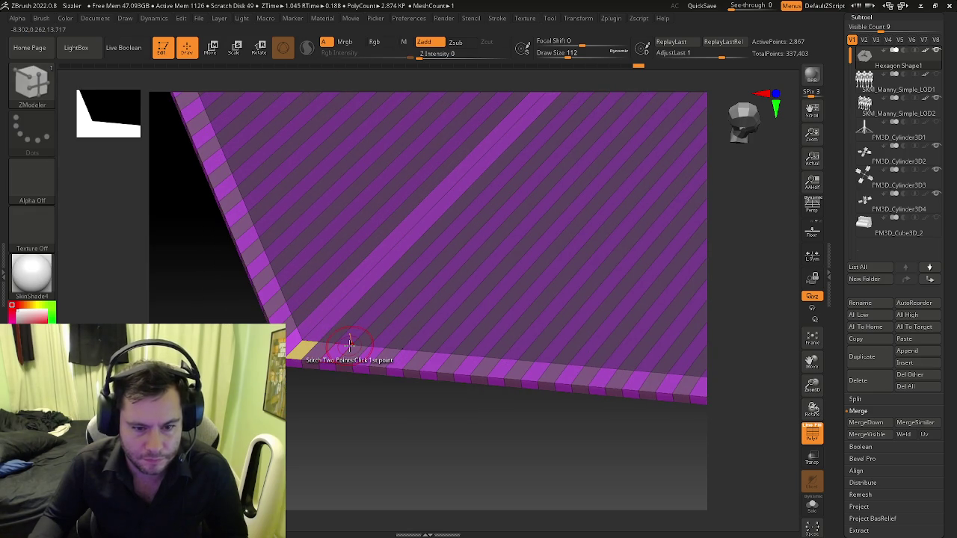
key(space)
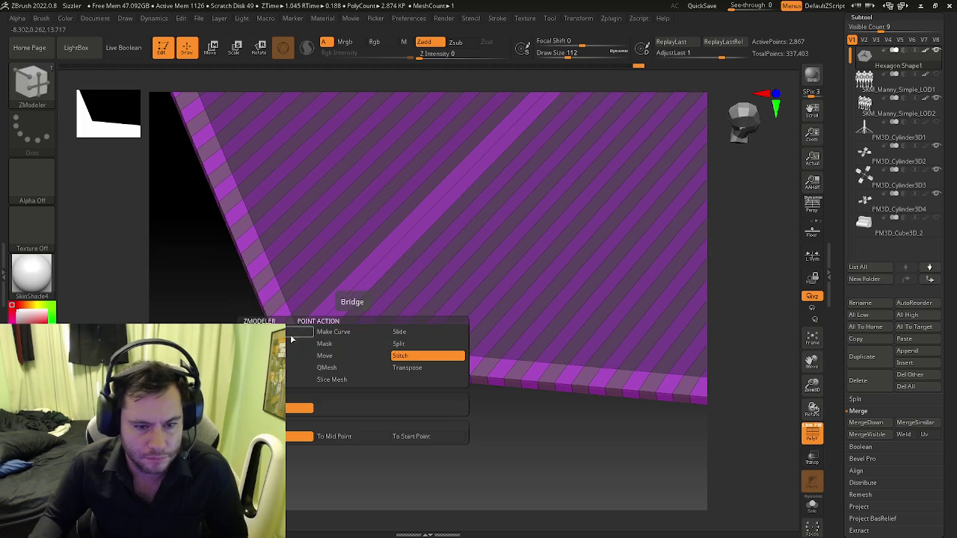
click(334, 351)
drag(338, 351, 469, 364)
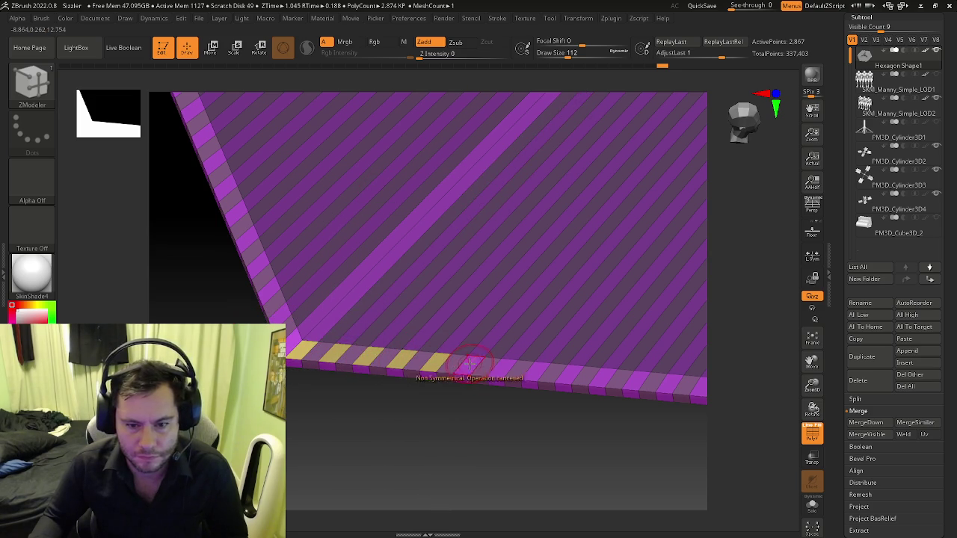
mouse_move(469, 364)
mouse_down()
mouse_move(427, 378)
mouse_move(472, 380)
mouse_up()
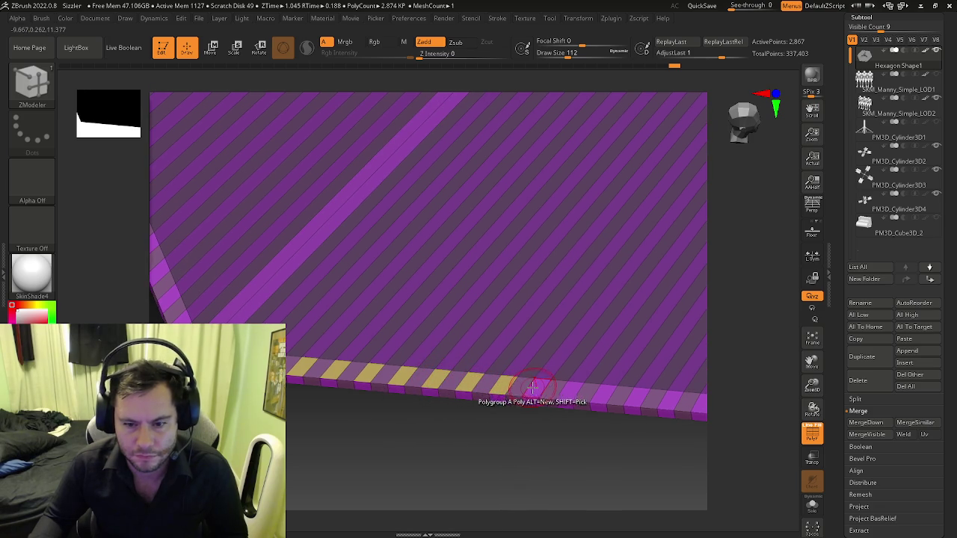
- Turn alternating polygons along the left edge yellow, undoing a misplaced one
drag(517, 389, 582, 392)
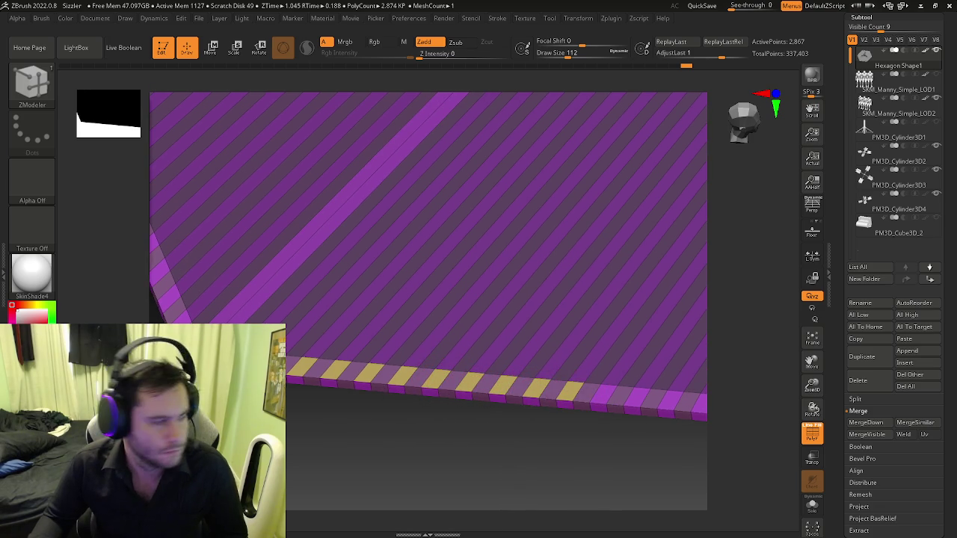
right_drag(442, 298, 320, 326)
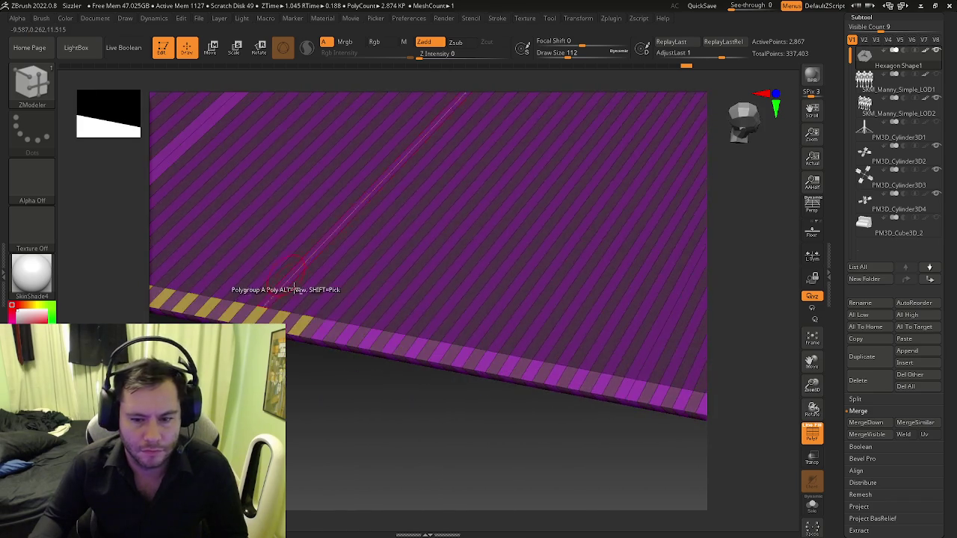
click(320, 326)
click(321, 328)
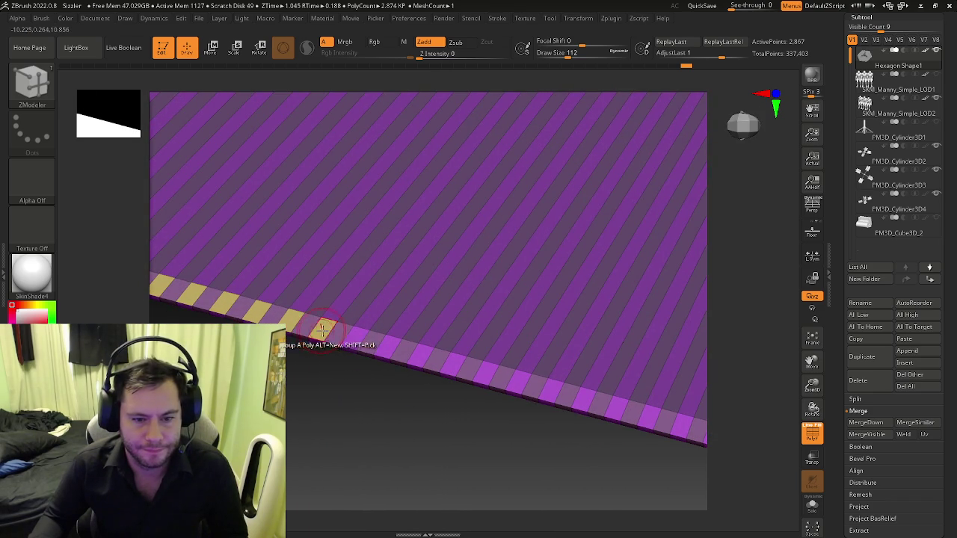
click(355, 337)
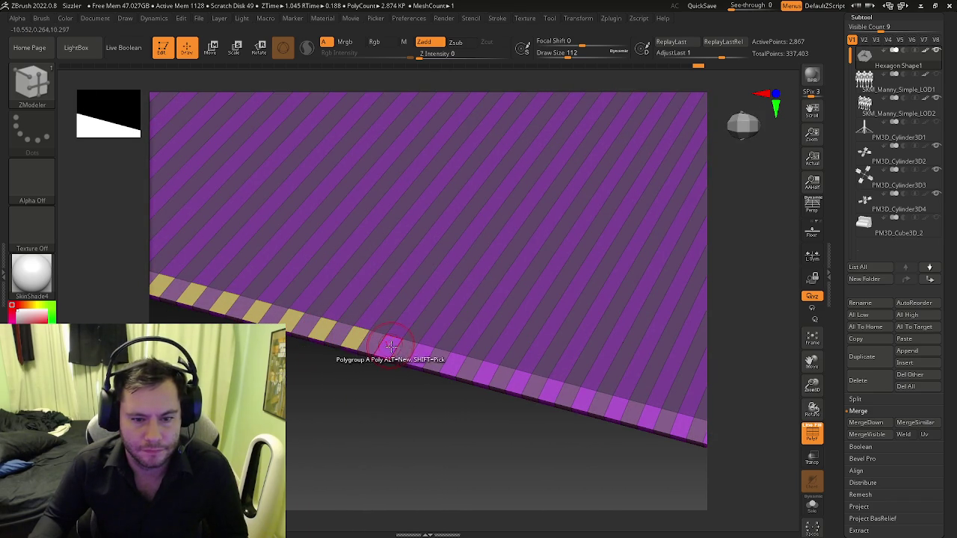
click(387, 346)
click(420, 355)
click(454, 364)
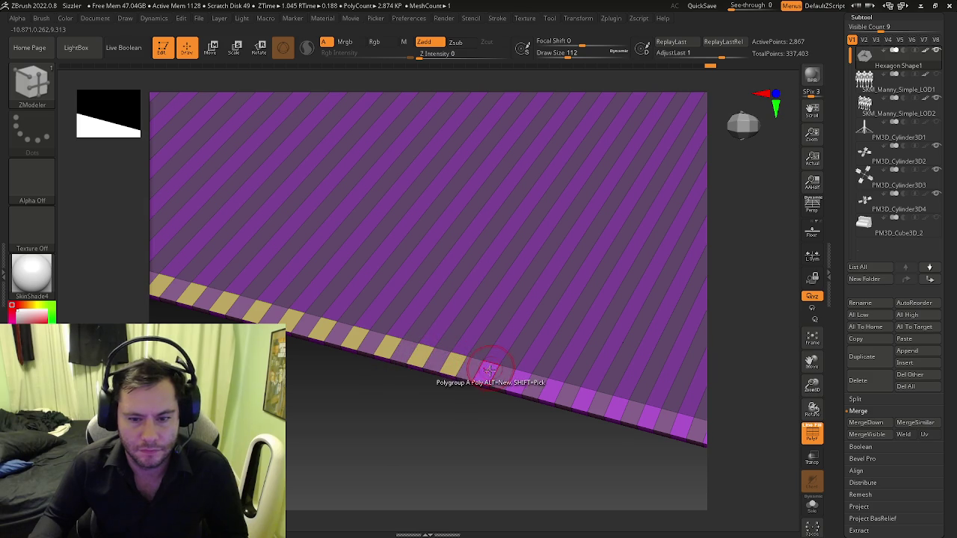
click(518, 379)
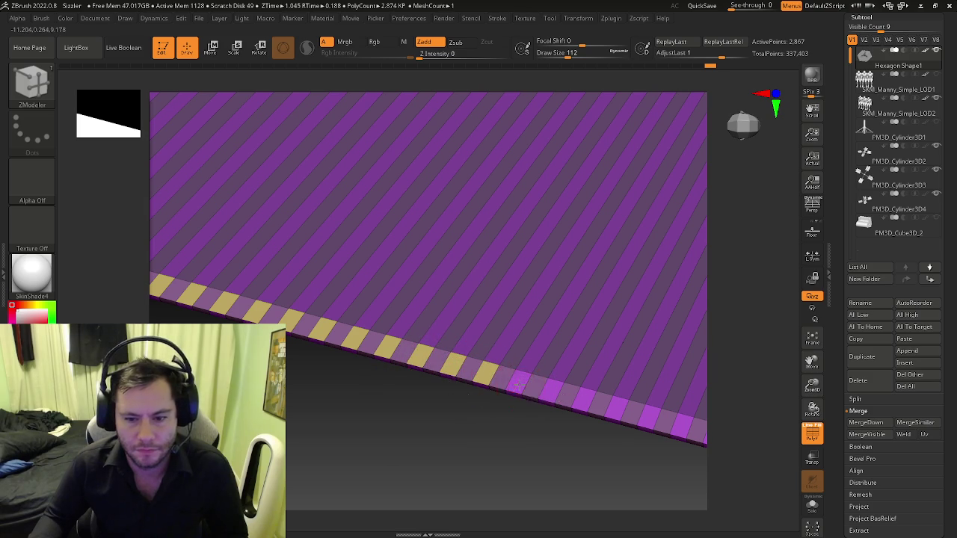
key(ctrl+z)
key(ctrl+z)
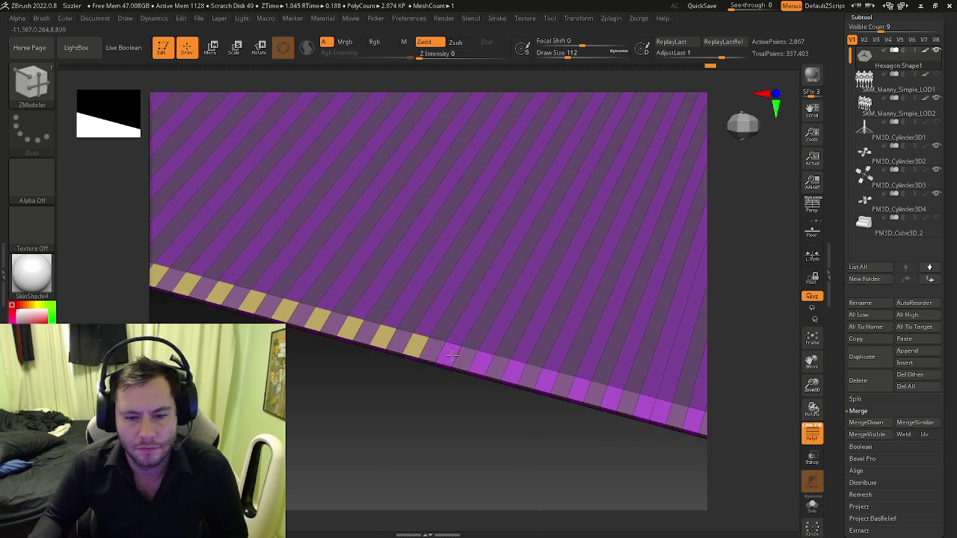
click(475, 356)
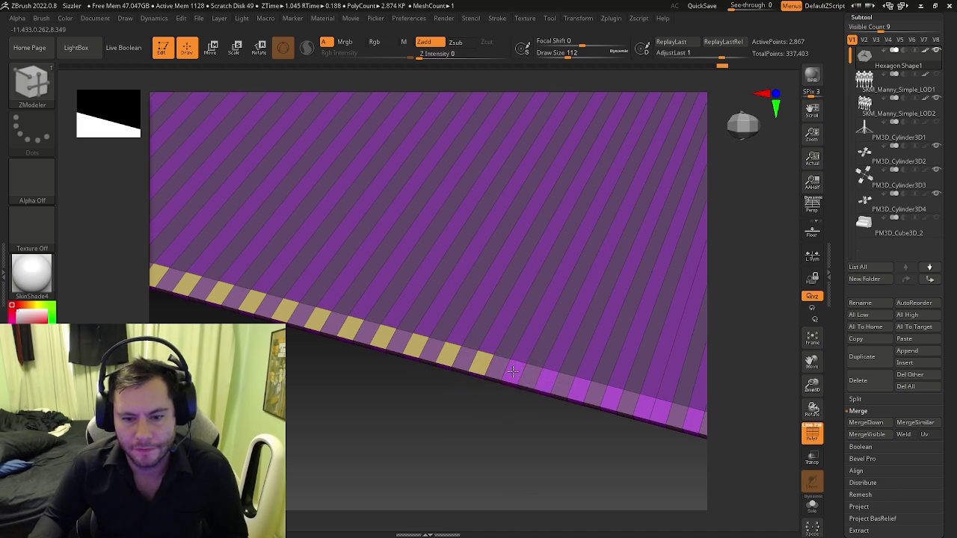
- Move along the edge strip and turn further alternate polygons yellow
alt+right_drag(513, 369, 453, 342)
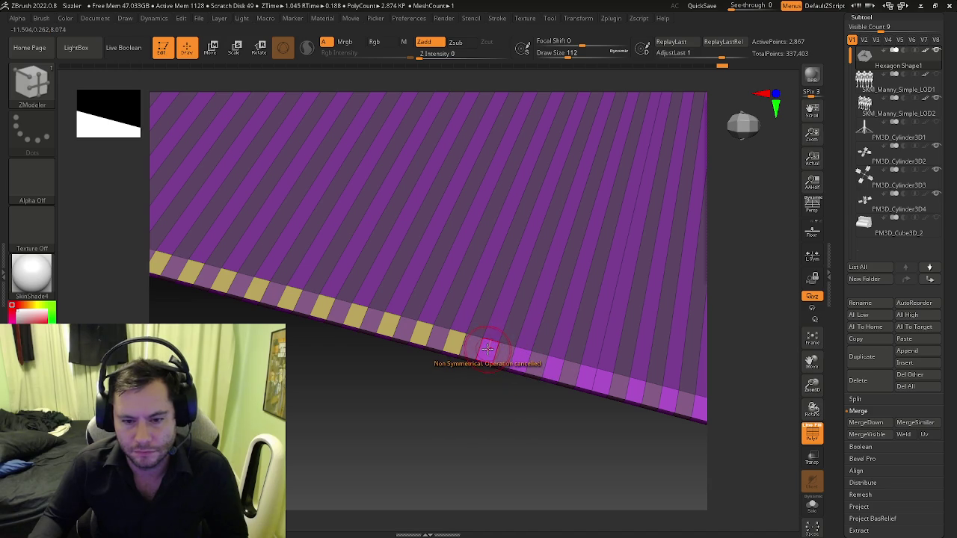
alt+right_drag(526, 354, 447, 328)
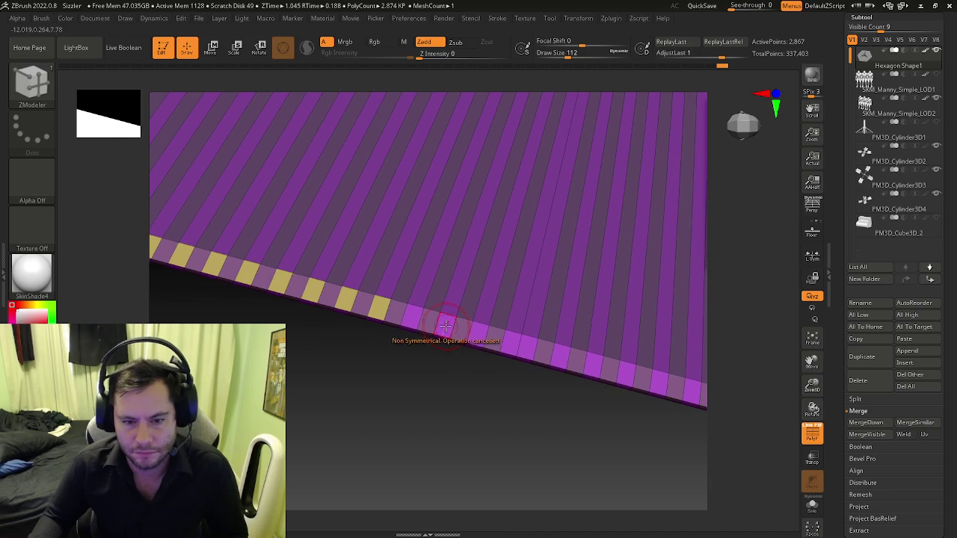
click(410, 317)
click(448, 327)
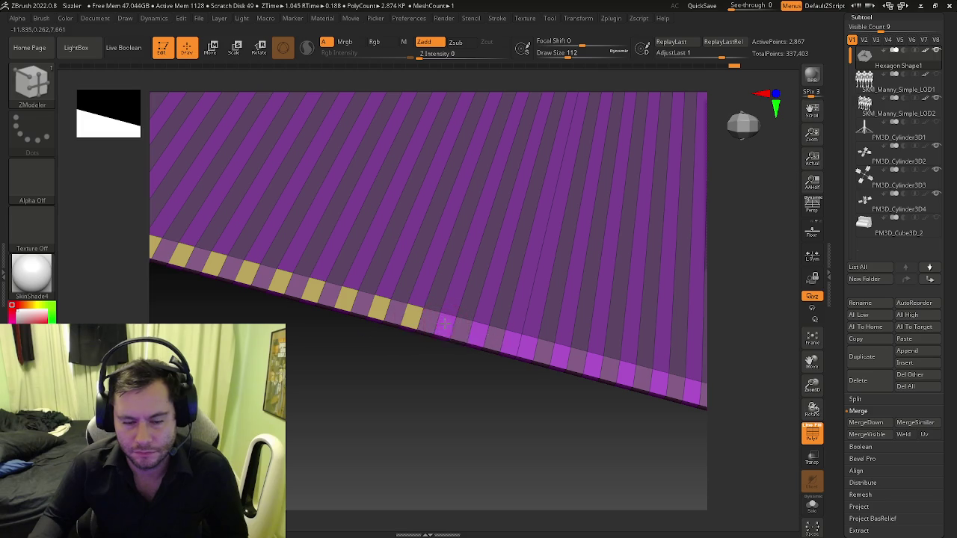
click(495, 340)
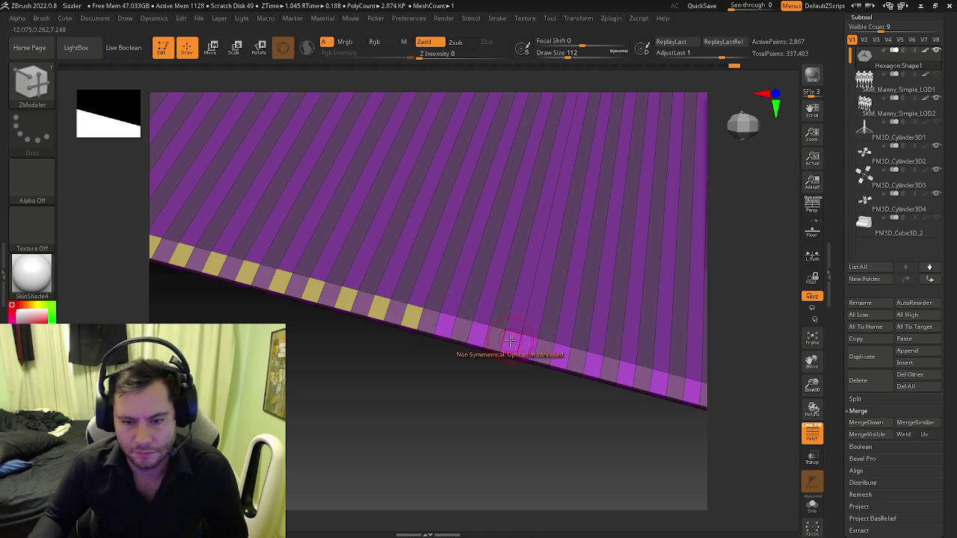
mouse_move(509, 340)
shift+mouse_down()
mouse_move(395, 309)
mouse_move(448, 359)
shift+mouse_up()
click(395, 333)
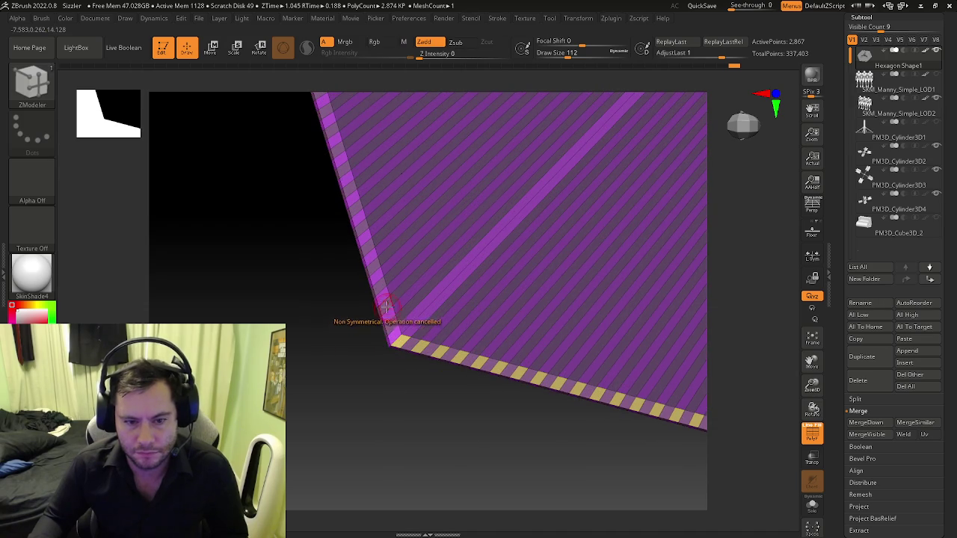
- Frame the platform, zoom to its edge, and fill the first missing yellow stripe polygons
key(f)
key(b)
key(z)
key(m)
right_drag(454, 282, 444, 267)
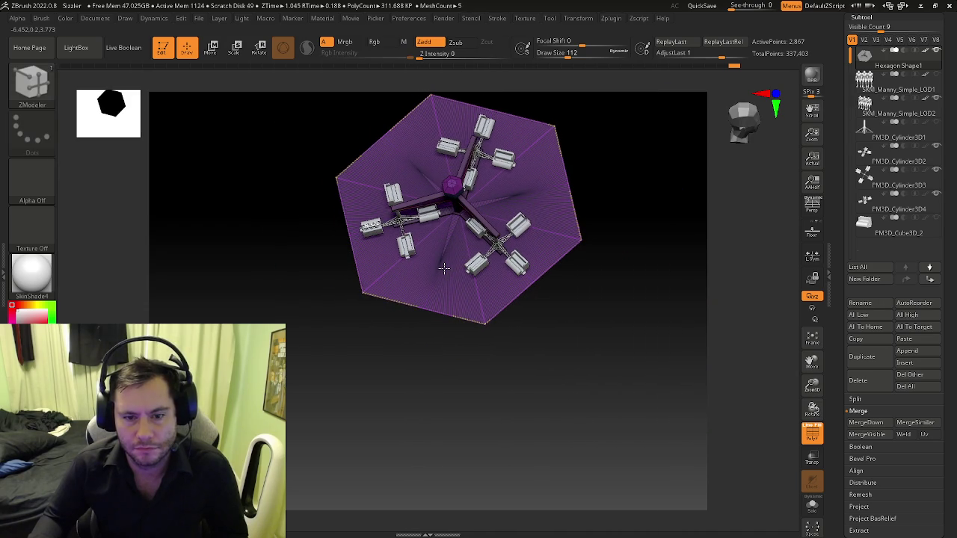
ctrl+right_drag(444, 267, 426, 315)
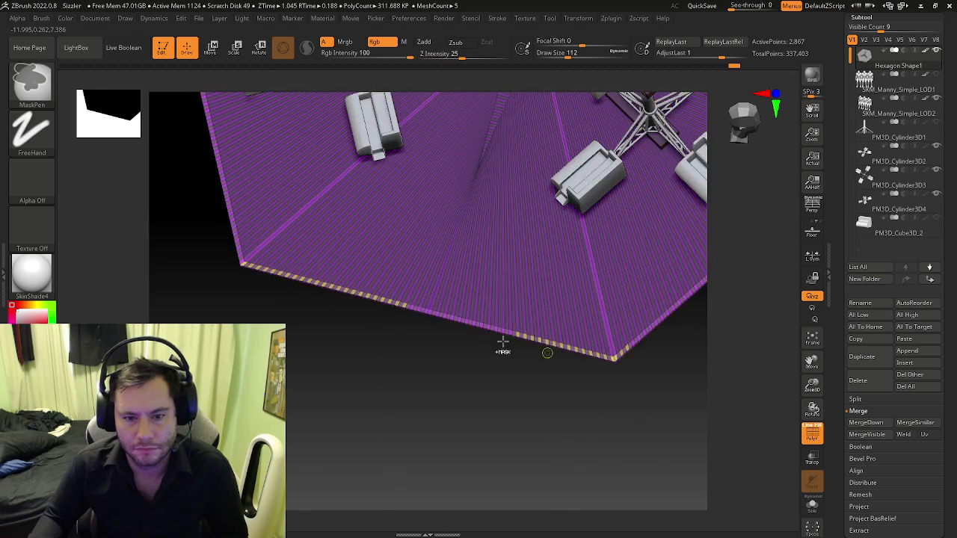
click(438, 316)
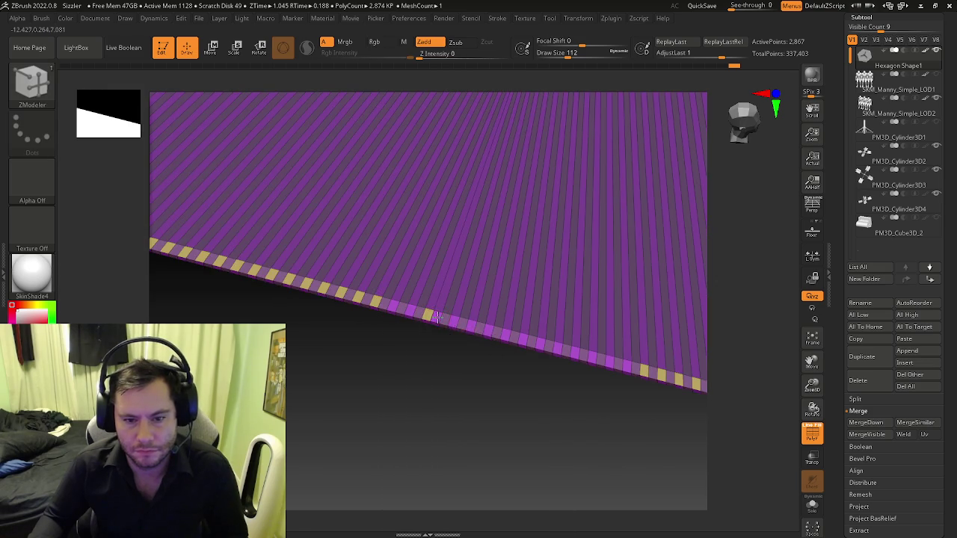
right_drag(437, 317, 439, 320)
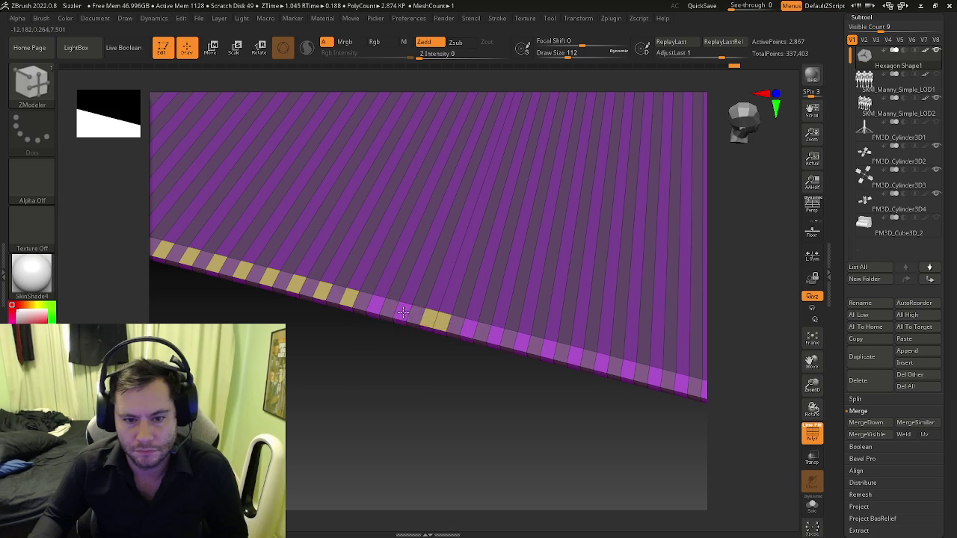
click(380, 306)
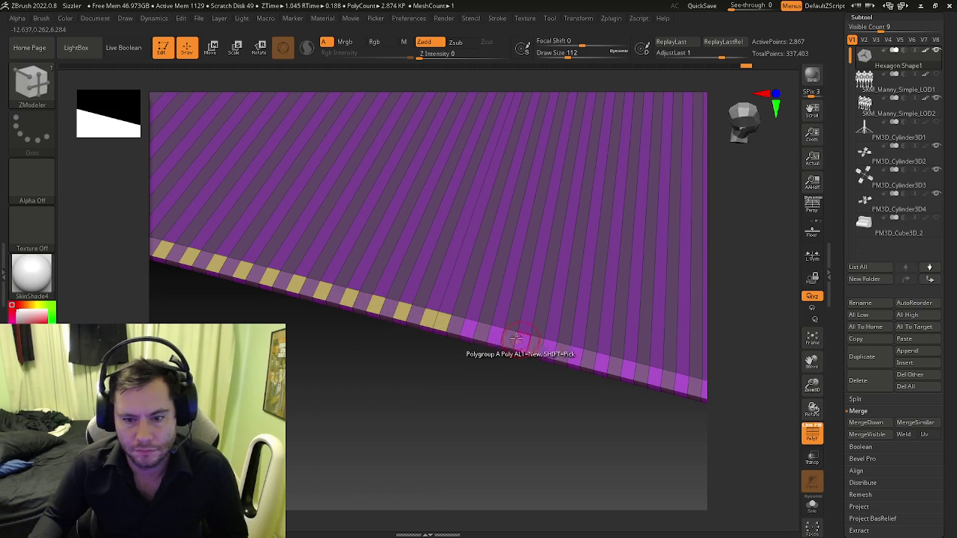
click(467, 326)
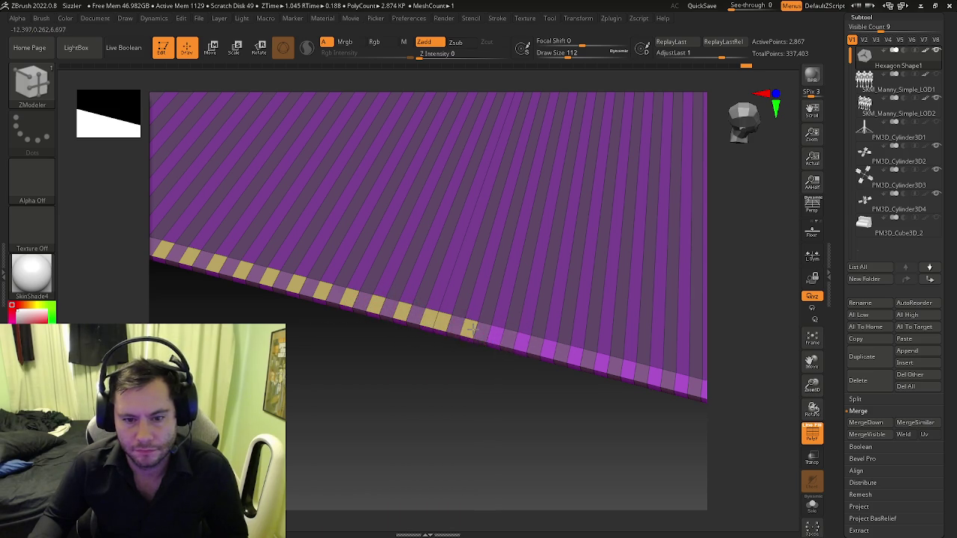
click(495, 333)
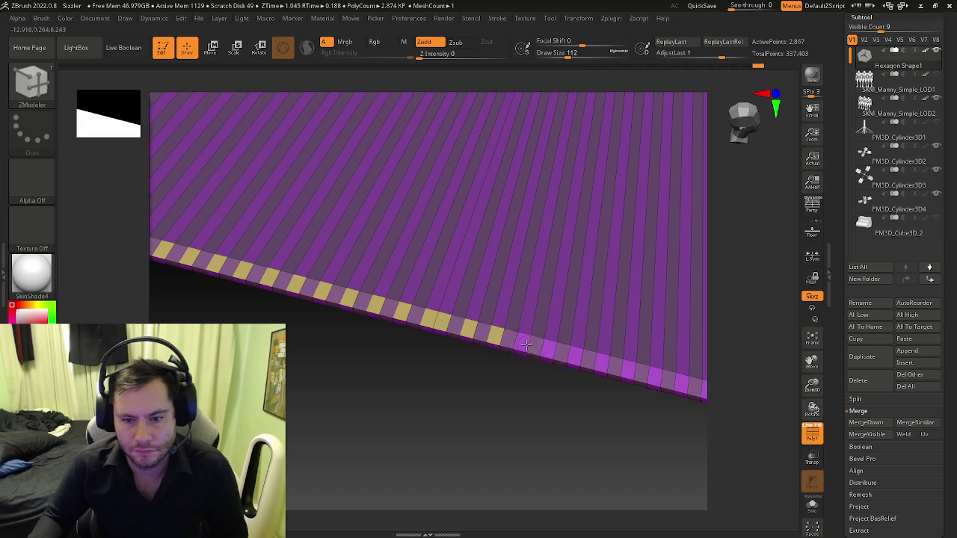
- Turn further alternate edge polygons yellow along the strip, undoing one wrong click
alt+drag(527, 345, 380, 331)
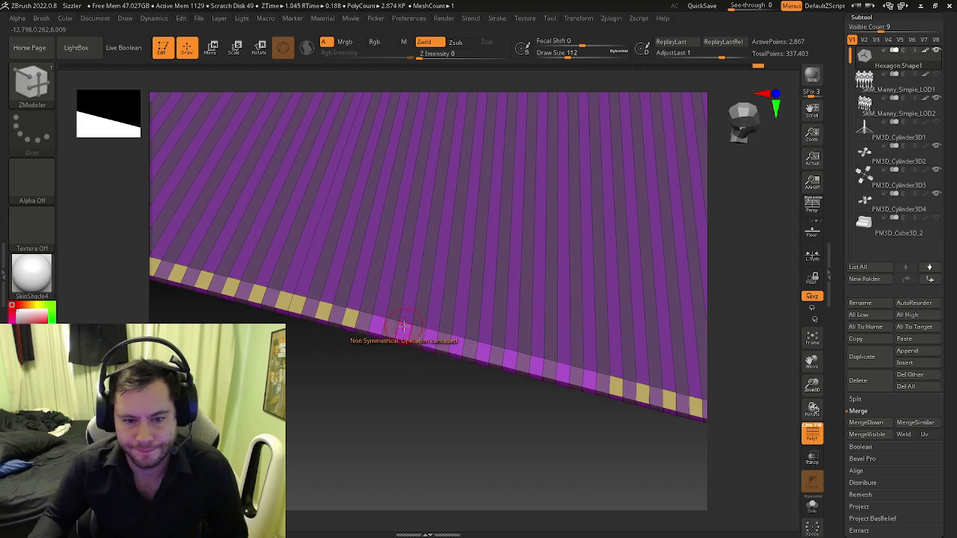
click(432, 338)
click(401, 328)
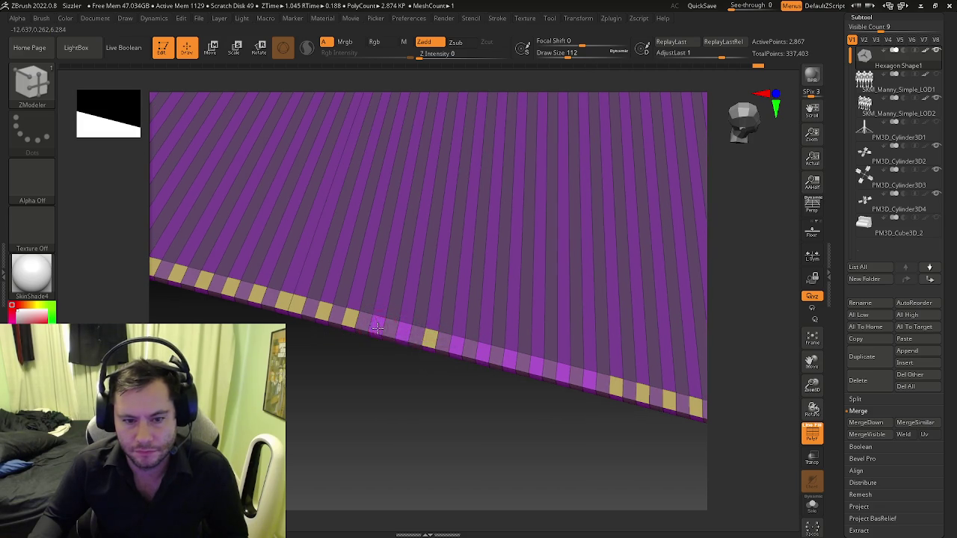
click(454, 345)
click(481, 349)
click(507, 353)
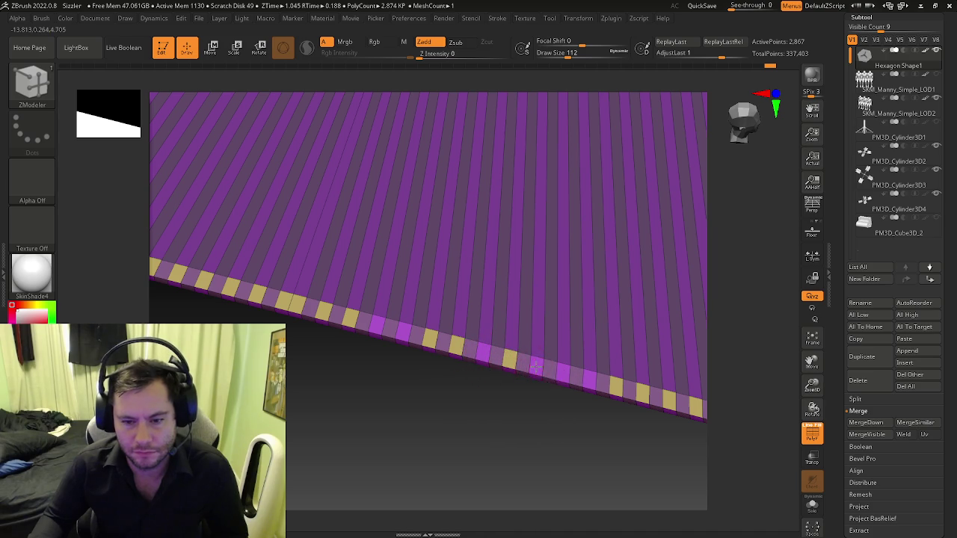
key(ctrl+z)
- Fill the remaining stripe gaps so yellow and purple alternate through to the corner
click(476, 347)
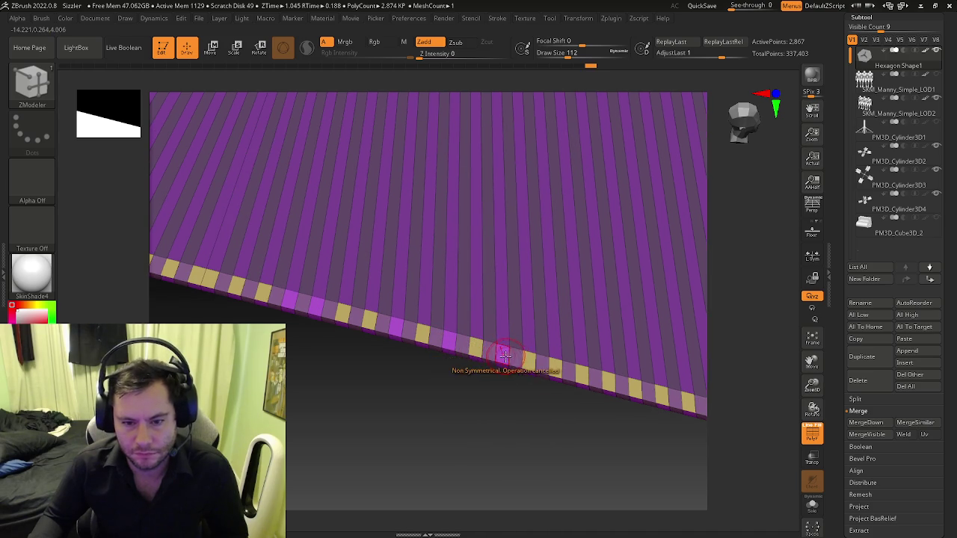
click(500, 352)
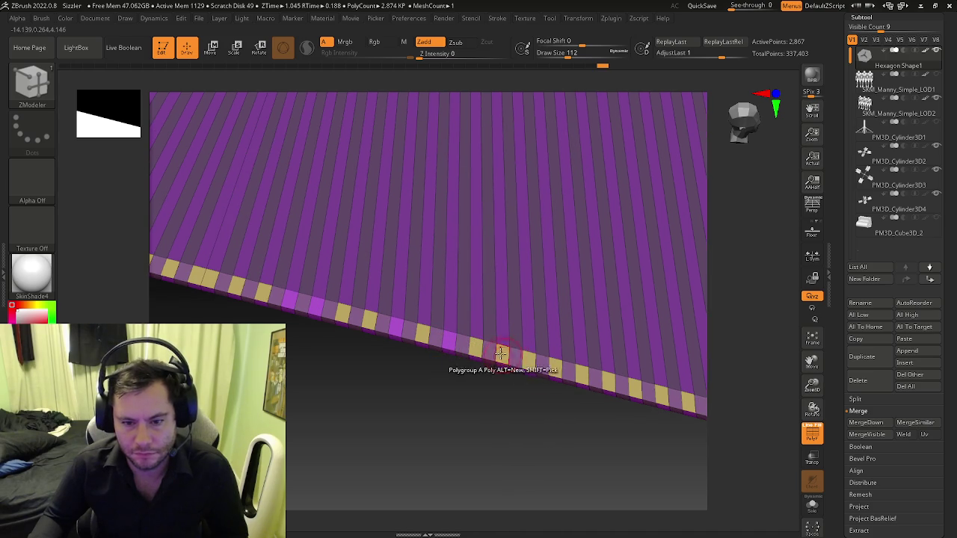
click(451, 343)
click(395, 323)
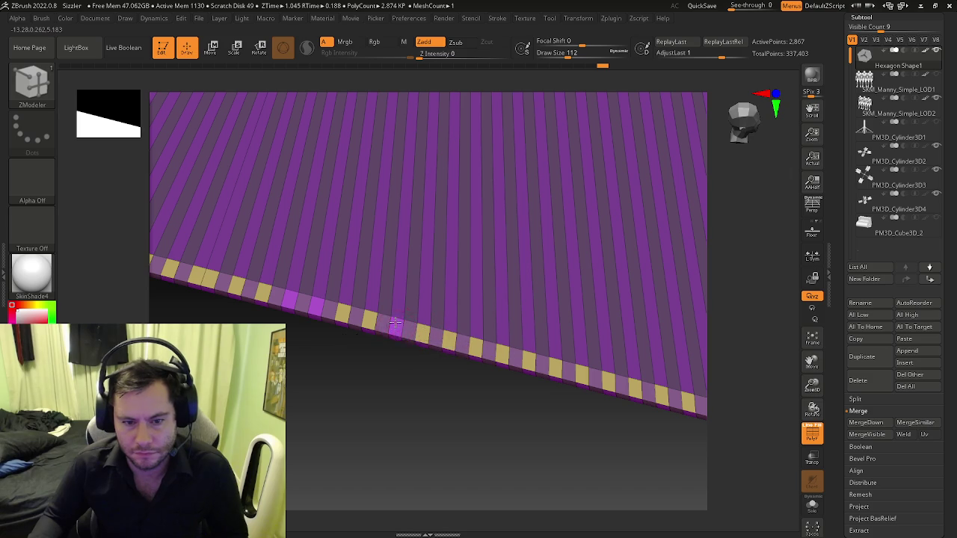
click(399, 329)
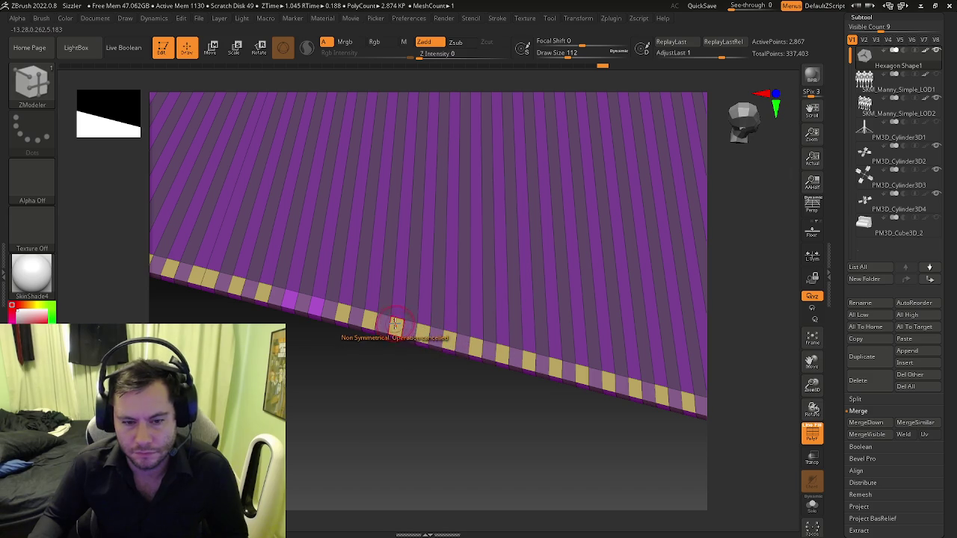
click(316, 302)
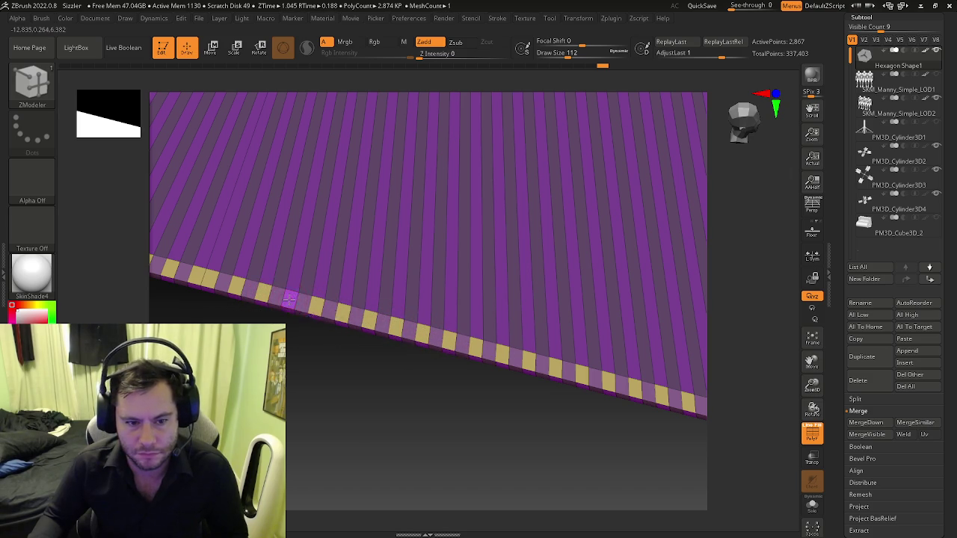
click(291, 302)
mouse_move(287, 298)
mouse_down()
mouse_move(363, 323)
mouse_move(327, 305)
mouse_move(374, 289)
mouse_up()
mouse_move(374, 289)
ctrl+right_down()
mouse_move(351, 314)
mouse_move(342, 364)
ctrl+right_up()
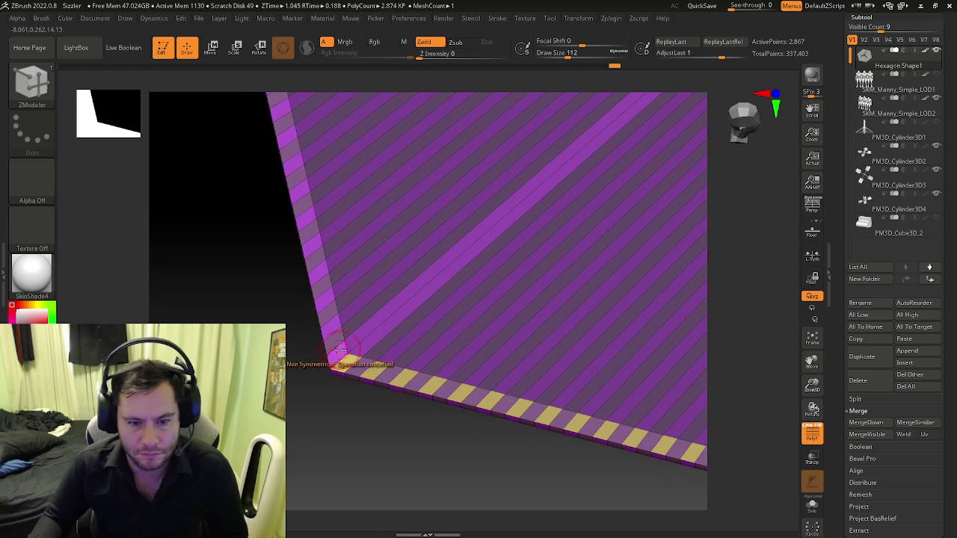
right_drag(327, 327, 330, 323)
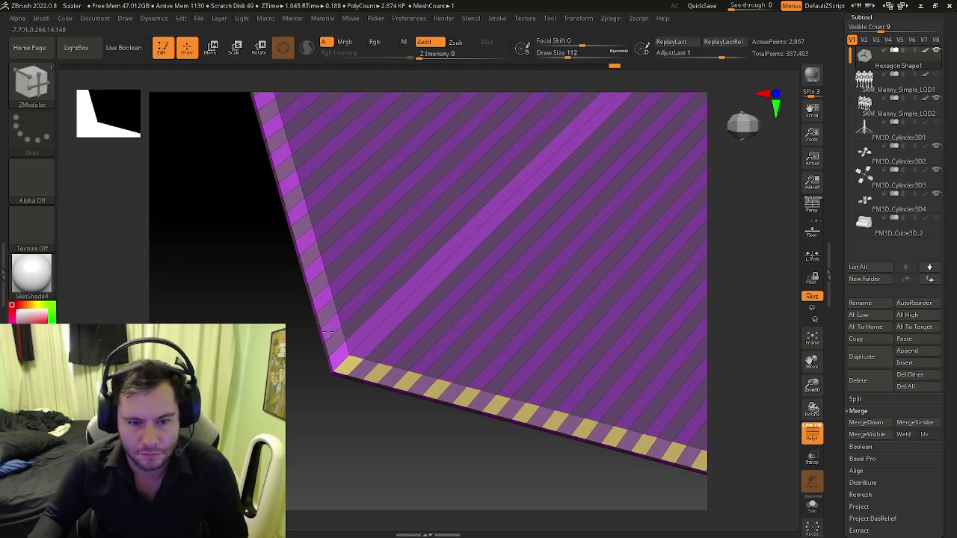
mouse_move(329, 332)
ctrl+right_down()
mouse_move(255, 291)
mouse_move(427, 342)
mouse_move(452, 332)
mouse_move(544, 342)
mouse_move(495, 363)
mouse_move(352, 395)
ctrl+right_up()
key(f)
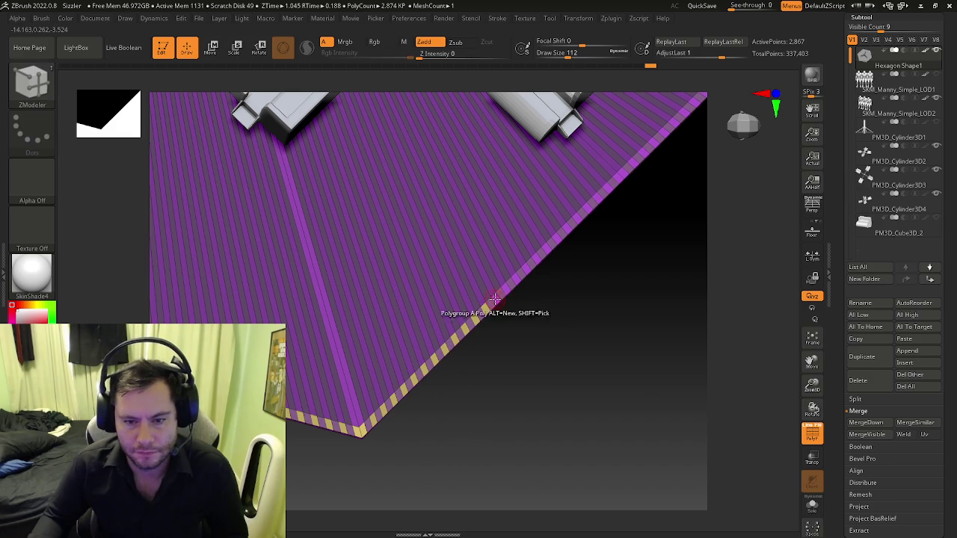
click(496, 298)
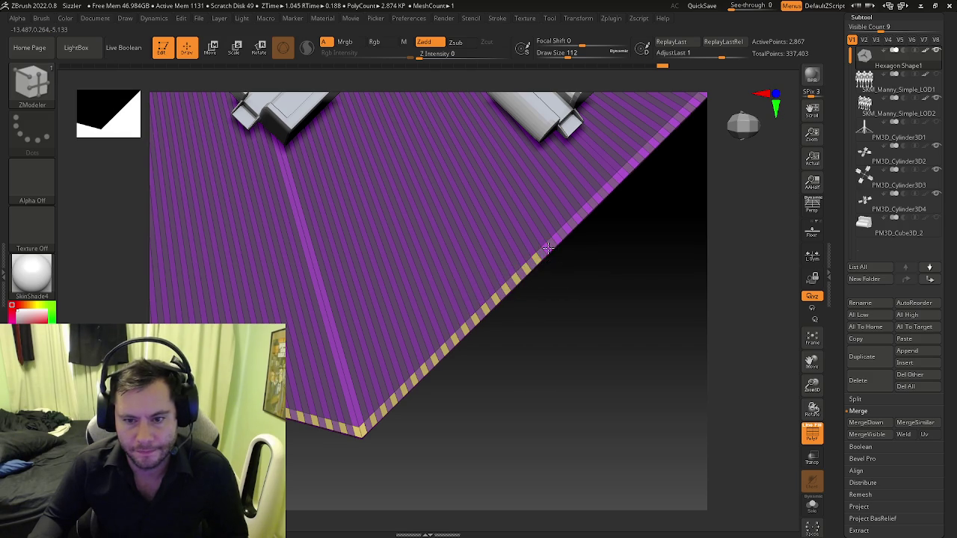
click(556, 239)
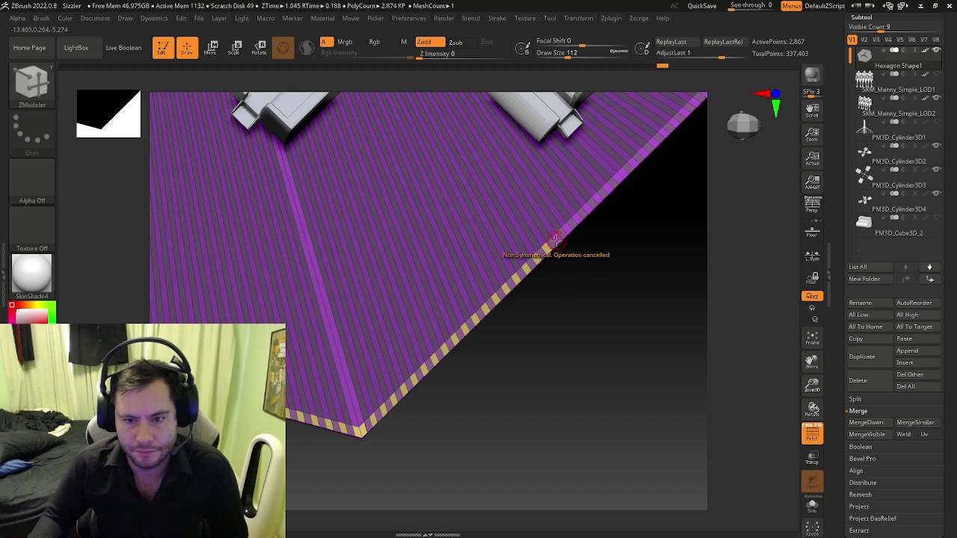
drag(556, 236, 487, 267)
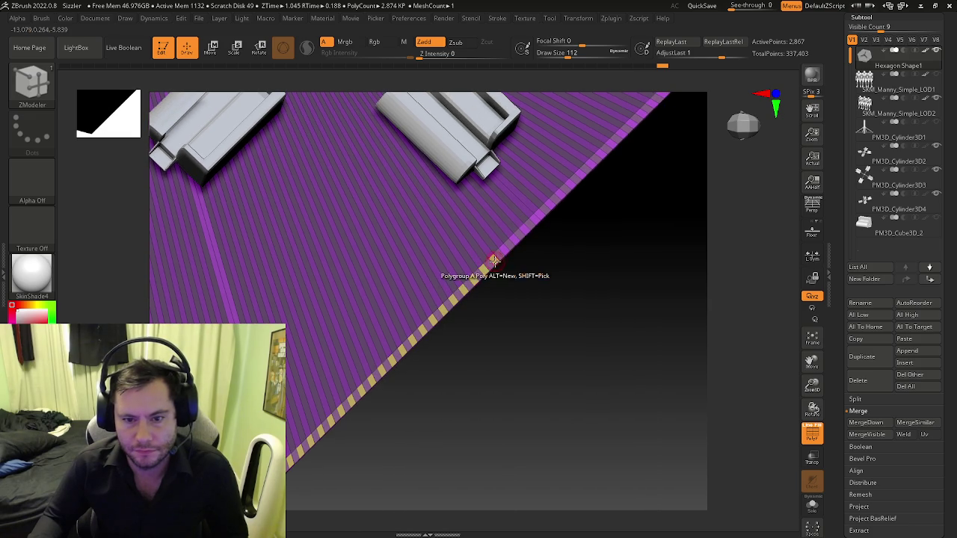
click(505, 248)
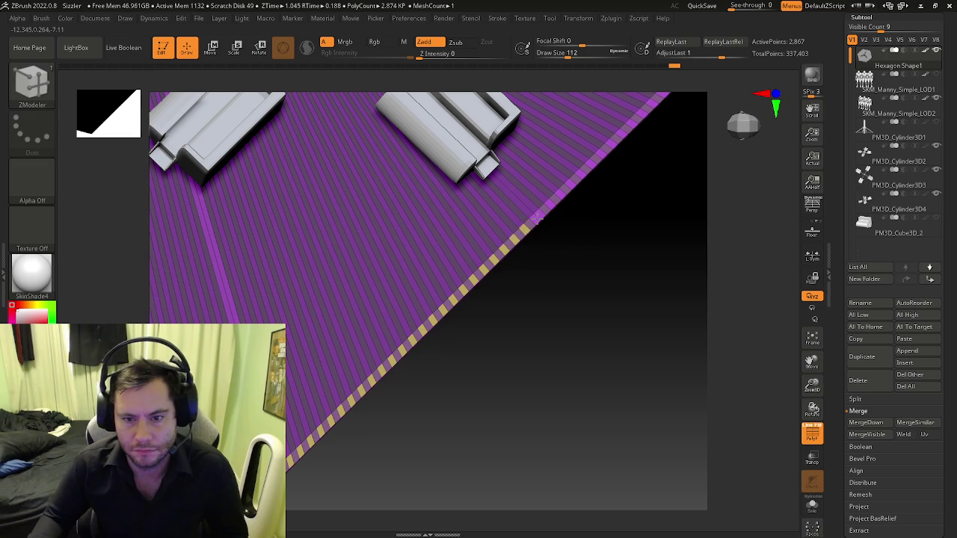
click(534, 218)
click(535, 218)
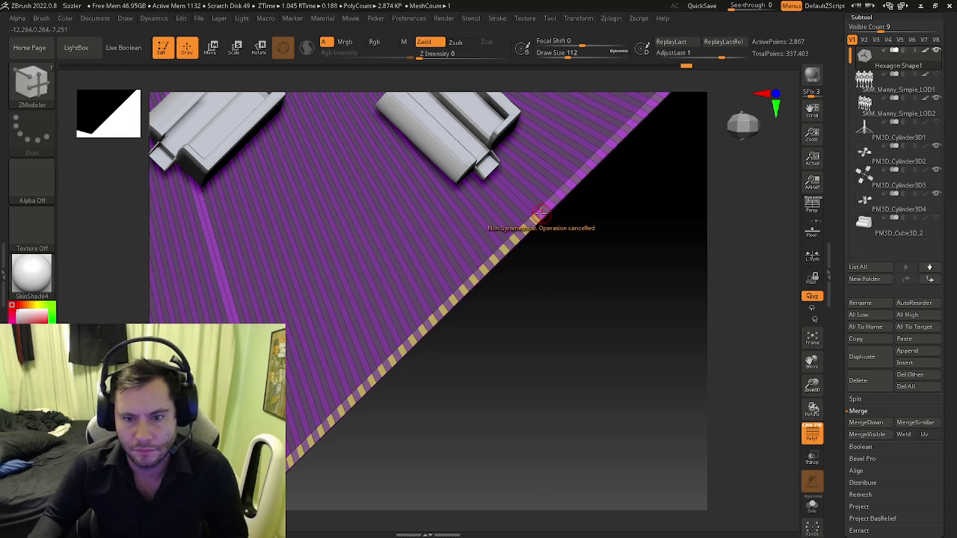
drag(538, 214, 500, 254)
click(503, 250)
click(505, 244)
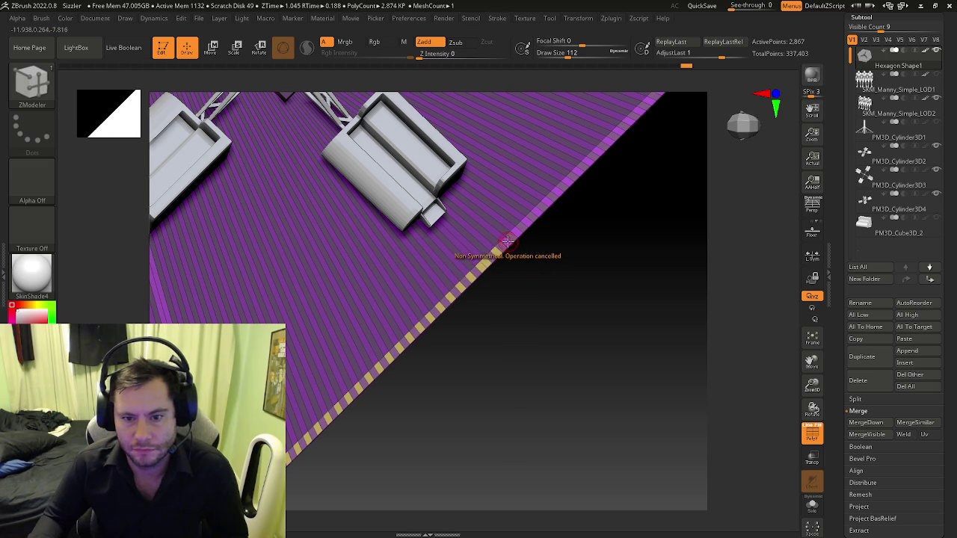
scroll(506, 245, up, 3)
scroll(515, 265, up, 3)
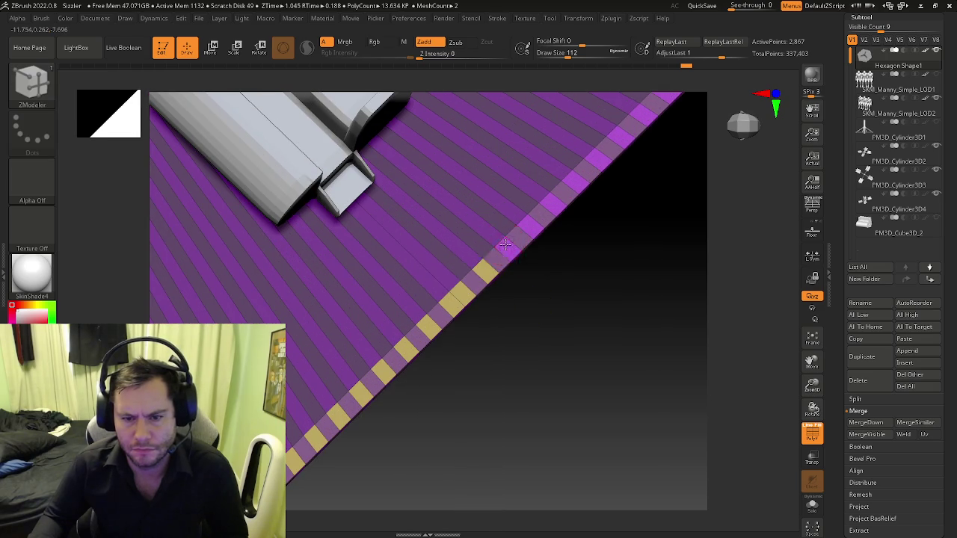
click(506, 246)
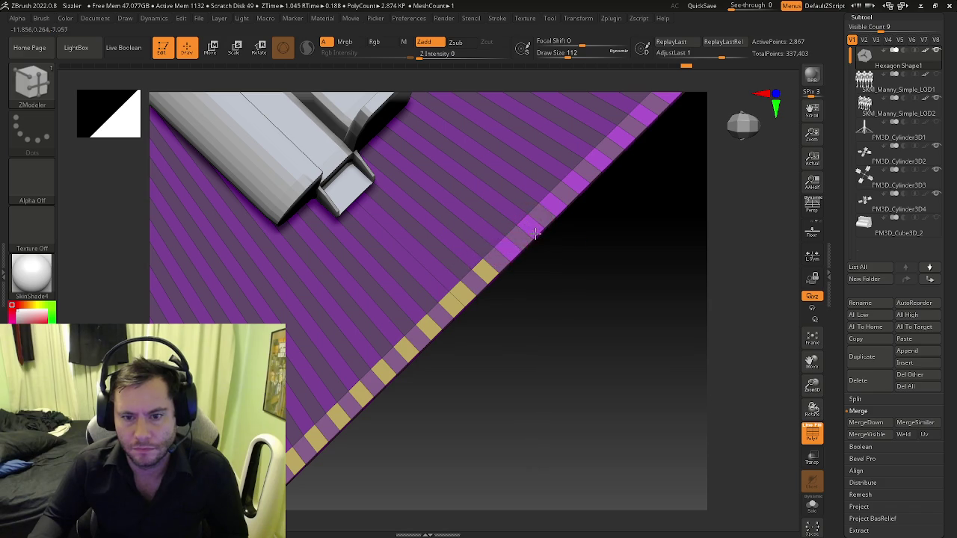
click(557, 208)
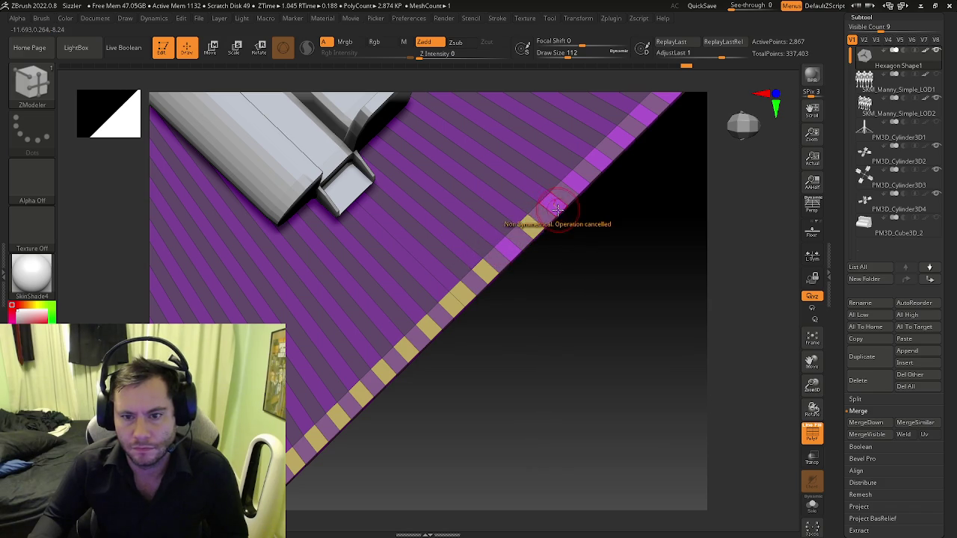
right_drag(561, 218, 537, 211)
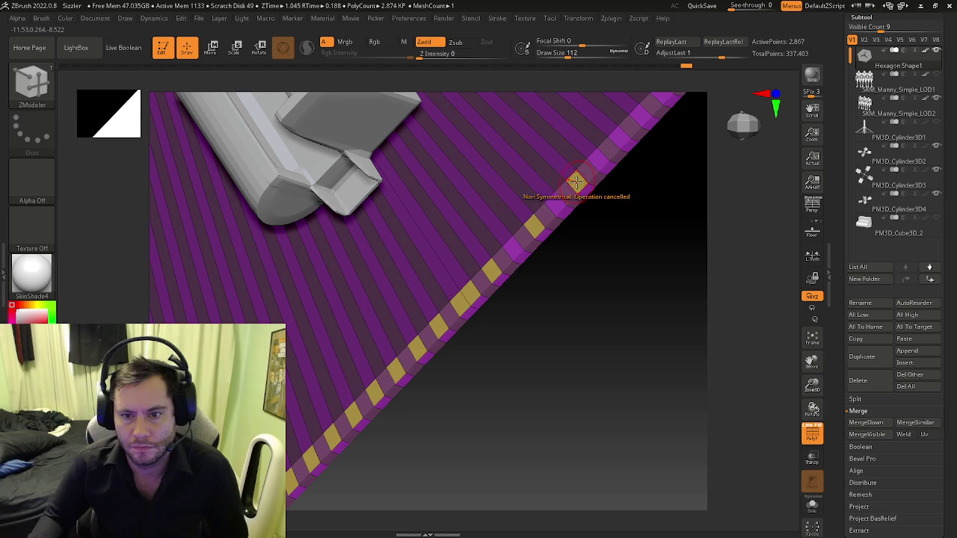
right_drag(553, 200, 548, 215)
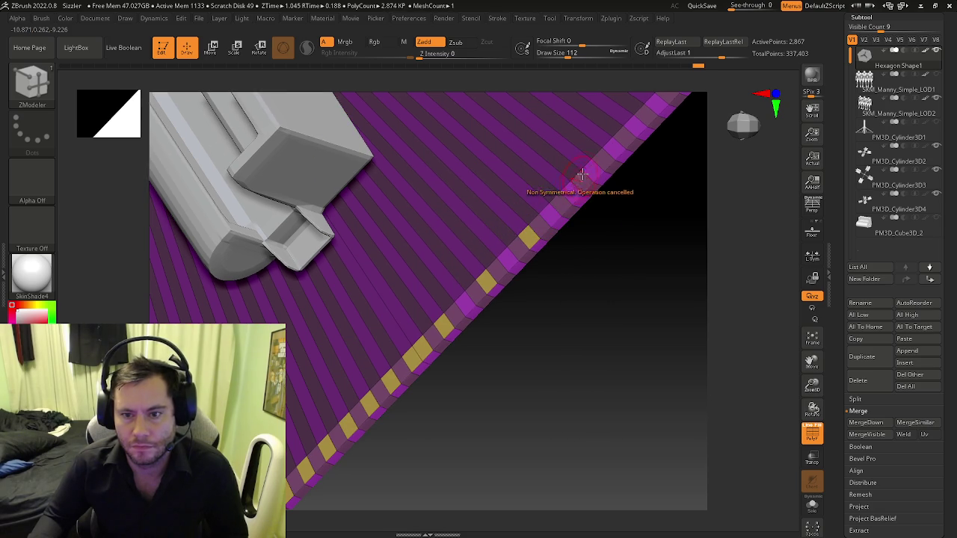
right_drag(594, 171, 530, 235)
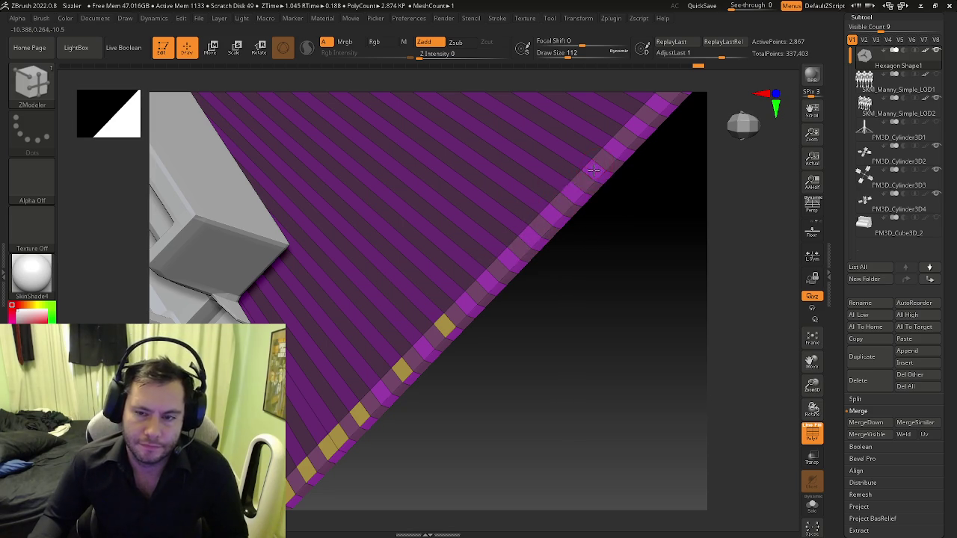
right_drag(594, 170, 485, 245)
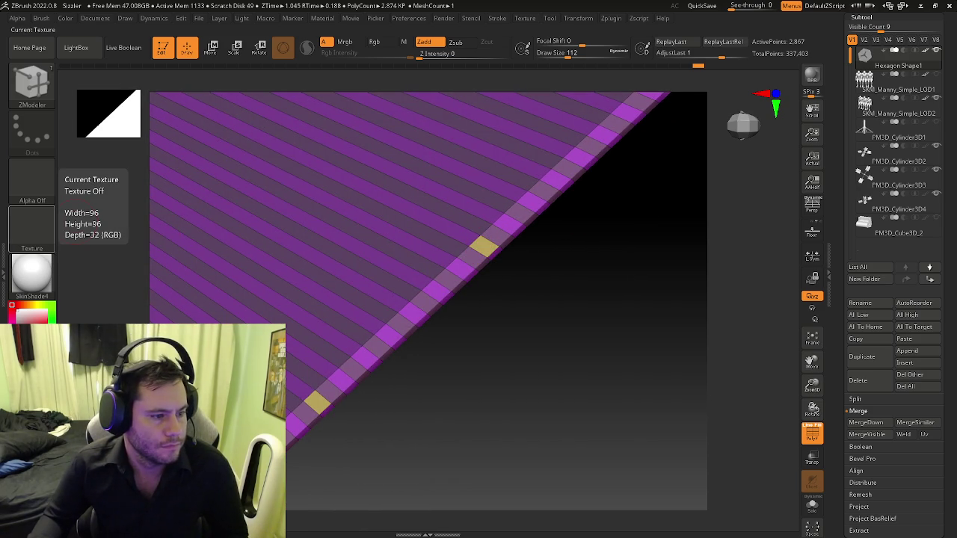
mouse_move(460, 241)
right_down()
mouse_move(528, 221)
mouse_move(505, 217)
right_up()
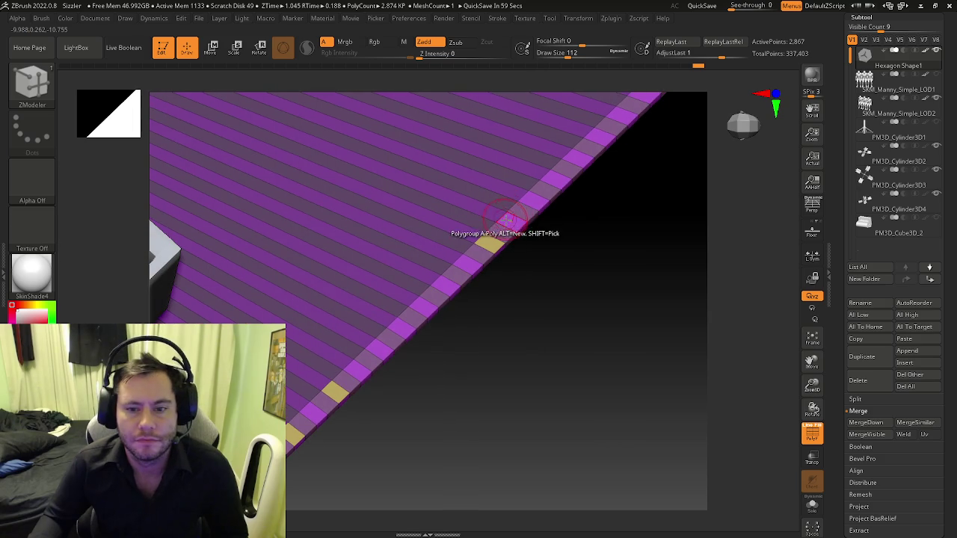
click(541, 198)
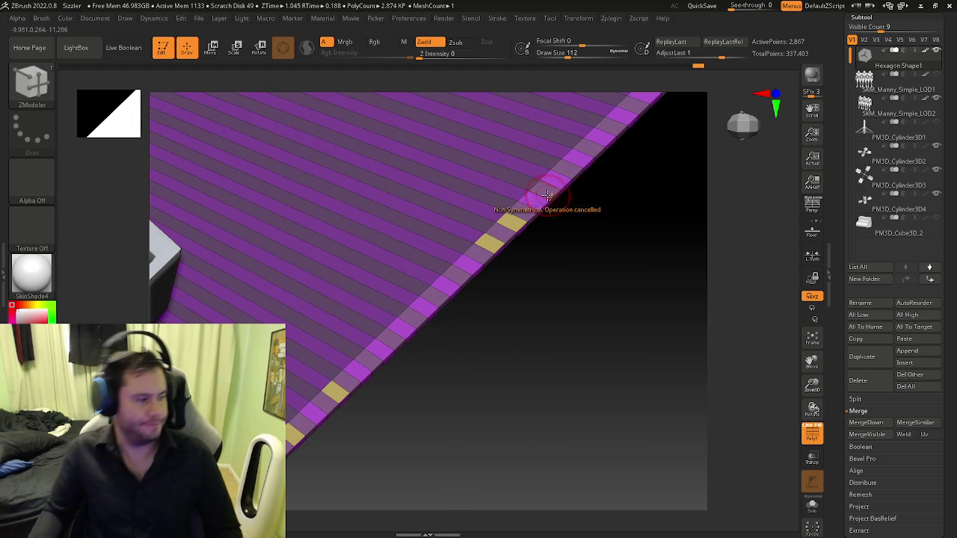
click(538, 213)
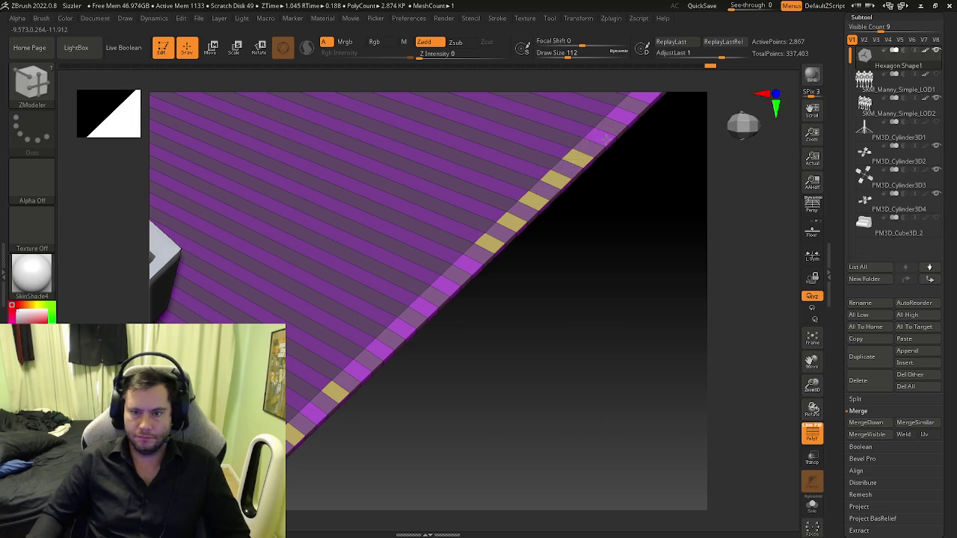
click(568, 190)
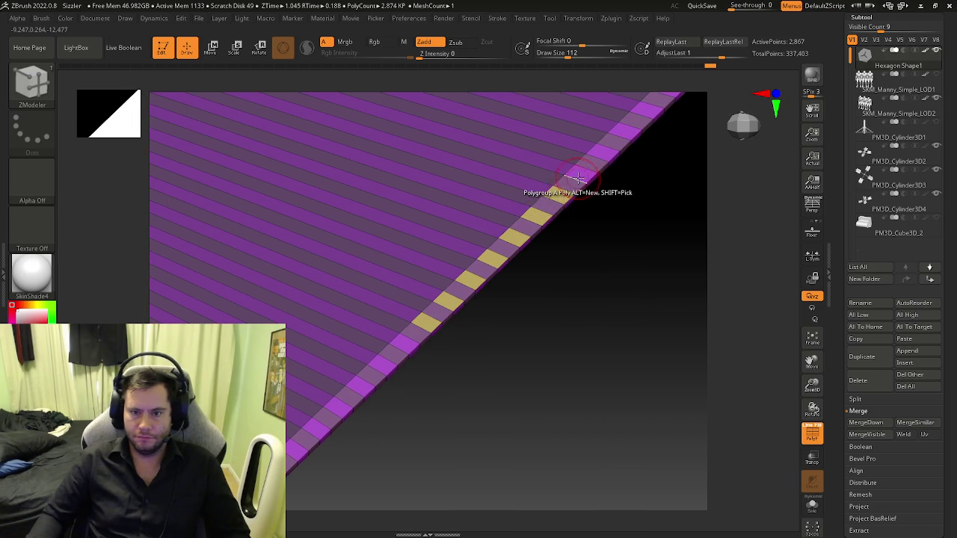
click(570, 196)
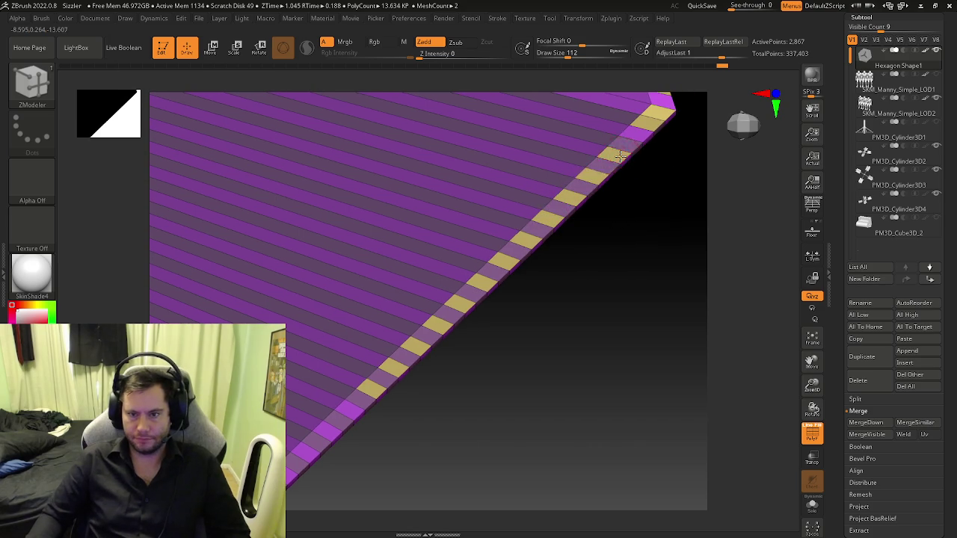
key(ctrl+z)
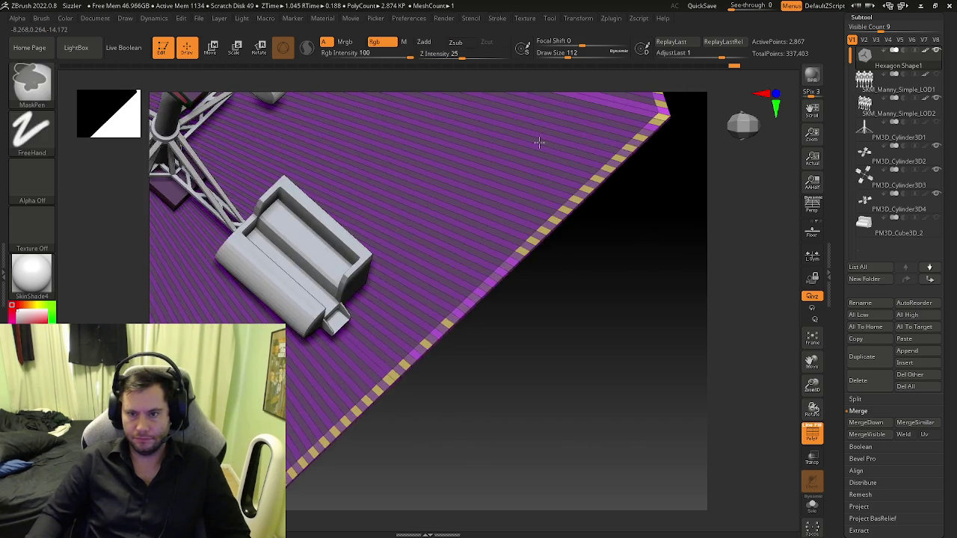
key(ctrl+shift+z)
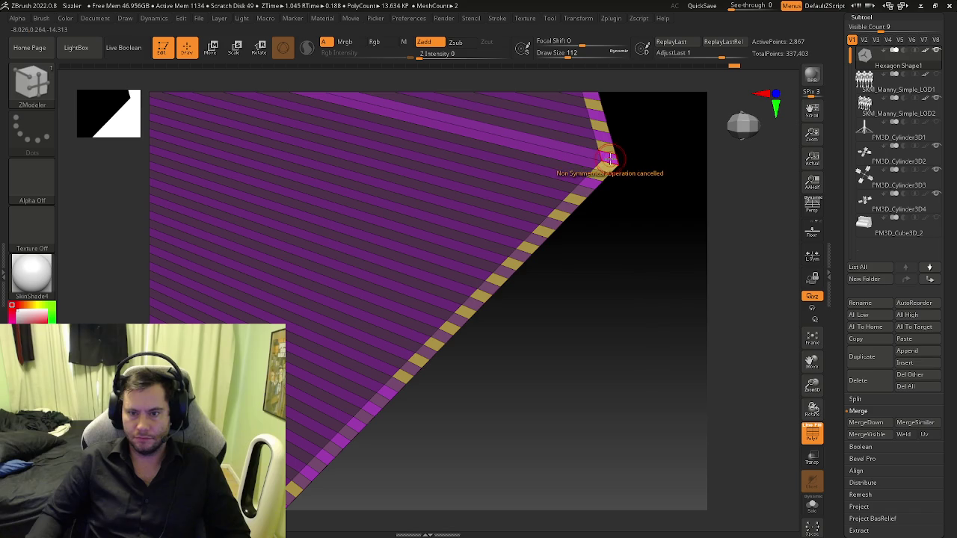
key(ctrl+z)
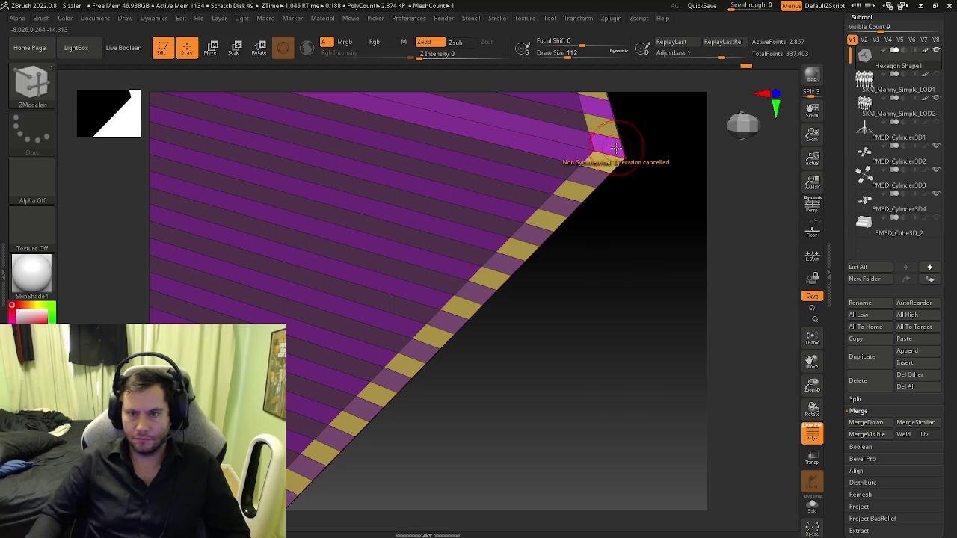
drag(620, 149, 598, 186)
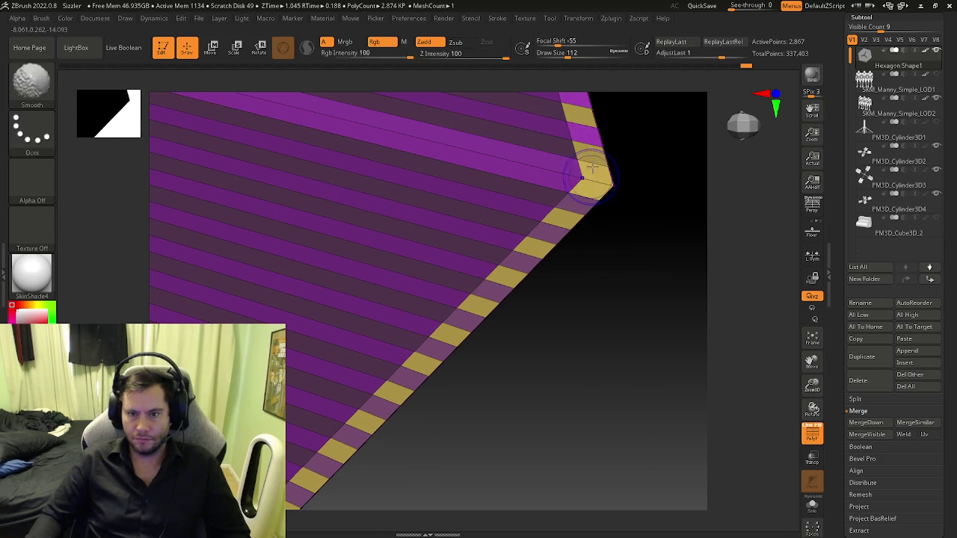
mouse_move(594, 155)
mouse_down()
mouse_move(528, 202)
mouse_move(486, 195)
mouse_move(540, 192)
mouse_move(510, 221)
mouse_move(538, 205)
mouse_up()
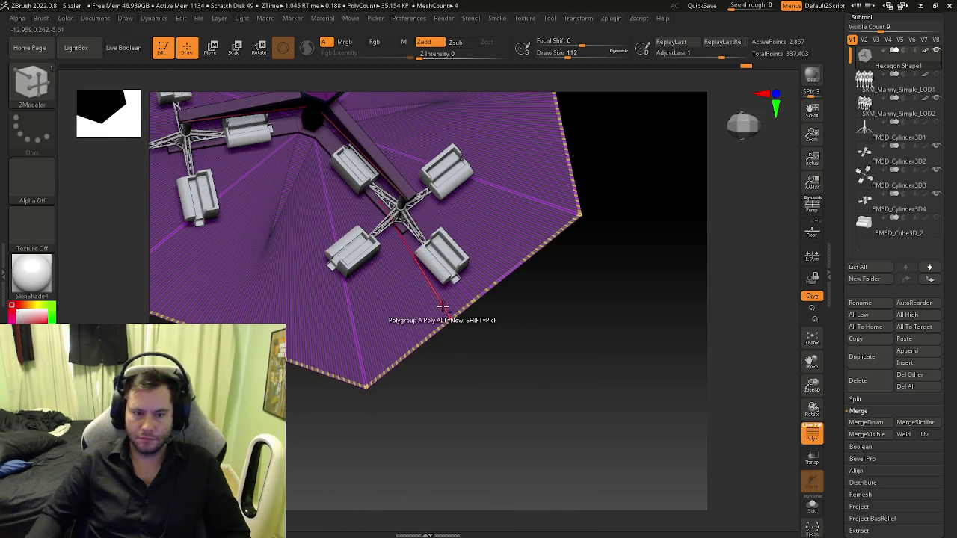
mouse_move(548, 238)
ctrl+right_down()
mouse_move(384, 314)
mouse_move(314, 286)
mouse_move(446, 345)
mouse_move(368, 278)
mouse_move(448, 361)
mouse_move(626, 329)
mouse_move(561, 352)
mouse_move(634, 367)
ctrl+right_up()
mouse_move(570, 294)
right_down()
mouse_move(578, 360)
mouse_move(591, 359)
mouse_move(555, 331)
mouse_move(644, 385)
mouse_move(568, 344)
mouse_move(576, 351)
mouse_move(586, 341)
right_up()
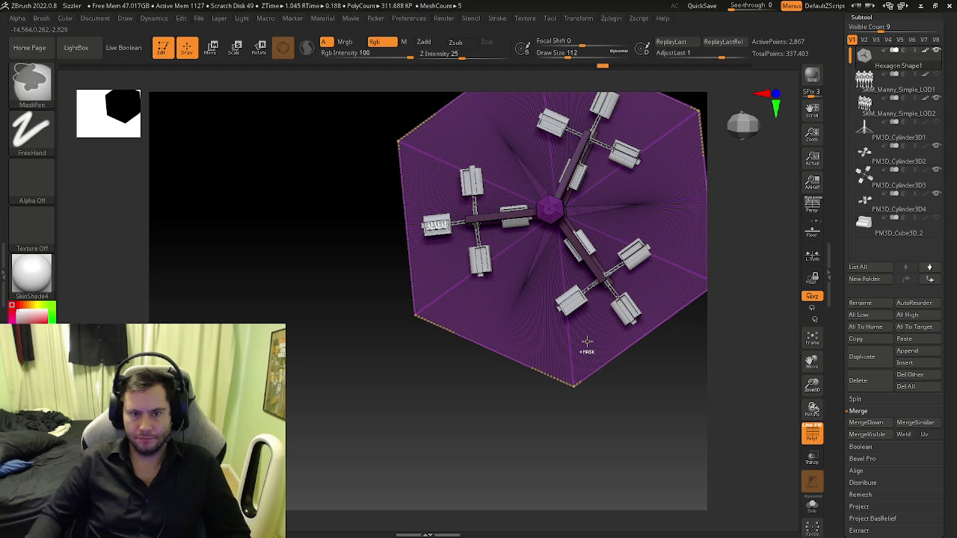
- Set ZModeler to PolyGroup a single polygon, giving each click the next polygroup id
key(ctrl+shift)
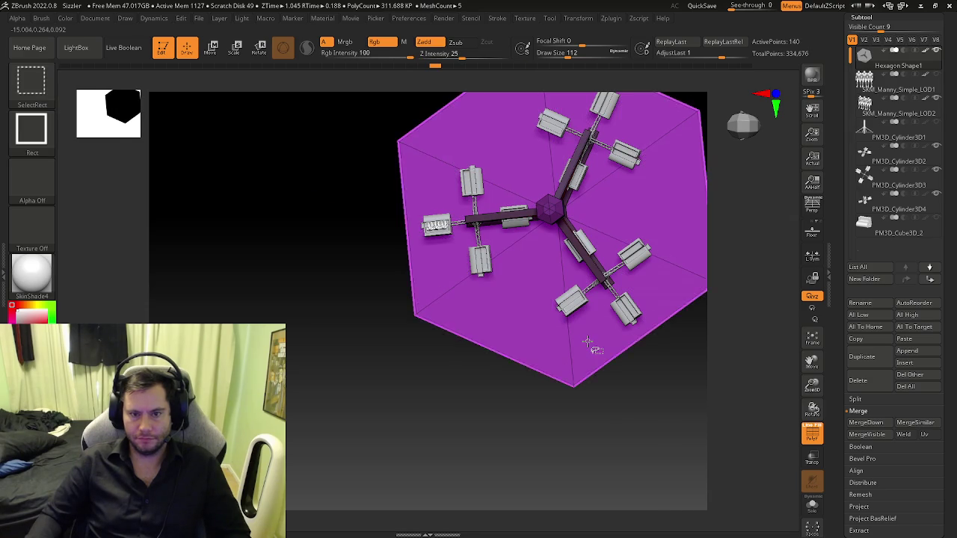
key(ctrl)
mouse_move(565, 380)
alt+right_down()
mouse_move(479, 328)
mouse_move(495, 331)
alt+right_up()
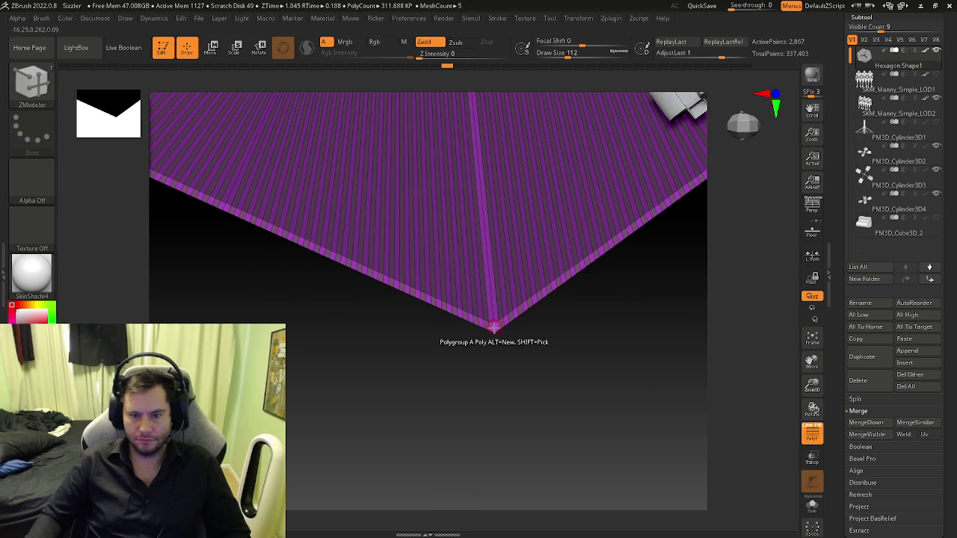
key(space)
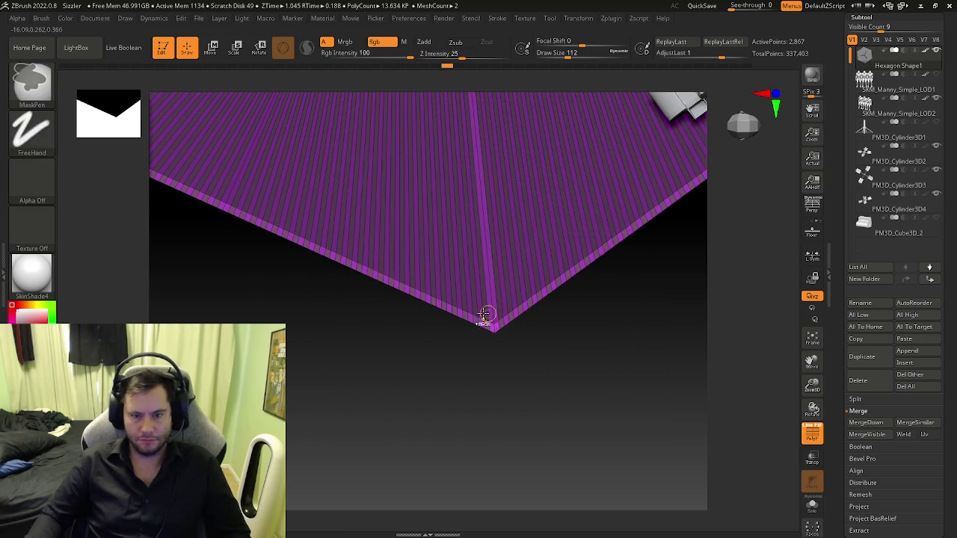
click(510, 329)
click(501, 370)
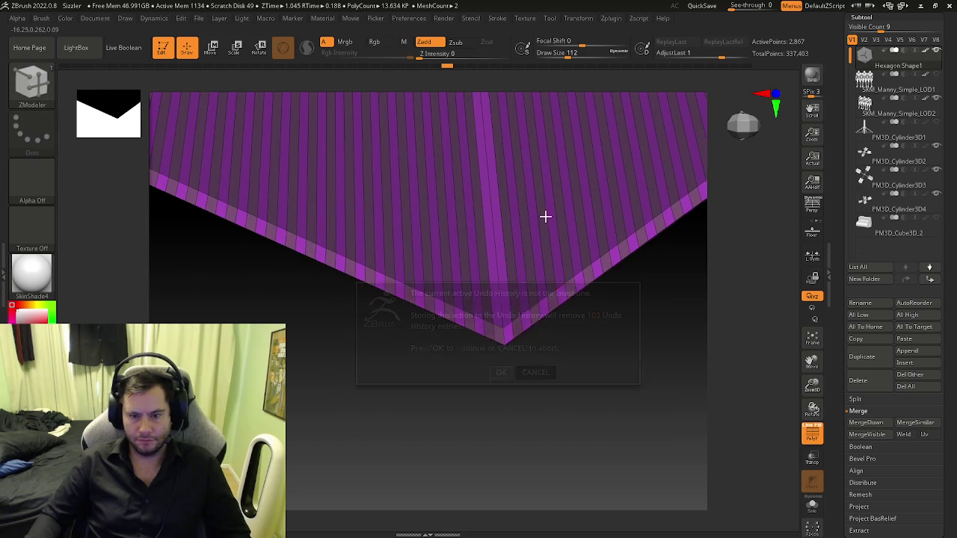
key(space)
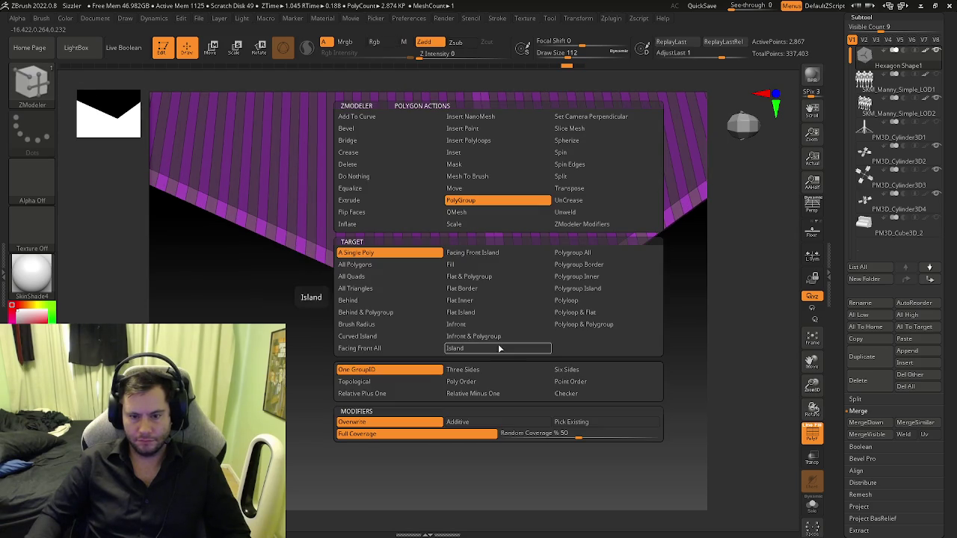
click(381, 393)
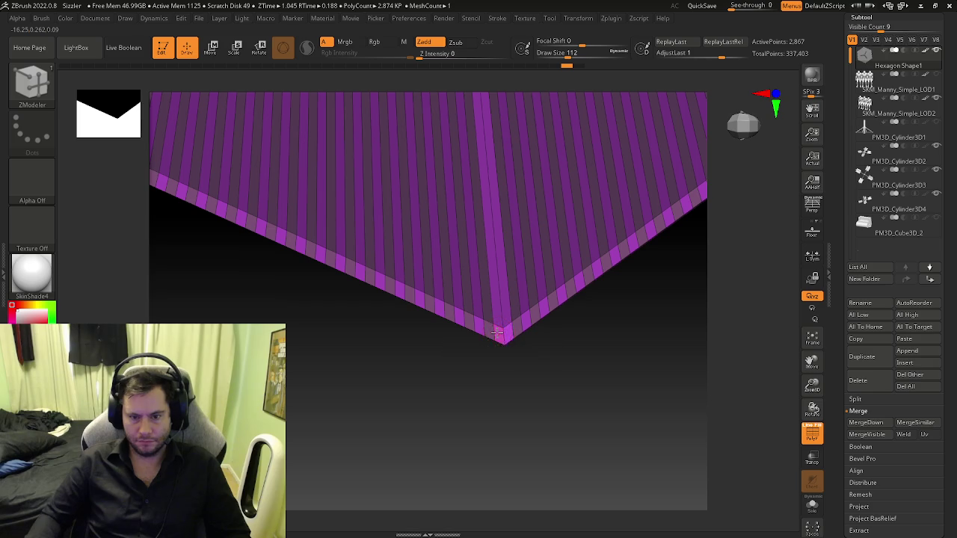
key(space)
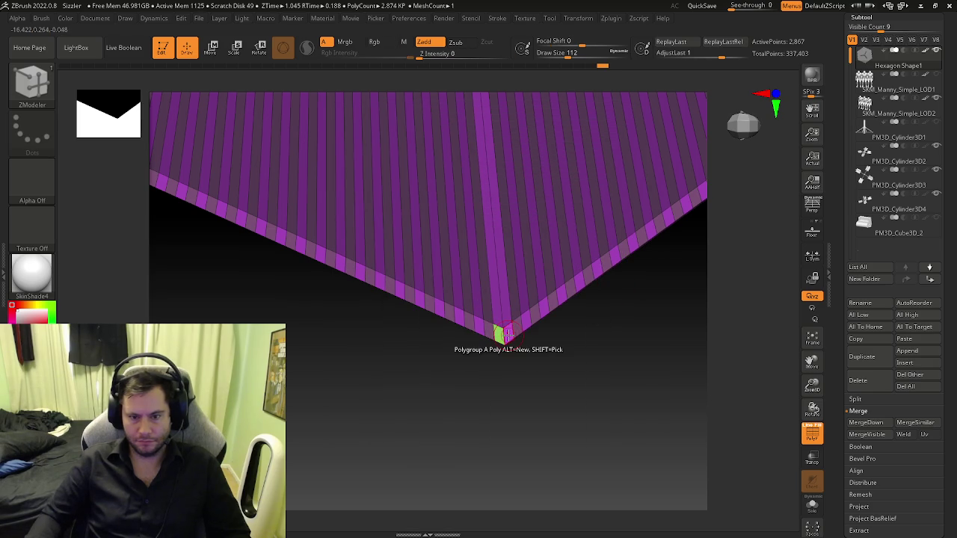
- Group alternating border polygons green while following the platform edge
click(526, 319)
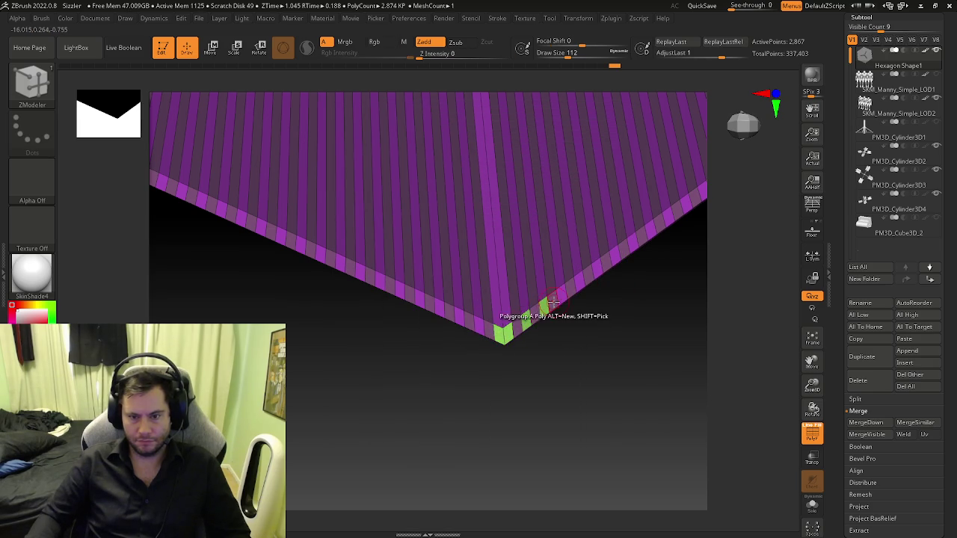
alt+right_drag(551, 301, 496, 323)
click(531, 297)
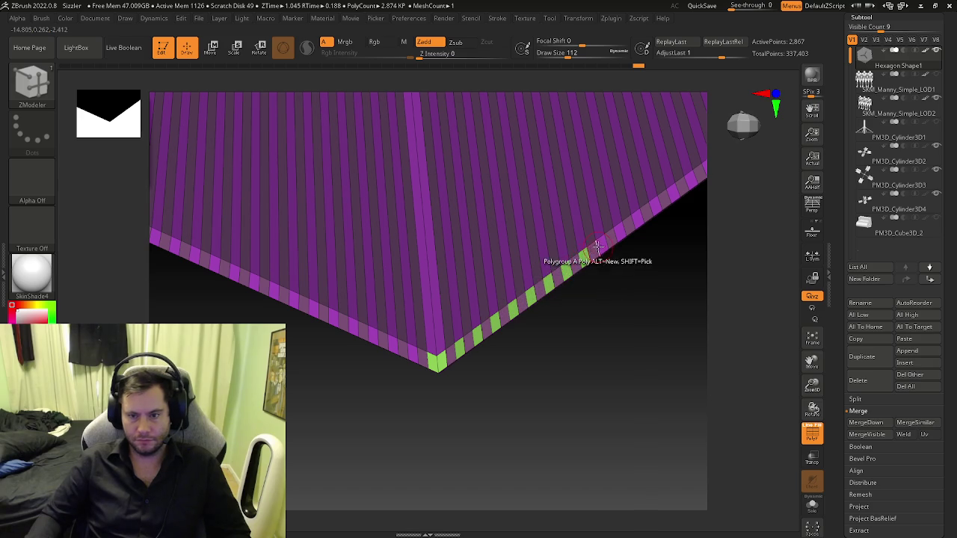
alt+right_drag(602, 243, 531, 306)
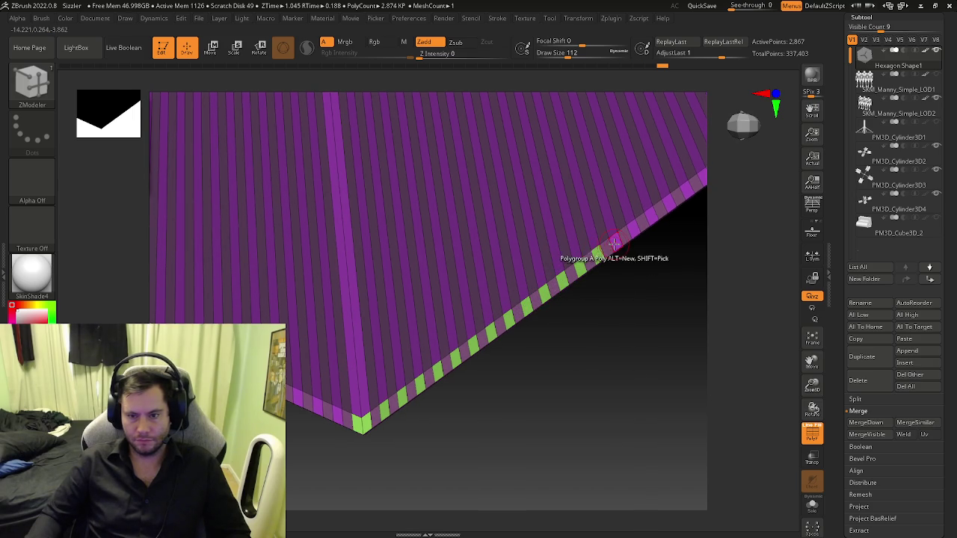
alt+right_drag(639, 227, 580, 271)
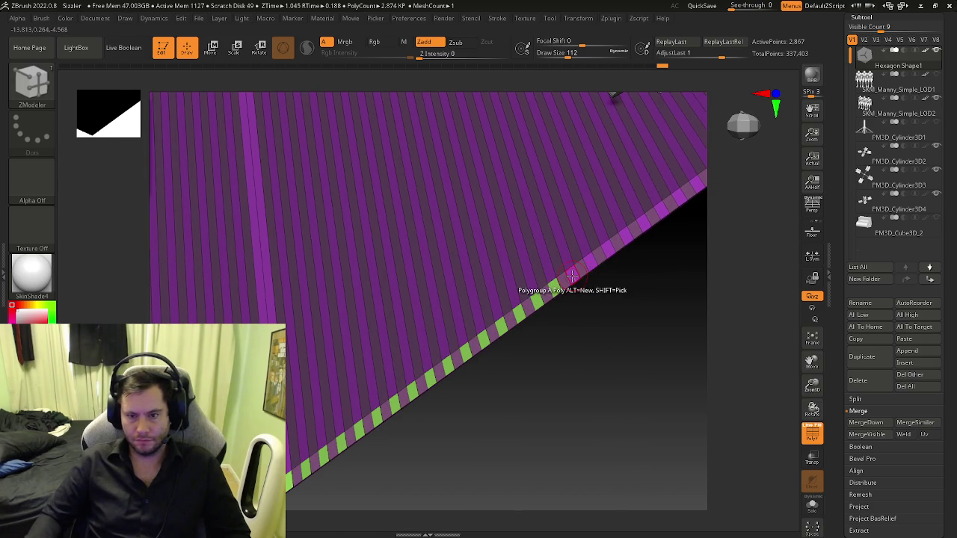
alt+right_drag(623, 237, 569, 272)
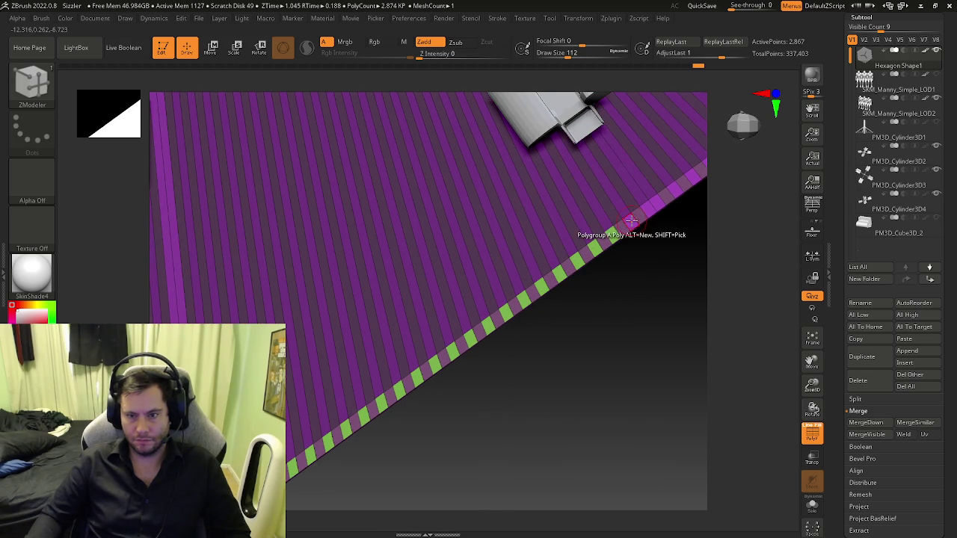
alt+right_drag(657, 203, 528, 259)
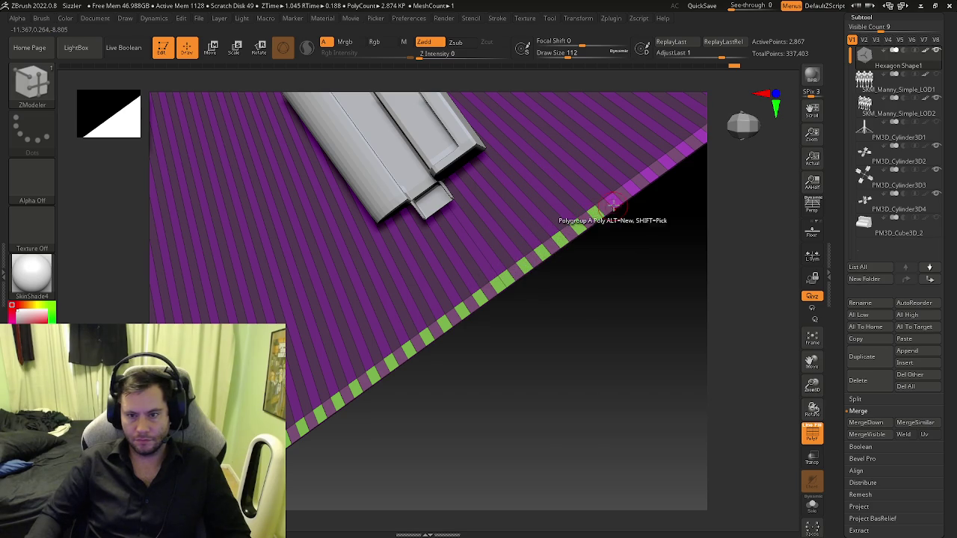
- Follow the border around to the next corner and unhide the ride machinery
alt+right_drag(650, 174, 531, 289)
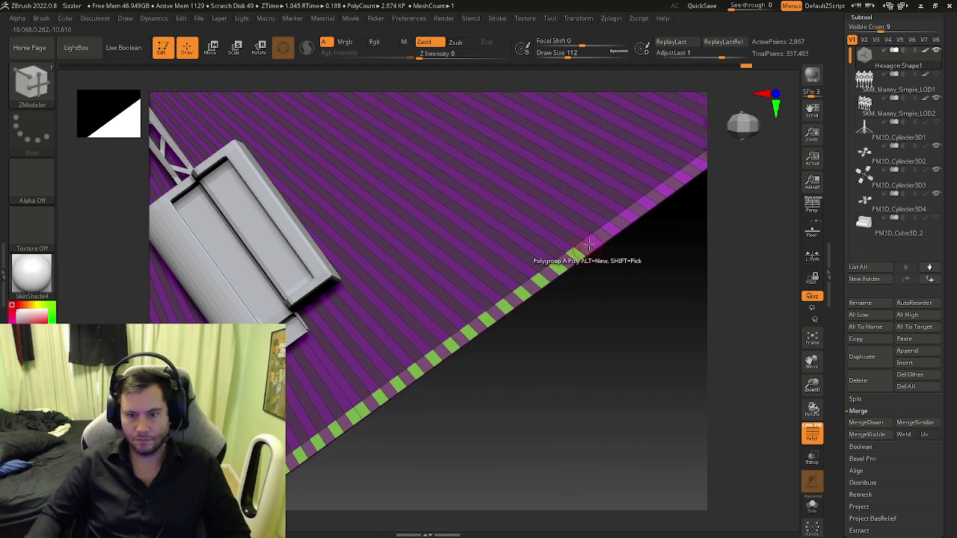
alt+right_drag(611, 230, 545, 278)
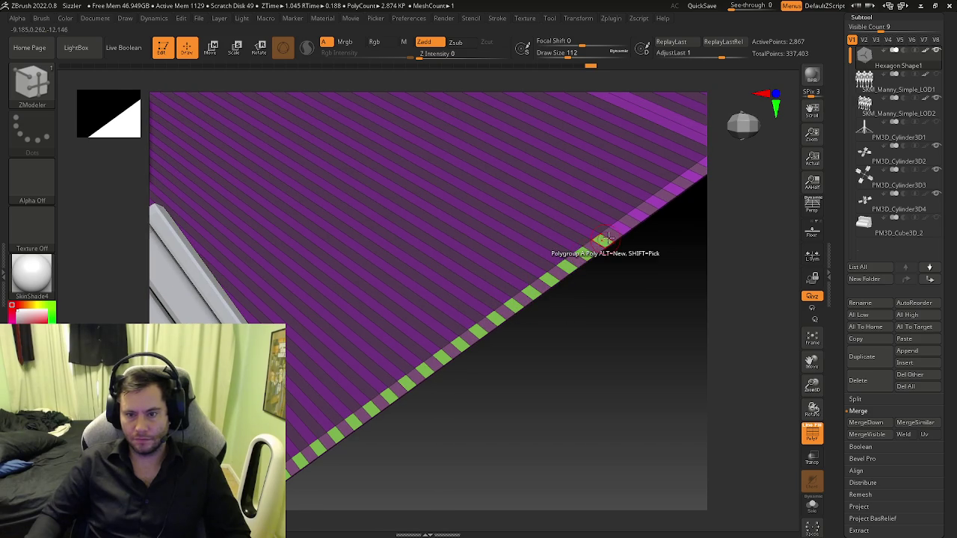
right_drag(639, 216, 523, 323)
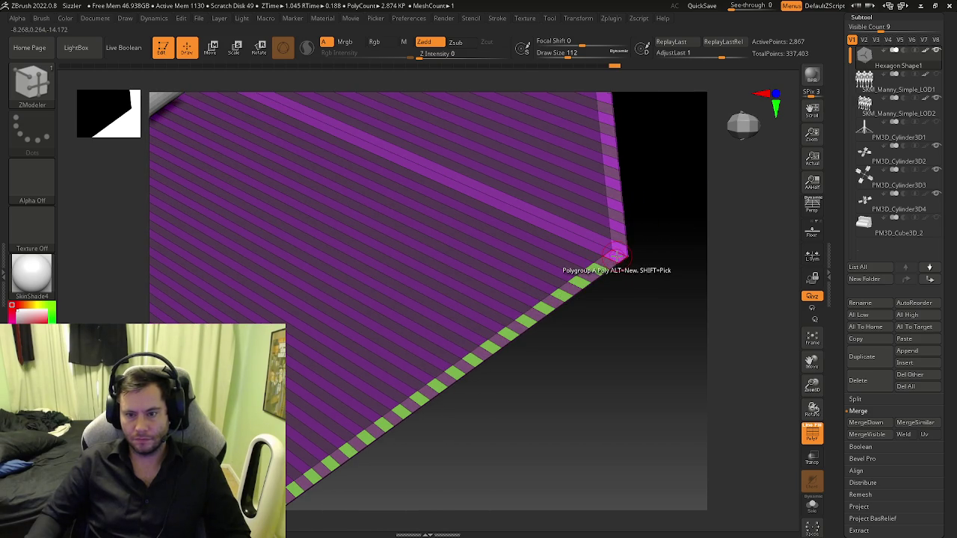
right_drag(619, 249, 611, 268)
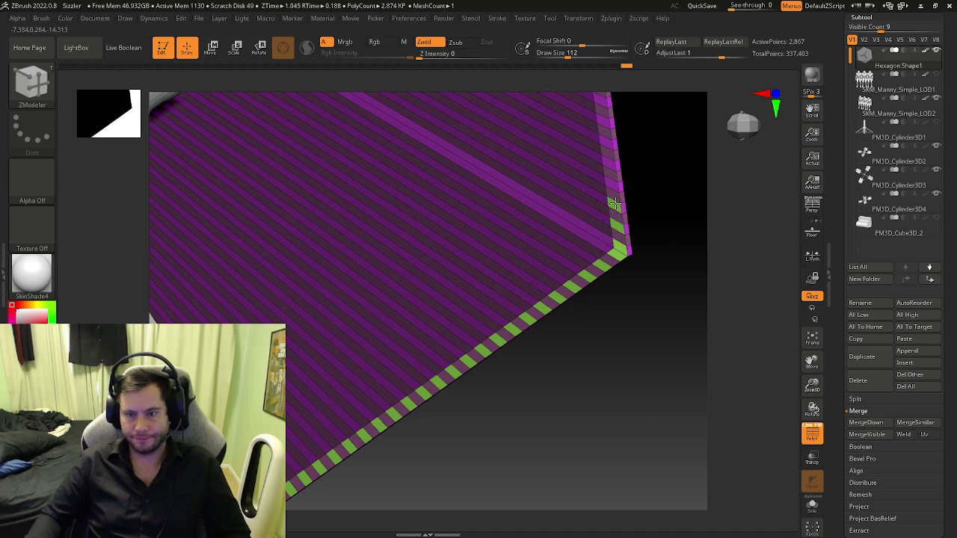
right_drag(615, 203, 580, 306)
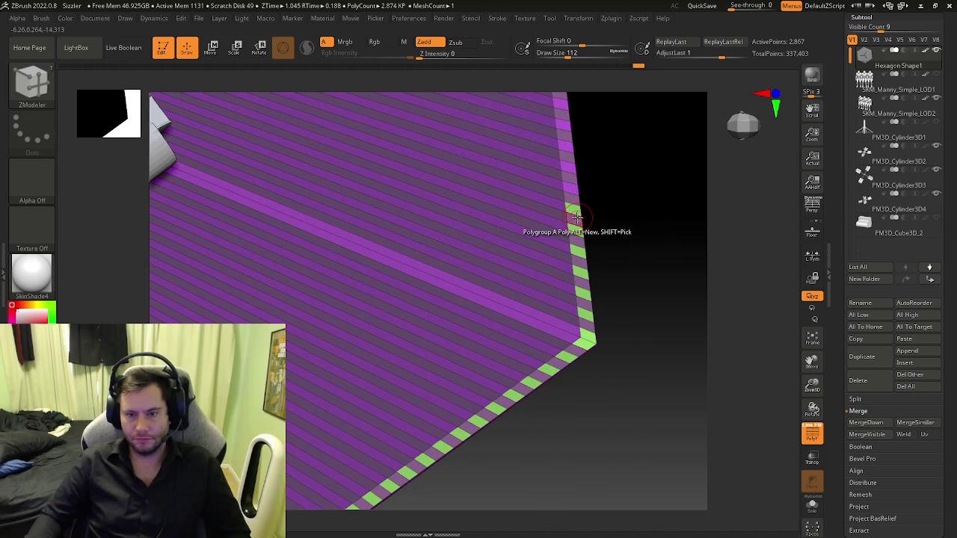
ctrl+shift+click(598, 216)
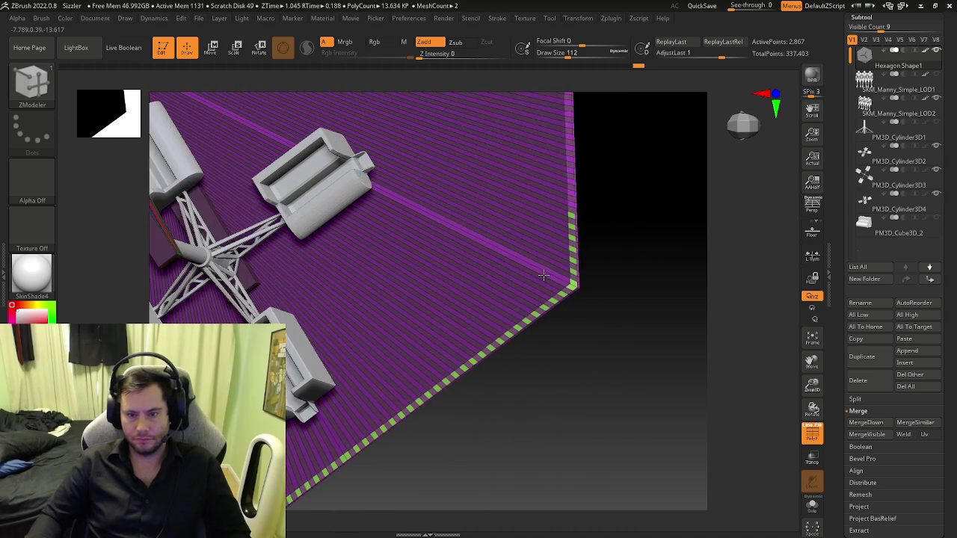
mouse_move(545, 276)
right_down()
mouse_move(562, 269)
mouse_move(593, 302)
mouse_move(526, 340)
right_up()
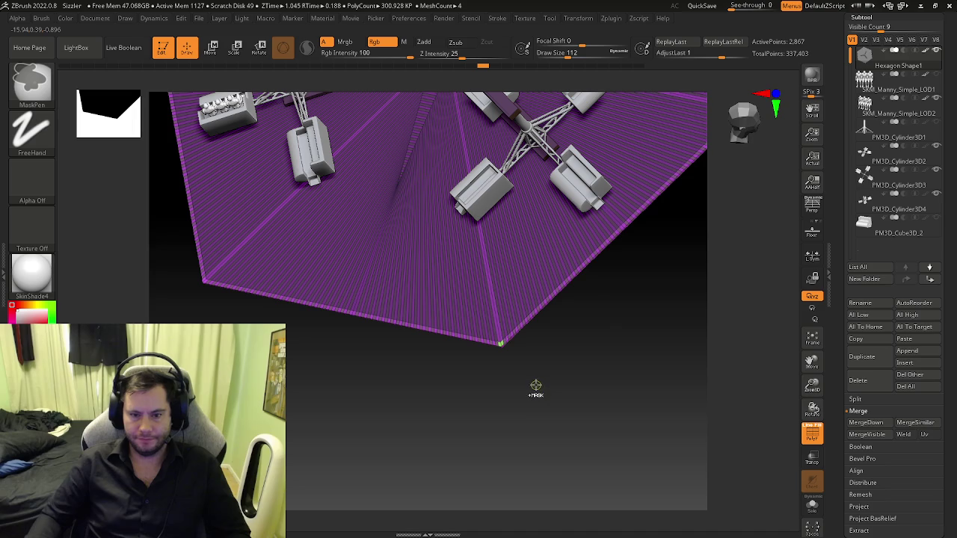
- Roll Undo History back before the edge stripes, return to ZModeler, and discard later steps
ctrl+right_drag(528, 379, 583, 390)
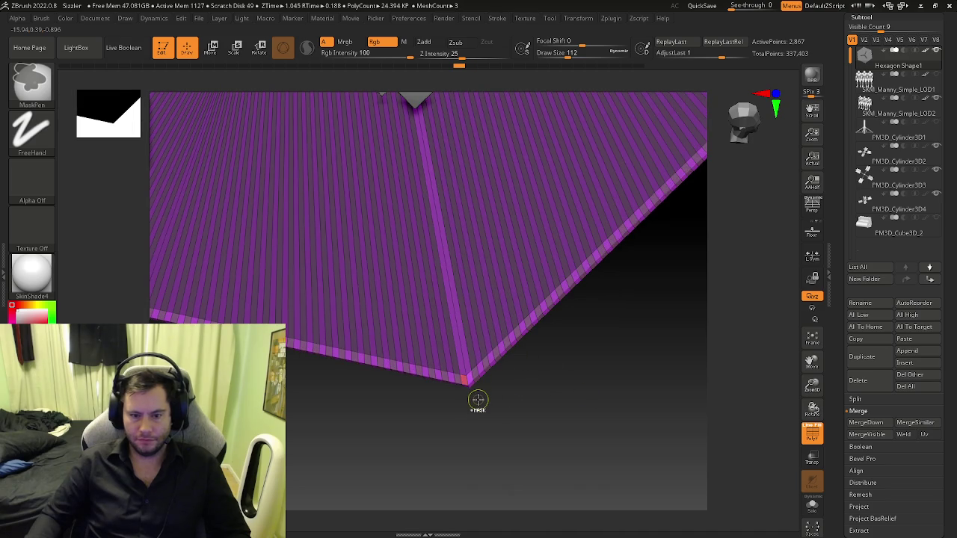
mouse_move(478, 399)
right_down()
mouse_move(470, 371)
mouse_move(535, 423)
right_up()
key(b)
key(z)
key(m)
click(468, 376)
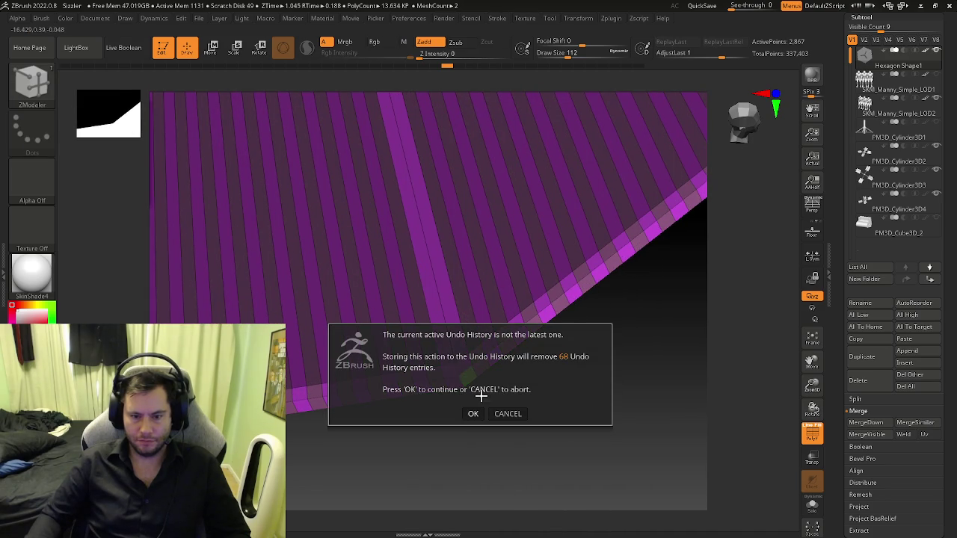
click(473, 414)
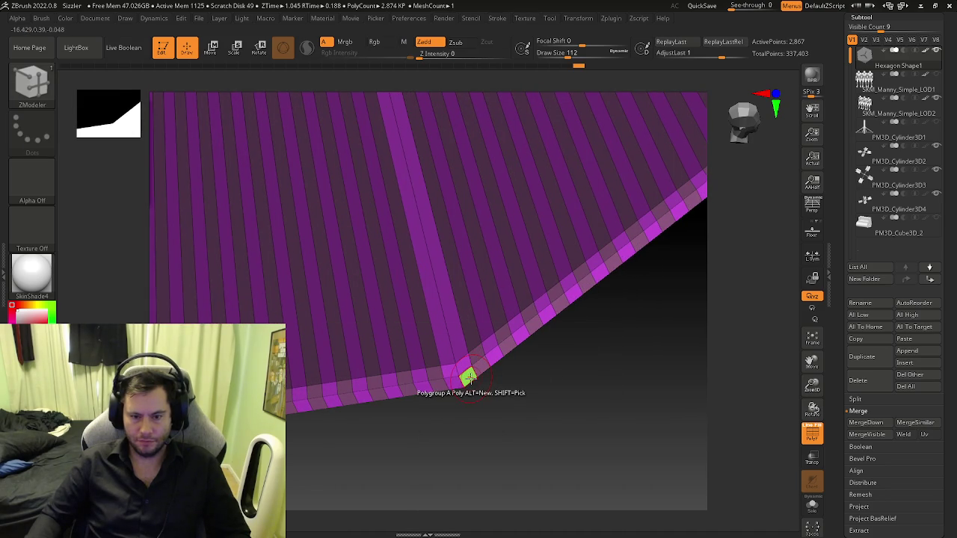
- Group the outer border loop green with the PolyLoop target, then isolate that polygroup
key(space)
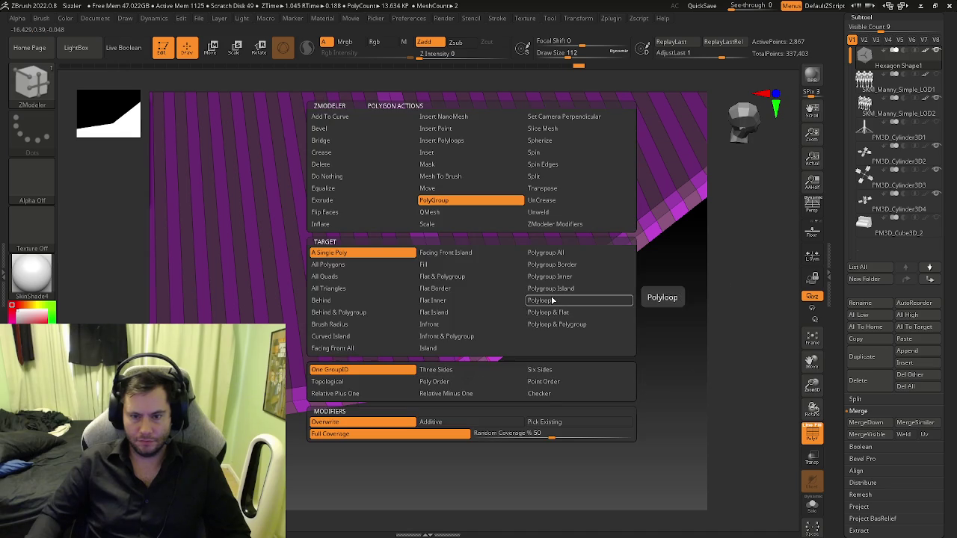
click(572, 296)
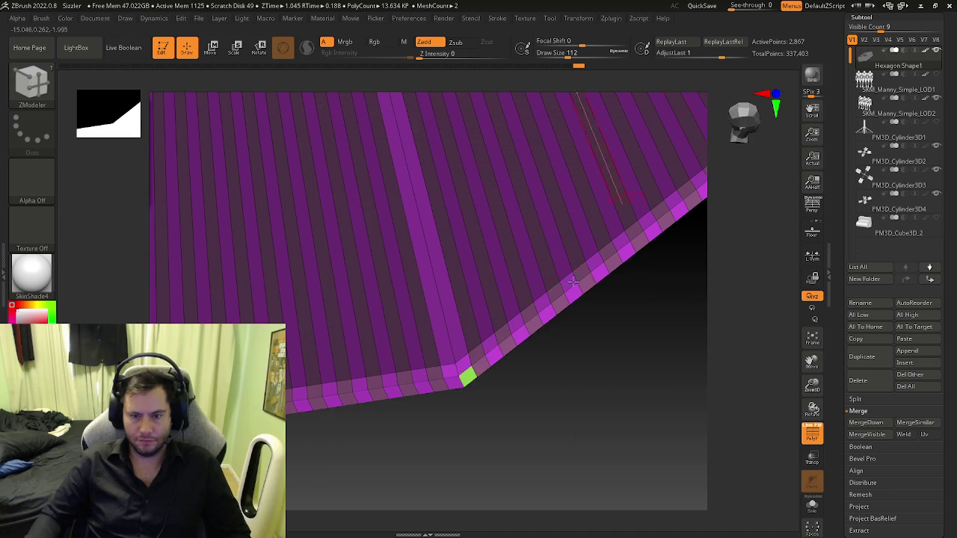
click(468, 375)
mouse_move(469, 378)
ctrl+right_down()
mouse_move(346, 411)
mouse_move(366, 331)
mouse_move(530, 432)
mouse_move(511, 366)
mouse_move(496, 367)
ctrl+right_up()
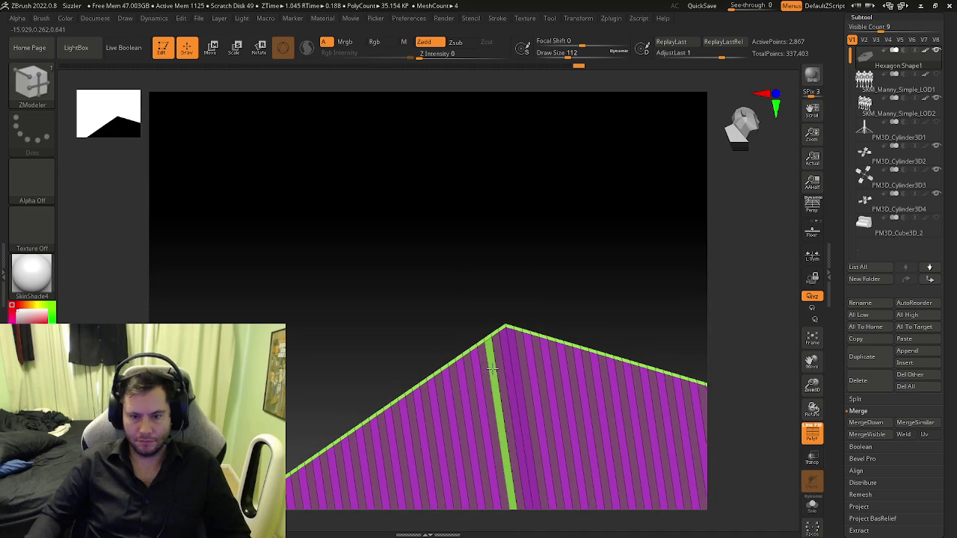
ctrl+shift+click(493, 373)
- Switch the target to Flat Island and group the flat border strip green
key(space)
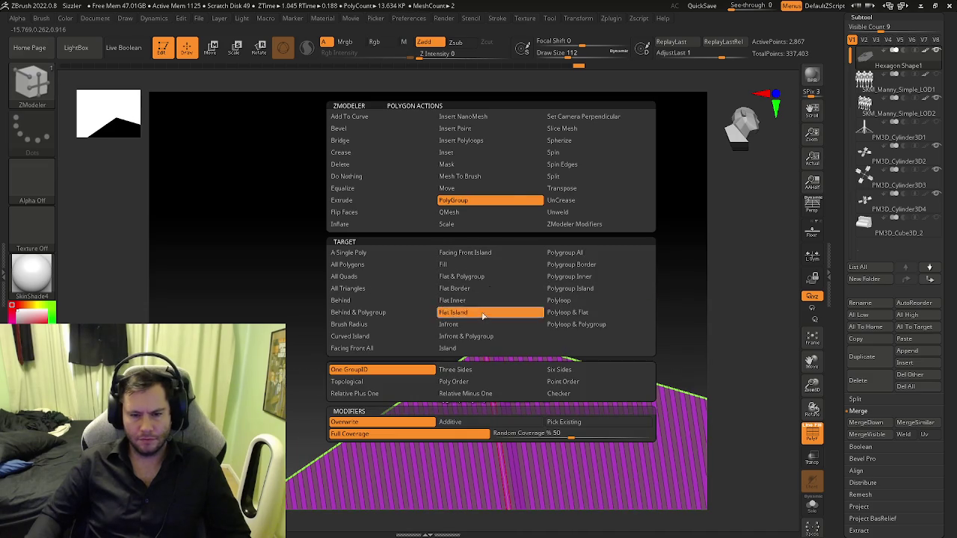
click(482, 314)
drag(491, 374, 500, 489)
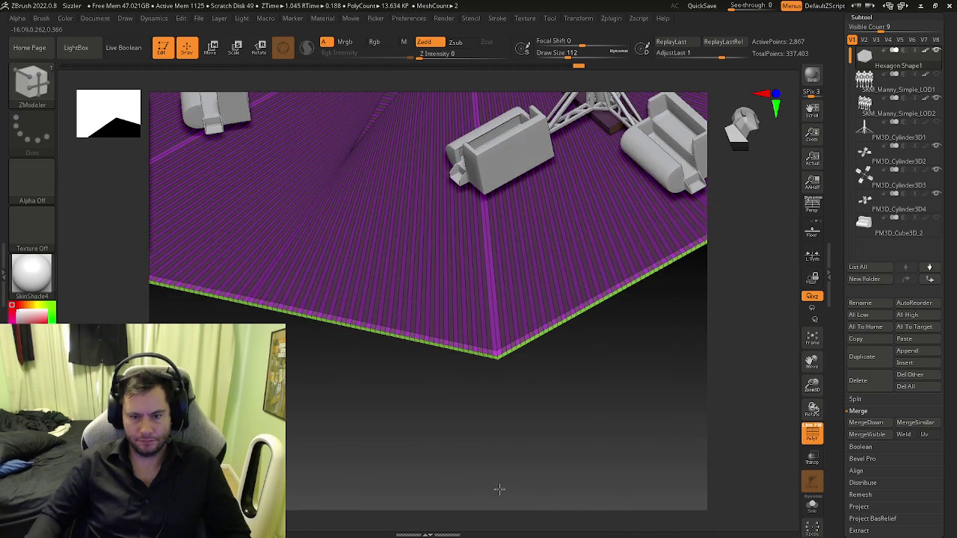
scroll(511, 363, down, 3)
scroll(474, 321, up, 2)
scroll(474, 374, up, 4)
click(495, 371)
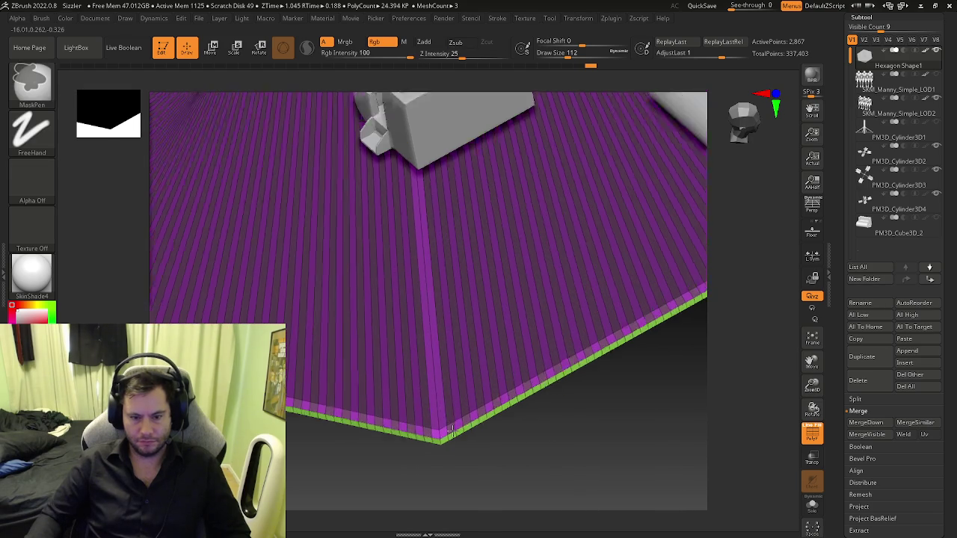
key(space)
click(293, 252)
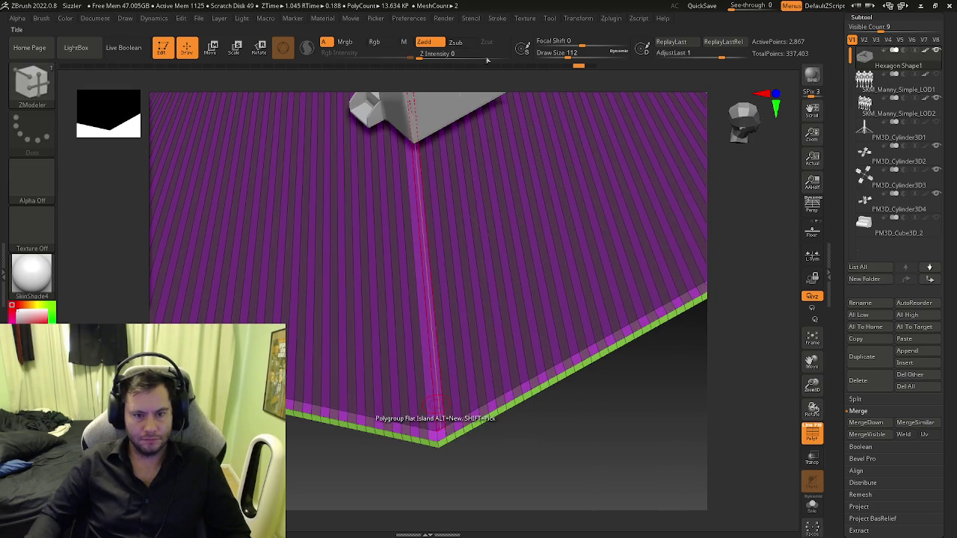
- Group the seam strips across the hexagon base green
click(441, 417)
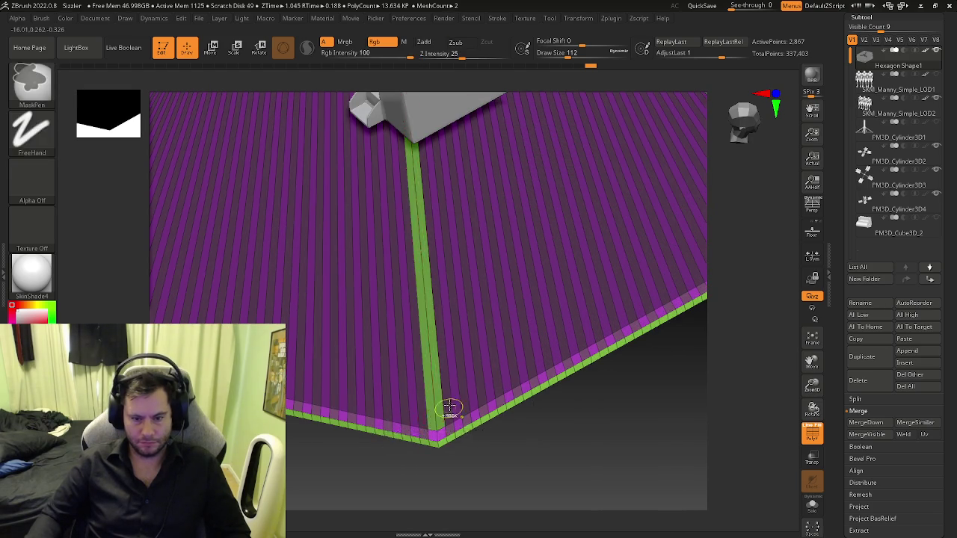
key(f)
drag(322, 365, 435, 381)
scroll(436, 381, up, 5)
scroll(426, 387, up, 2)
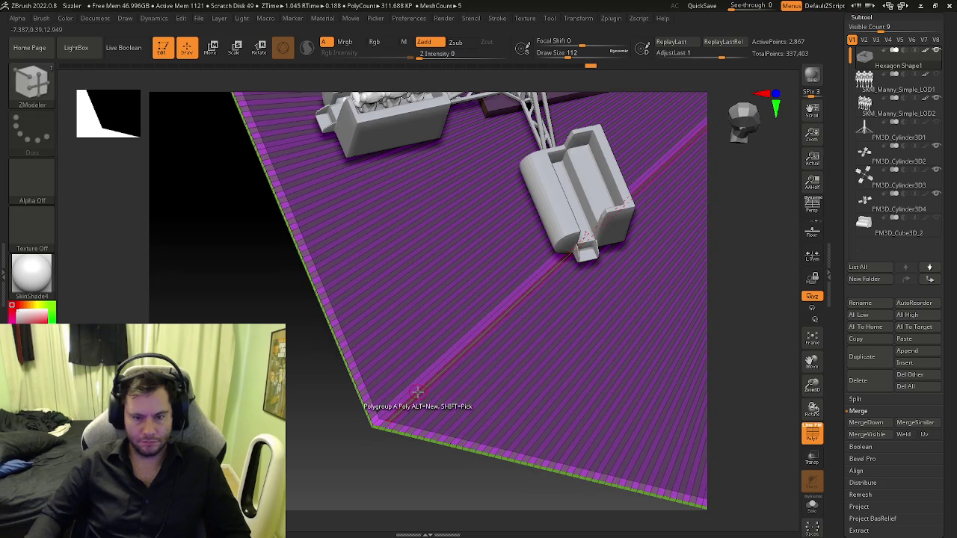
click(415, 390)
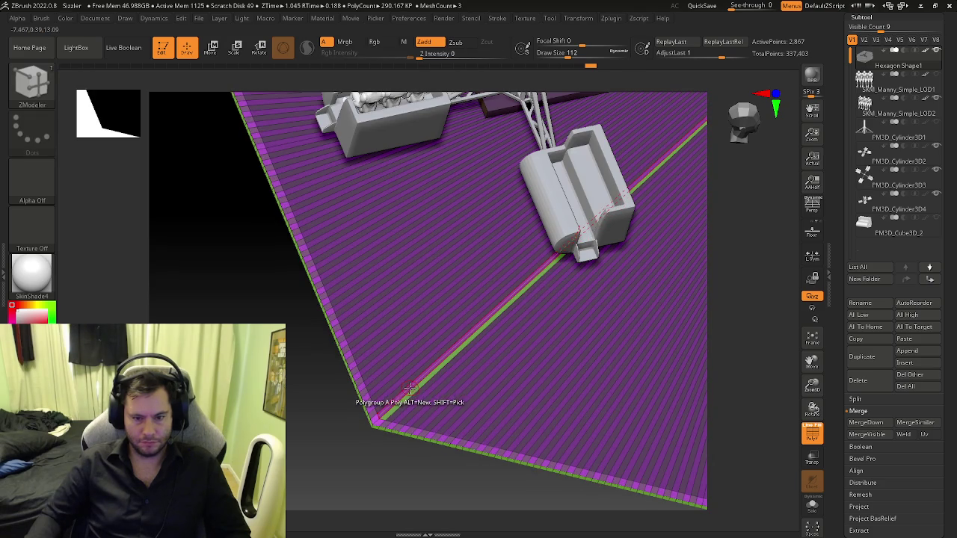
scroll(410, 388, down, 5)
drag(410, 388, 352, 349)
scroll(353, 348, up, 5)
click(397, 410)
- Group the strip along the platform edge green and isolate that face
scroll(577, 306, down, 5)
drag(578, 306, 406, 366)
scroll(406, 366, up, 5)
click(408, 363)
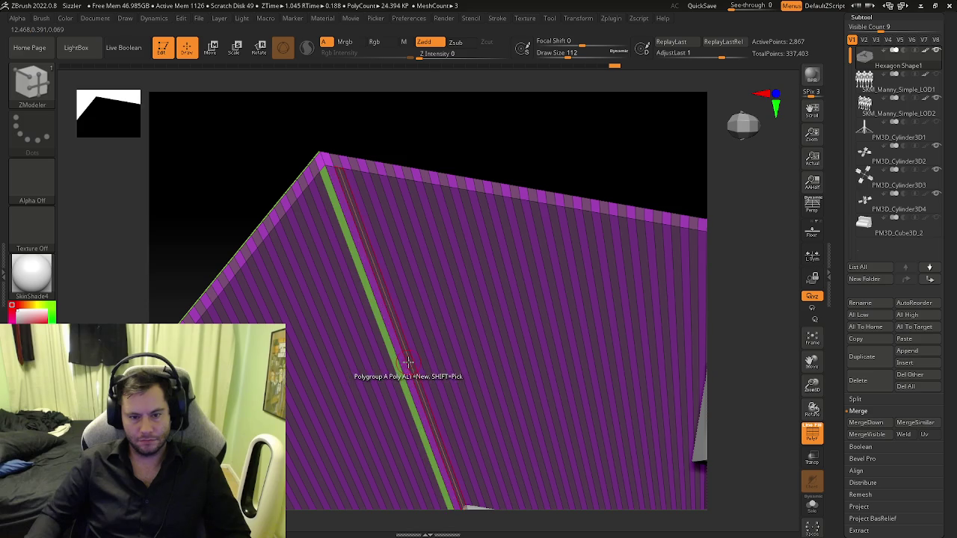
scroll(408, 363, down, 5)
drag(408, 362, 367, 353)
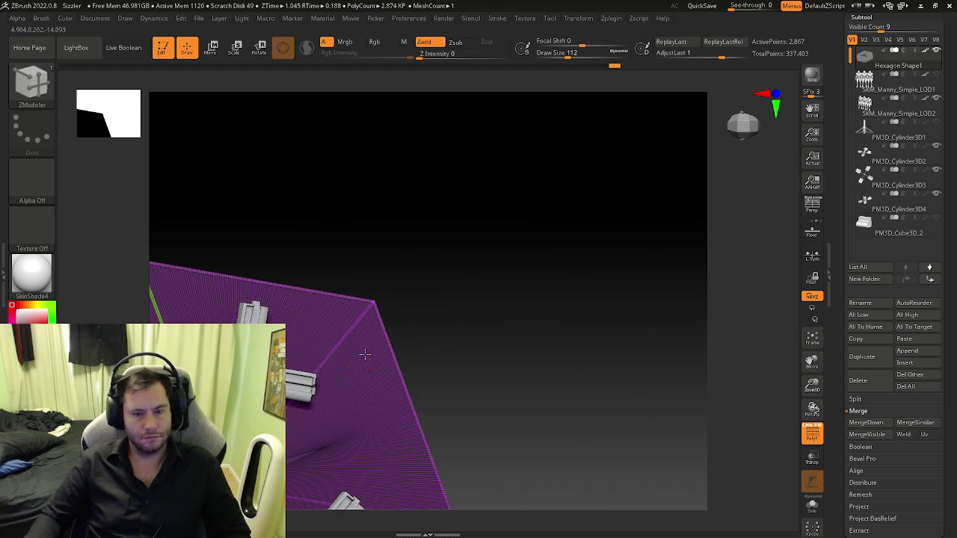
scroll(420, 399, up, 3)
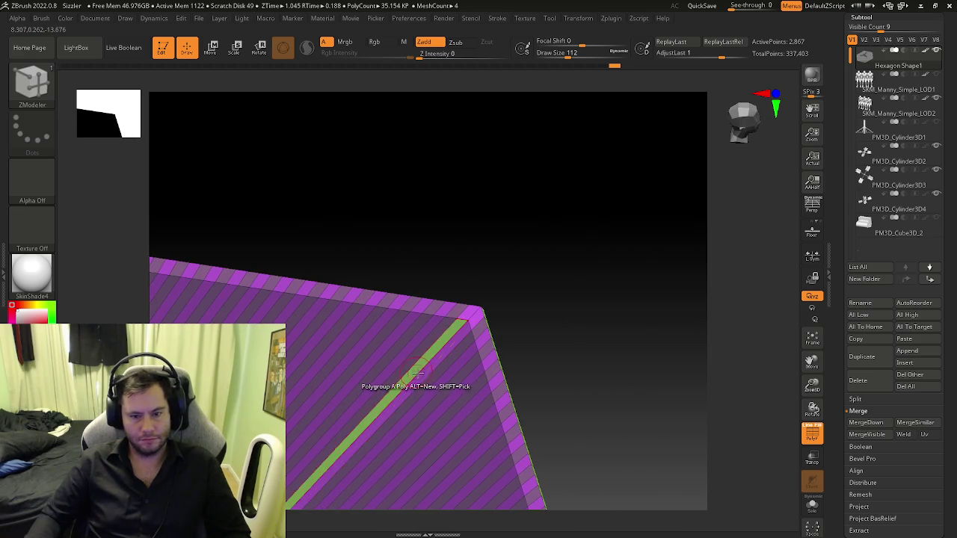
ctrl+shift+click(423, 365)
- Unhide the mesh, isolate the platform corner section, and bring up the ZModeler menu
drag(422, 359, 364, 336)
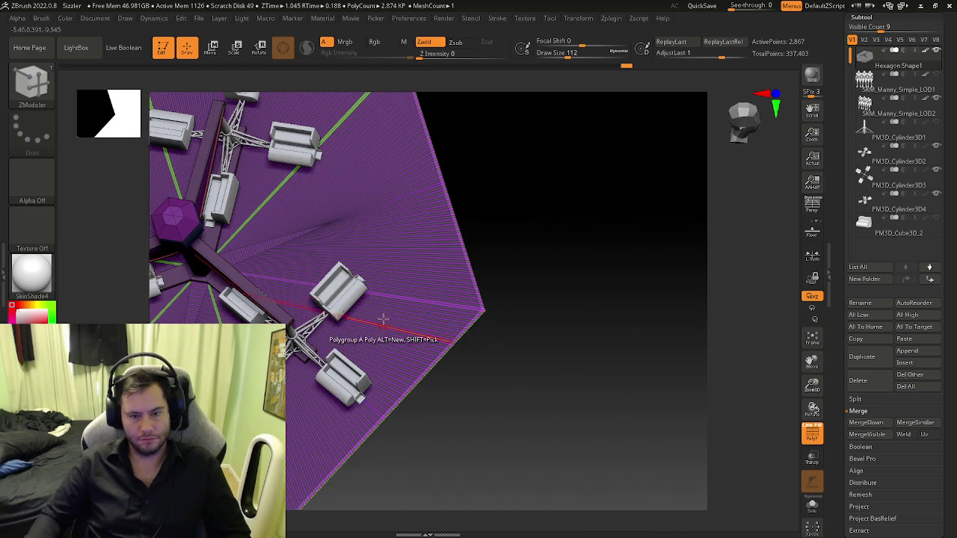
scroll(548, 366, up, 3)
alt+drag(454, 308, 381, 307)
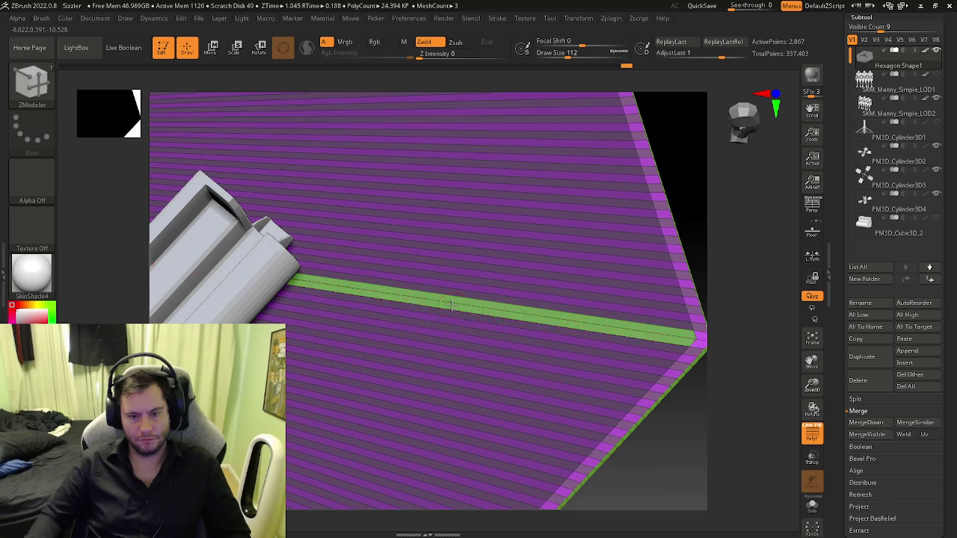
ctrl+shift+click(381, 306)
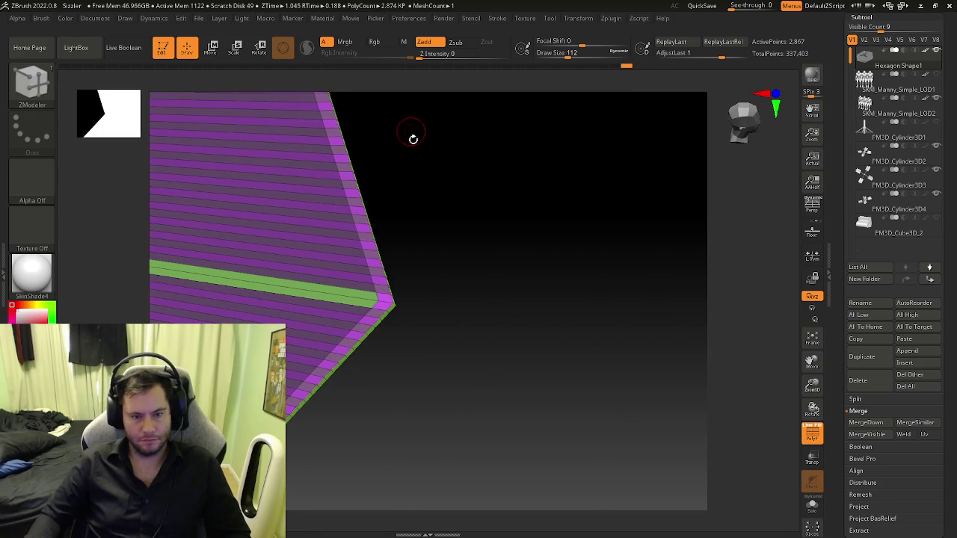
scroll(448, 335, up, 3)
key(space)
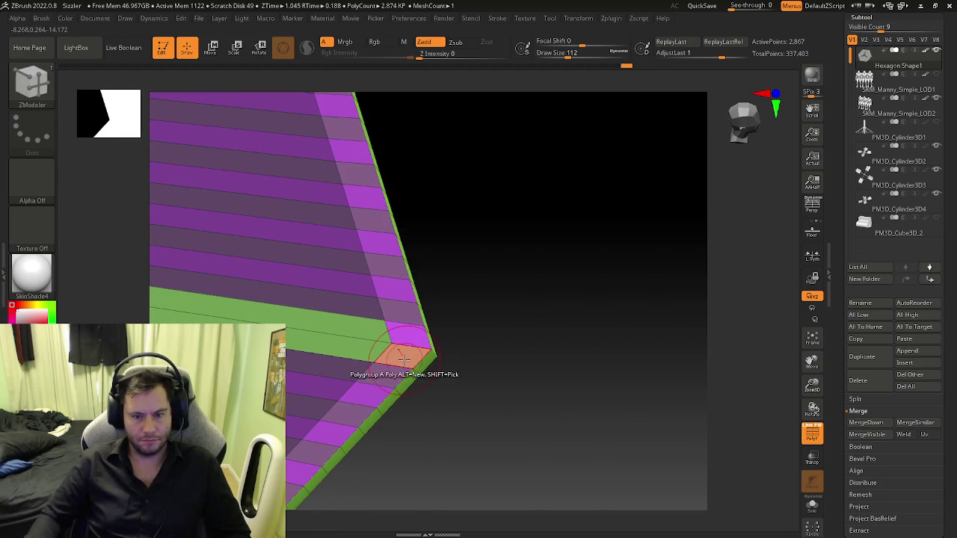
key(space)
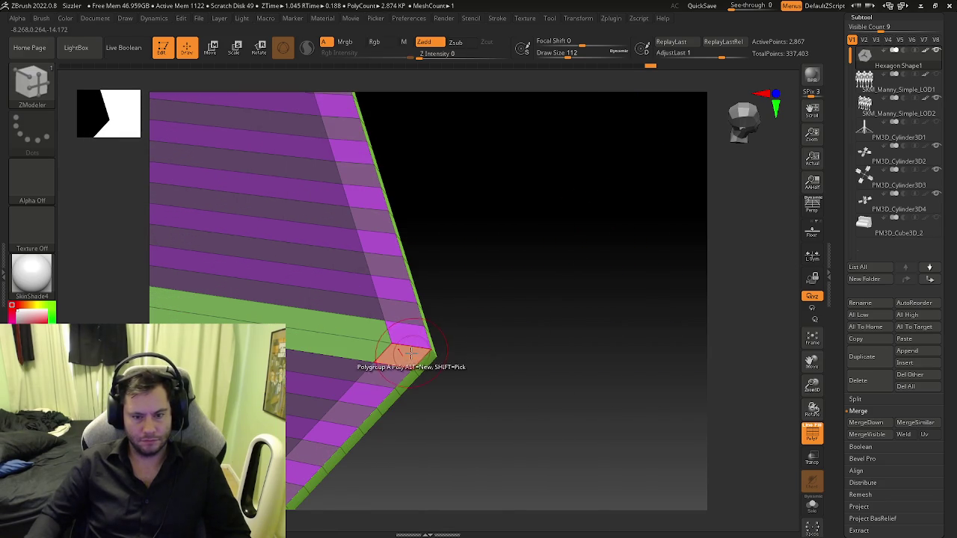
key(space)
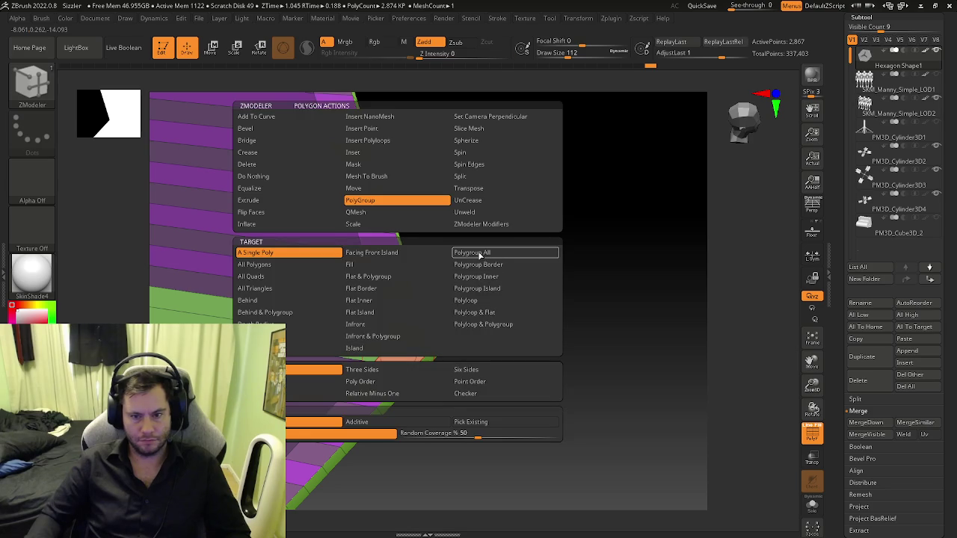
- Use the Polygroup All target to regroup the edge strip into alternating stripes
click(480, 253)
click(409, 334)
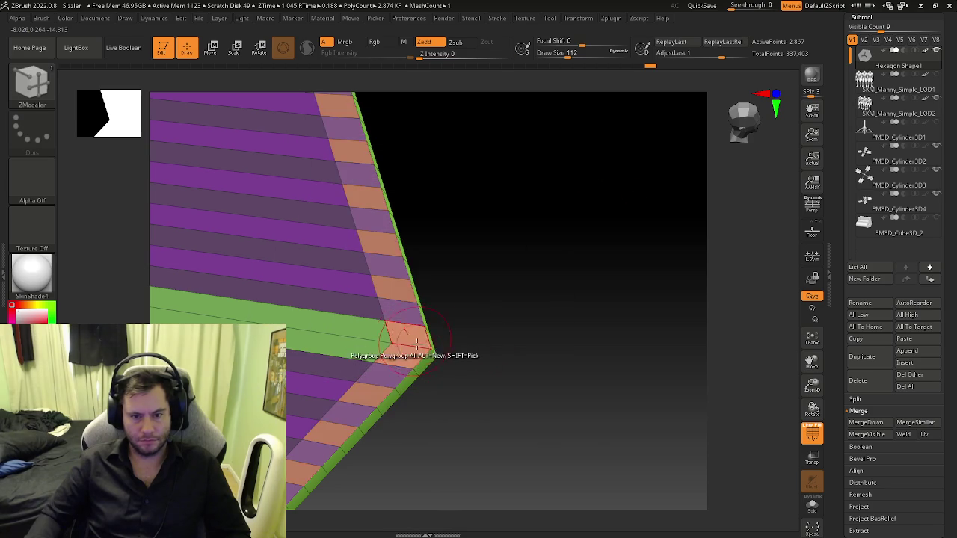
scroll(379, 359, down, 2)
scroll(344, 374, down, 3)
scroll(355, 366, down, 2)
key(f)
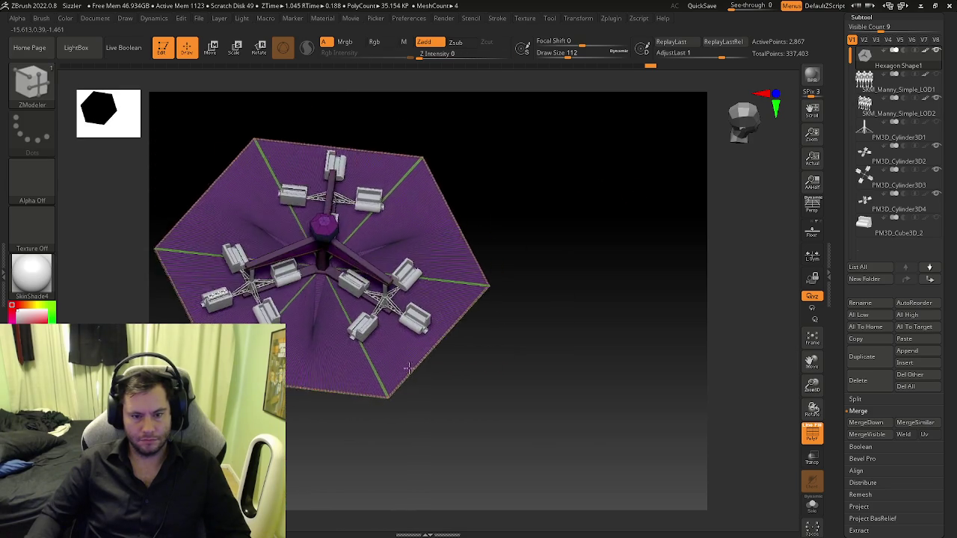
drag(449, 418, 380, 393)
scroll(404, 396, up, 5)
scroll(404, 396, up, 2)
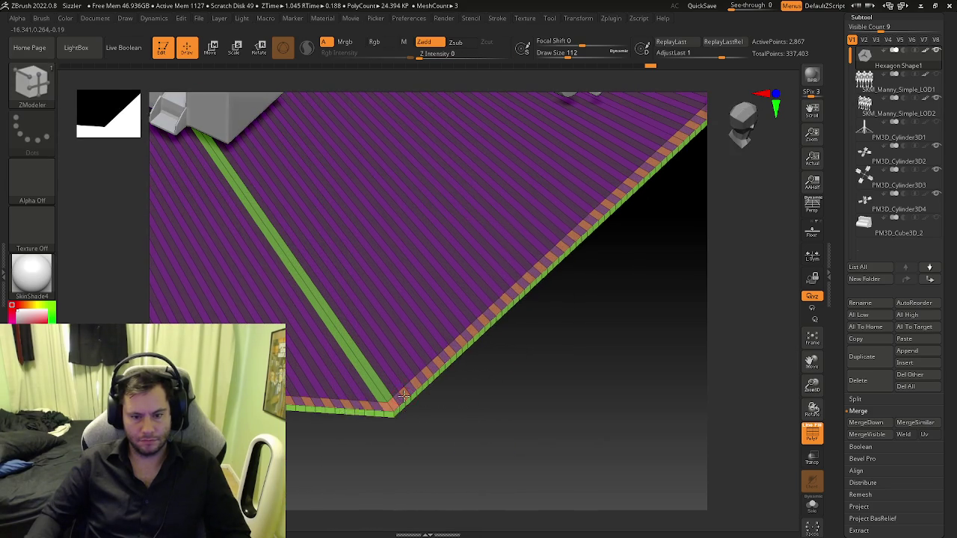
- Switch ZModeler to Extrude with Polygroup All and pull the edge stripes up into red posts
key(space)
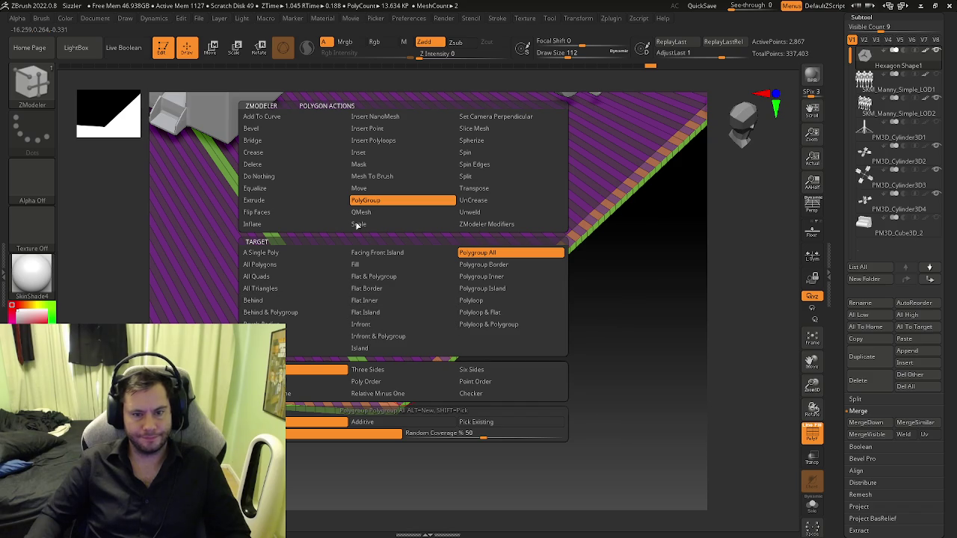
click(269, 201)
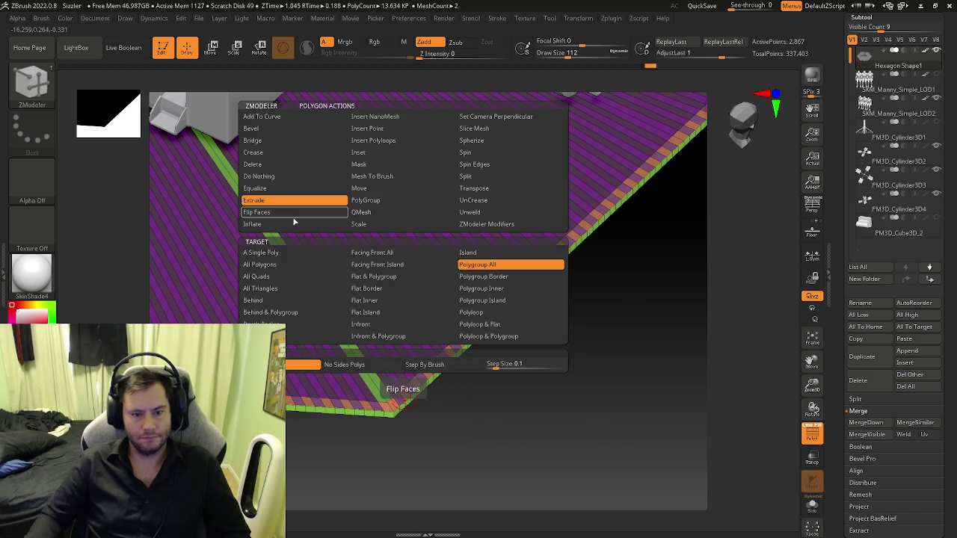
click(374, 277)
drag(403, 392, 412, 325)
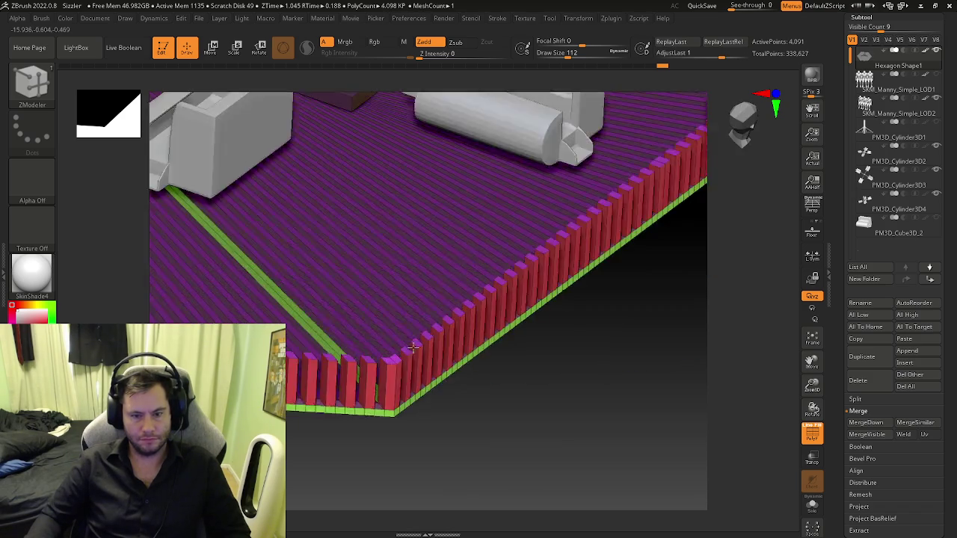
right_drag(411, 325, 376, 325)
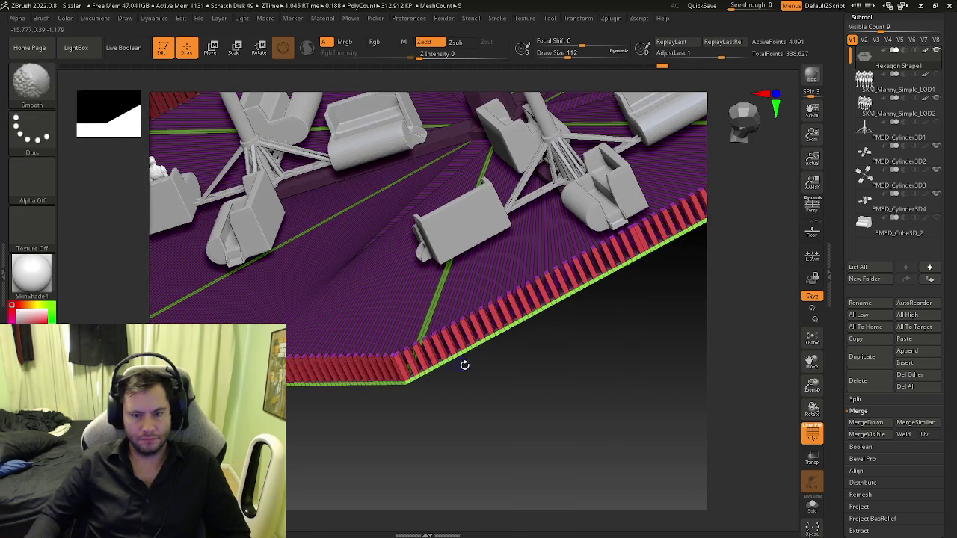
key(shift+f)
mouse_move(459, 363)
right_down()
mouse_move(485, 323)
mouse_move(459, 346)
mouse_move(333, 353)
mouse_move(404, 363)
mouse_move(411, 376)
right_up()
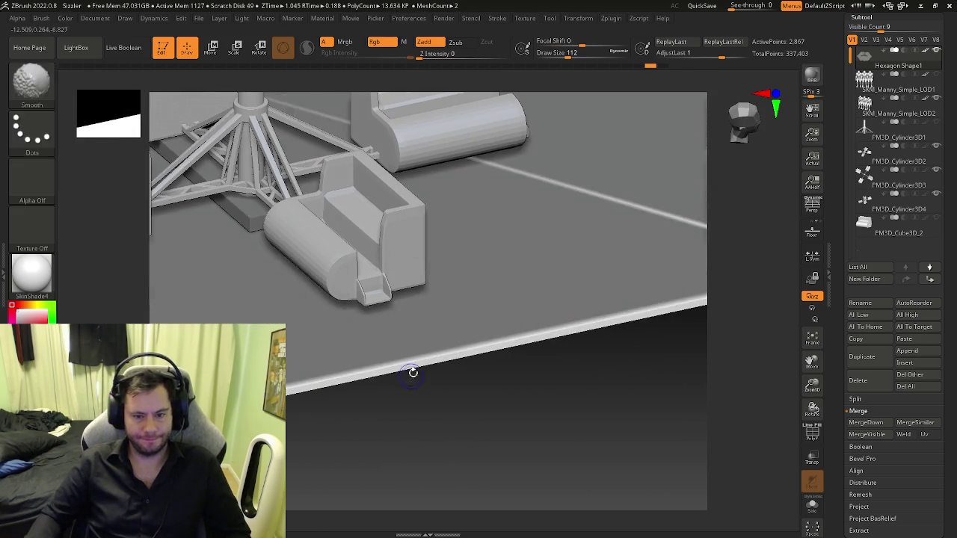
key(shift+f)
- Undo a flawed slat extrusion and re-extrude the edge into tall red fence posts
drag(397, 361, 433, 312)
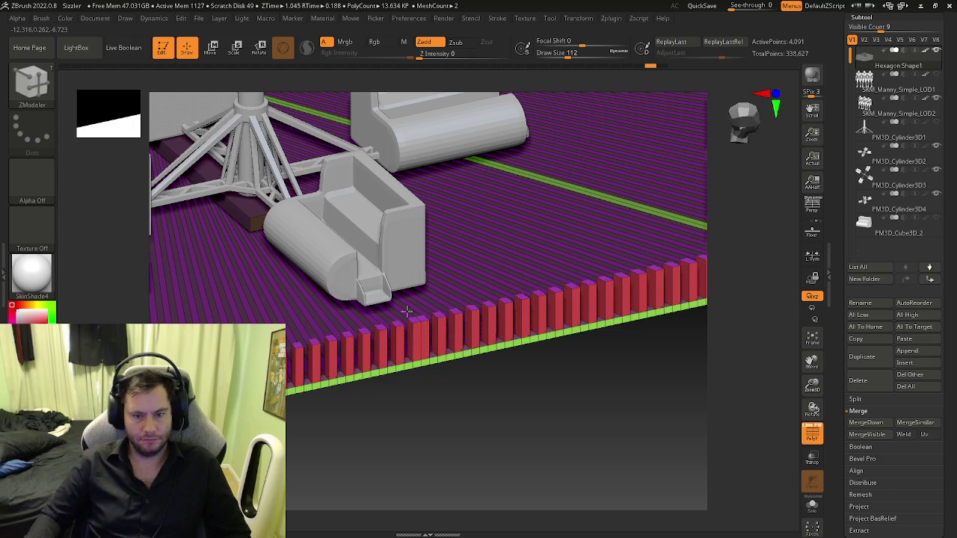
mouse_move(433, 312)
shift+right_down()
mouse_move(431, 349)
mouse_move(400, 370)
mouse_move(442, 374)
shift+right_up()
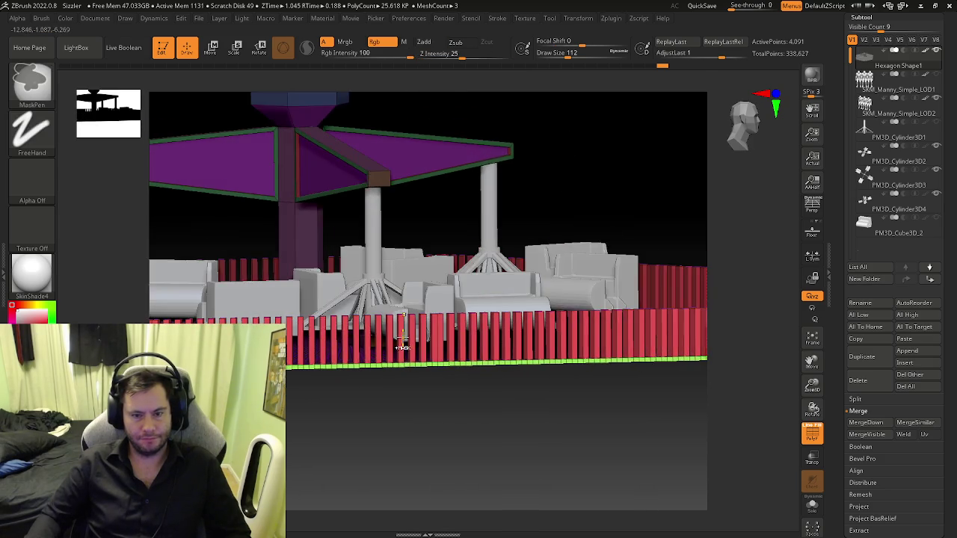
key(shift+f)
key(shift+f)
right_drag(444, 391, 419, 396)
key(ctrl+z)
key(b)
key(z)
key(m)
mouse_move(423, 405)
mouse_down()
mouse_move(478, 314)
mouse_move(463, 367)
mouse_up()
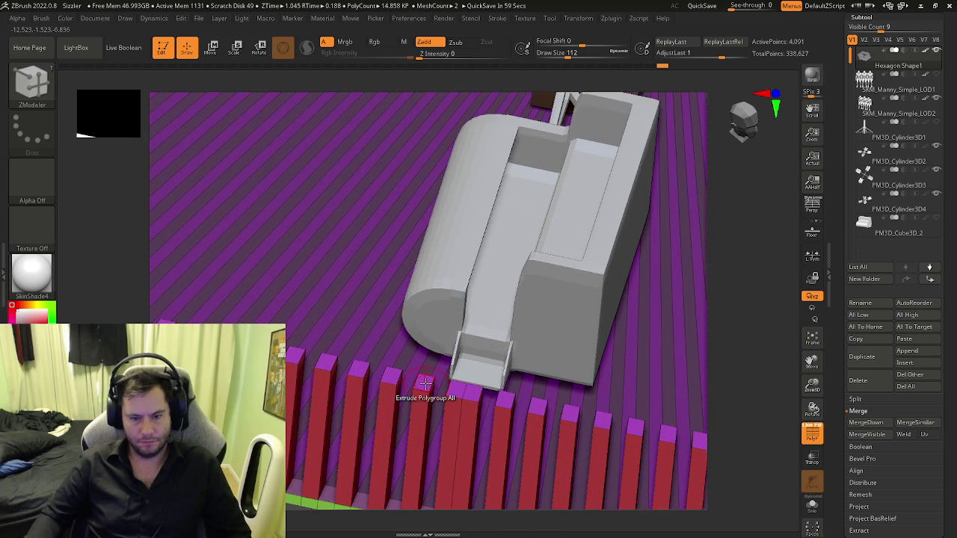
key(space)
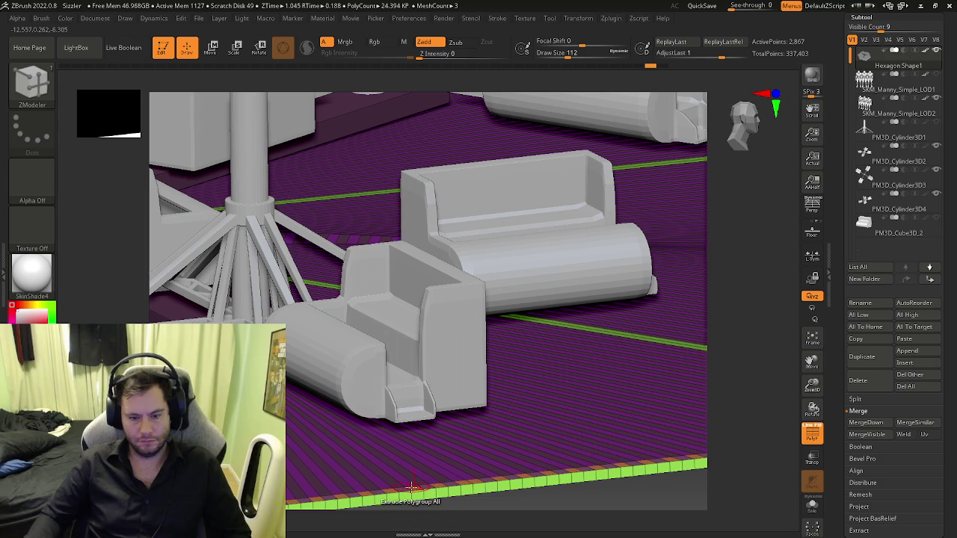
drag(411, 487, 420, 352)
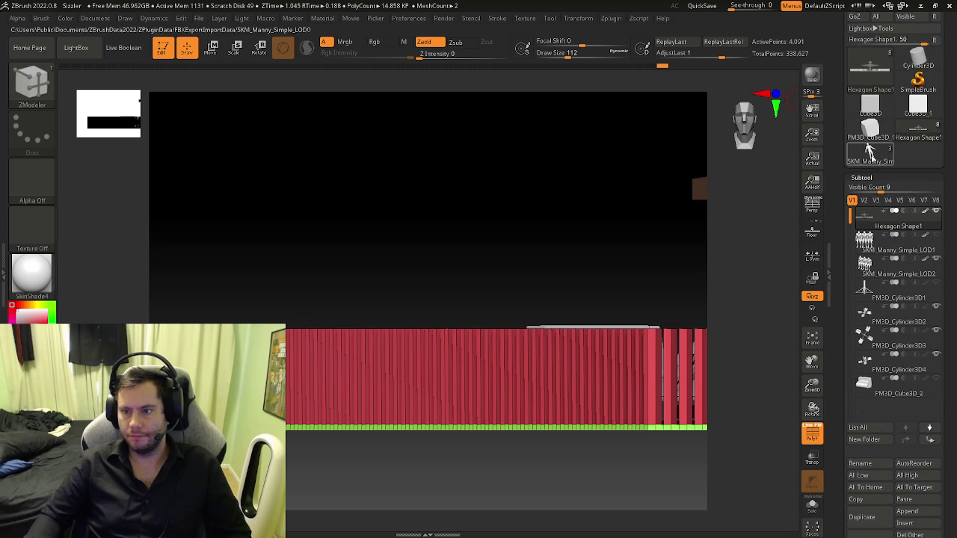
- Append the SKM_Manny_Simple_LOD3 figures to Hexagon Shape1 and lower the seated figures slightly
click(876, 72)
click(870, 71)
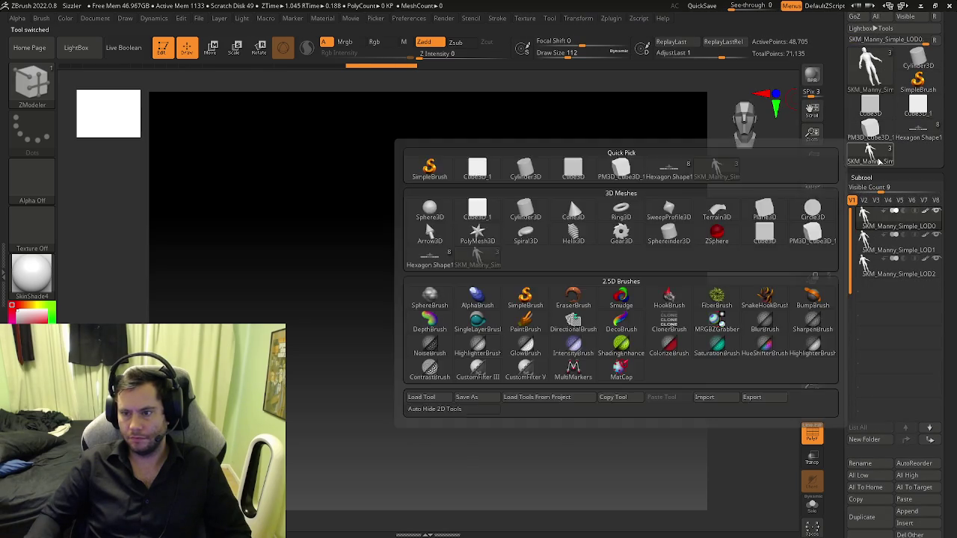
click(917, 129)
click(867, 261)
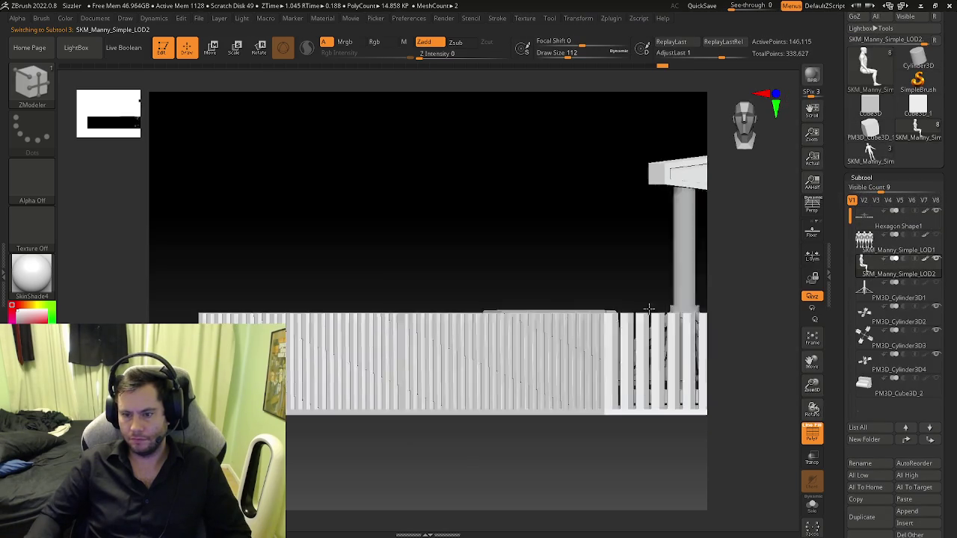
click(861, 517)
alt+drag(658, 444, 421, 449)
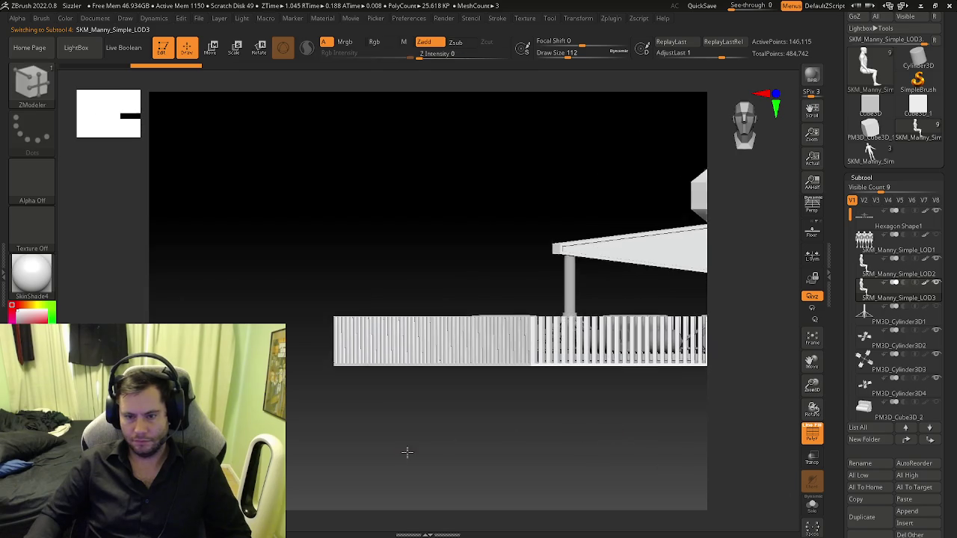
key(w)
mouse_move(530, 441)
mouse_down()
mouse_move(626, 446)
mouse_move(324, 444)
mouse_move(414, 391)
mouse_move(474, 436)
mouse_move(448, 419)
mouse_up()
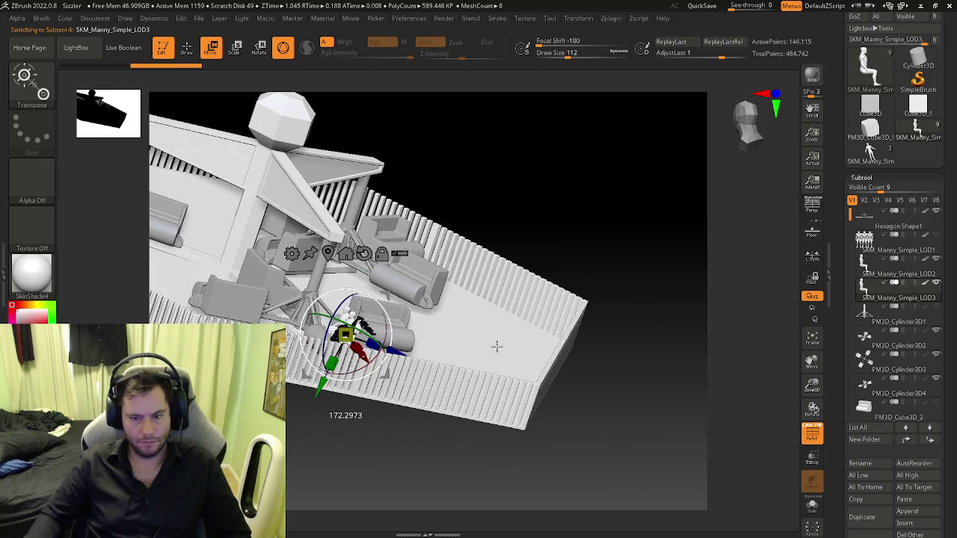
mouse_move(314, 329)
mouse_down()
mouse_move(553, 448)
mouse_move(535, 438)
mouse_up()
mouse_move(664, 464)
mouse_down()
mouse_move(551, 456)
mouse_move(591, 467)
mouse_up()
mouse_move(565, 429)
mouse_down()
mouse_move(590, 426)
mouse_move(577, 424)
mouse_up()
mouse_move(512, 302)
mouse_down()
mouse_move(505, 378)
mouse_move(484, 355)
mouse_up()
drag(428, 338, 640, 289)
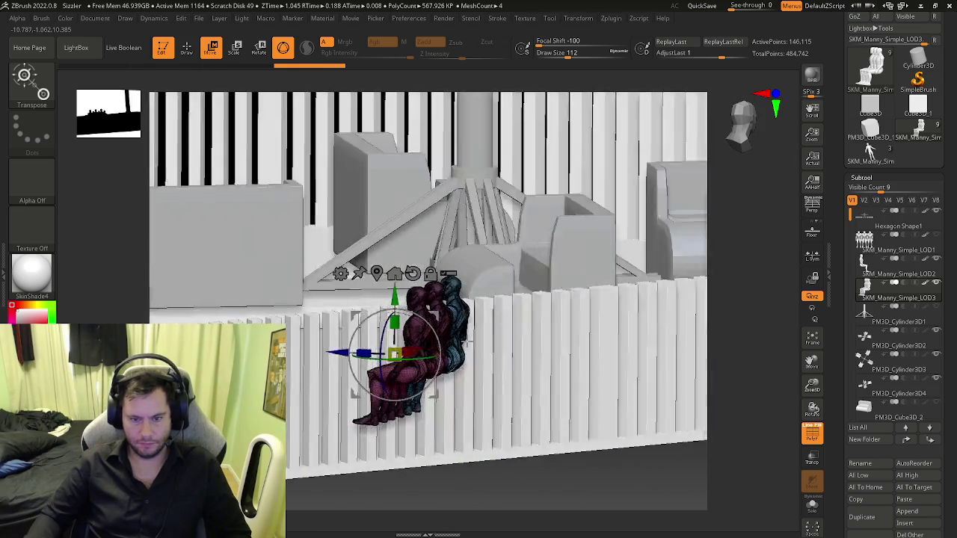
- Append SKM_Manny_Simple_LOD1_1 as a standing figure subtool
click(872, 154)
click(918, 129)
mouse_move(419, 299)
mouse_down()
mouse_move(638, 343)
mouse_move(765, 338)
mouse_move(529, 368)
mouse_up()
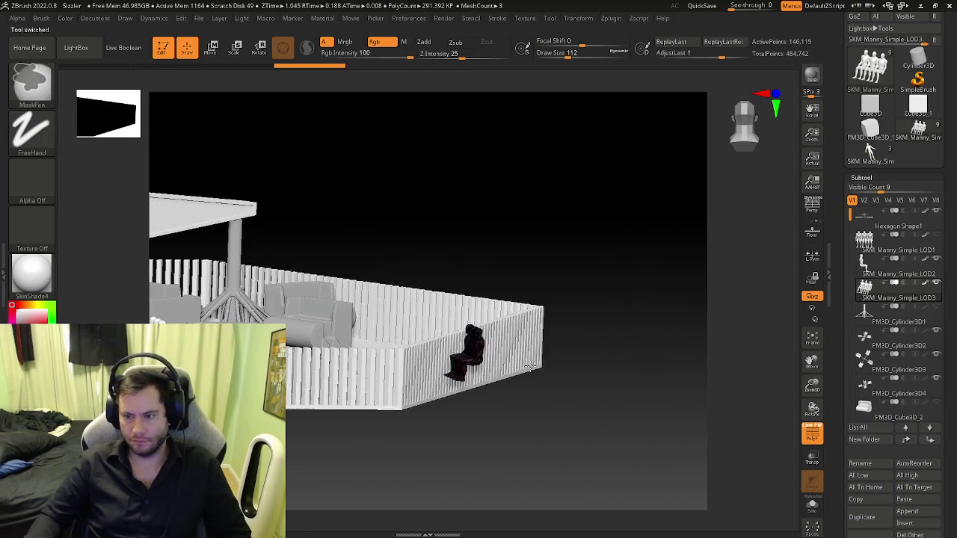
click(904, 500)
mouse_move(555, 375)
mouse_down()
mouse_move(549, 362)
mouse_move(600, 418)
mouse_move(461, 424)
mouse_up()
- Shrink the standing mannequin sharply with Transpose and lower it onto the platform
key(w)
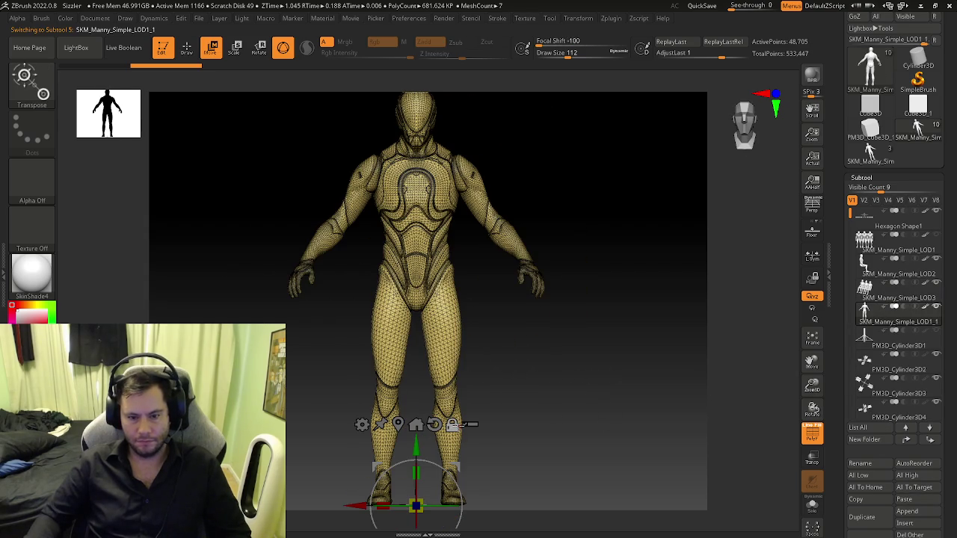
click(416, 296)
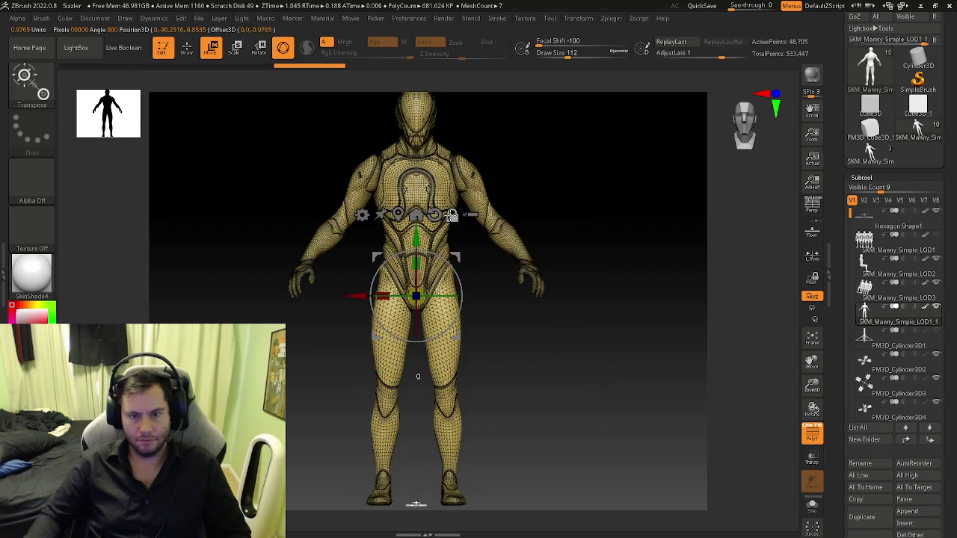
mouse_move(423, 284)
mouse_down()
mouse_move(337, 319)
mouse_move(317, 314)
mouse_up()
mouse_move(415, 241)
alt+mouse_down()
mouse_move(508, 203)
mouse_move(465, 261)
mouse_move(501, 274)
mouse_move(476, 232)
mouse_move(513, 306)
mouse_move(478, 239)
mouse_move(300, 239)
alt+mouse_up()
drag(236, 239, 112, 233)
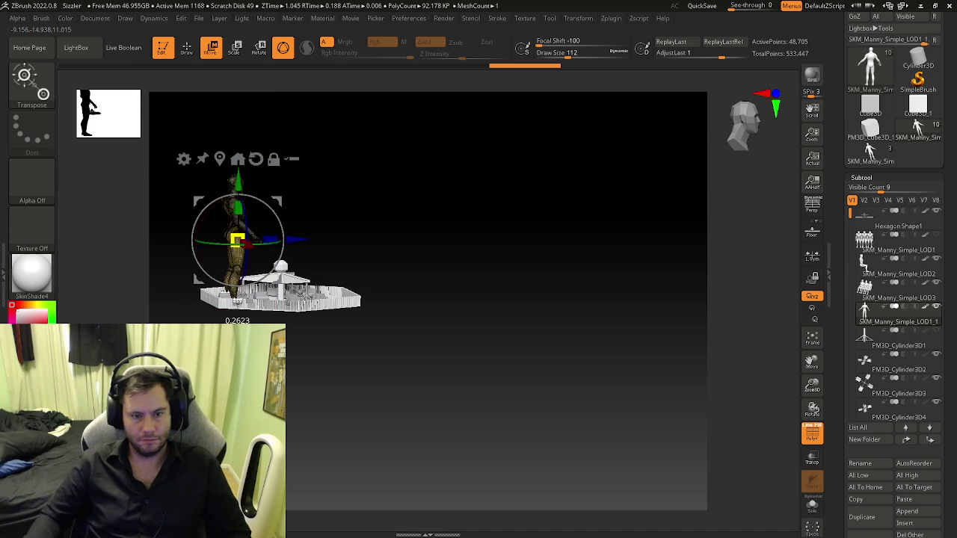
shift+drag(237, 301, 379, 320)
drag(357, 213, 356, 351)
- Turn the mannequin to face the viewer and push it onto the bench
scroll(357, 353, up, 3)
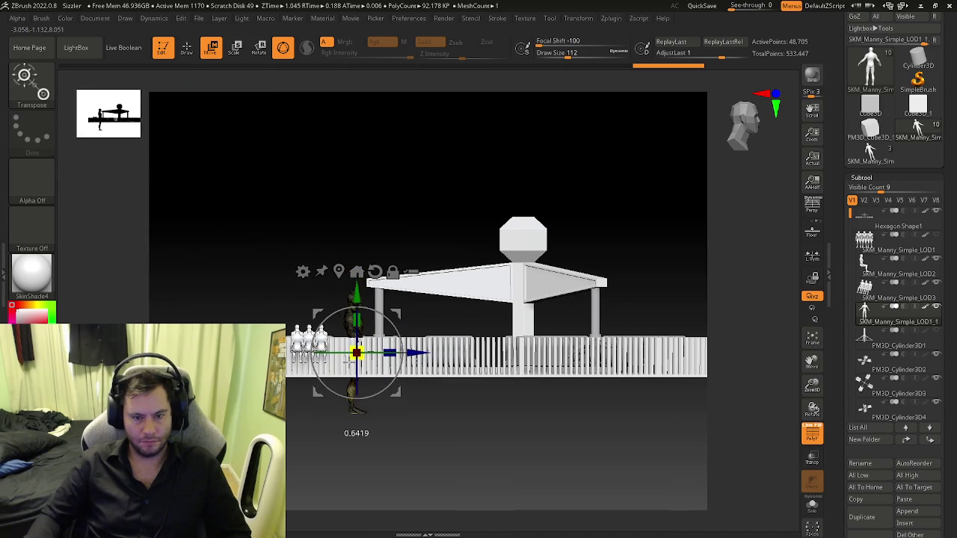
mouse_move(342, 368)
right_down()
mouse_move(394, 378)
mouse_move(335, 352)
right_up()
scroll(365, 374, up, 5)
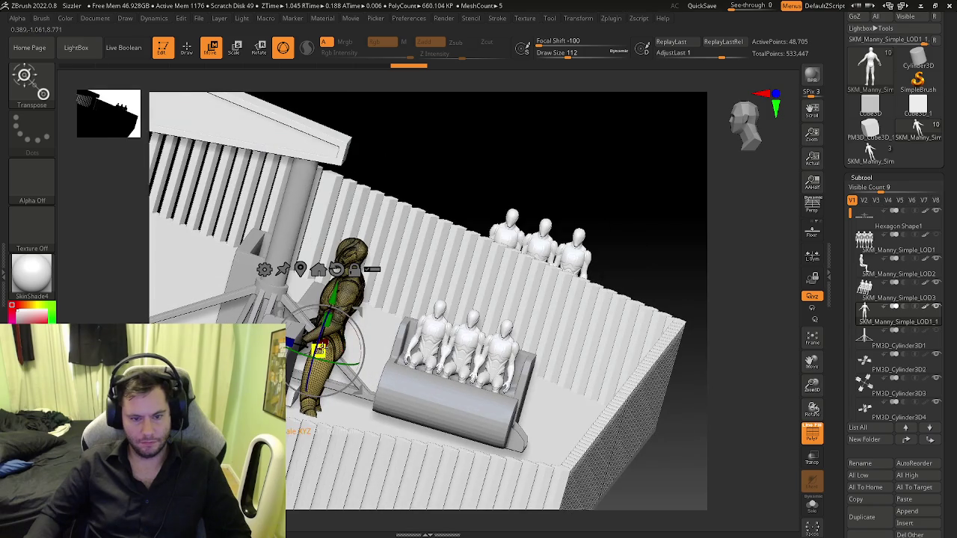
drag(321, 349, 399, 376)
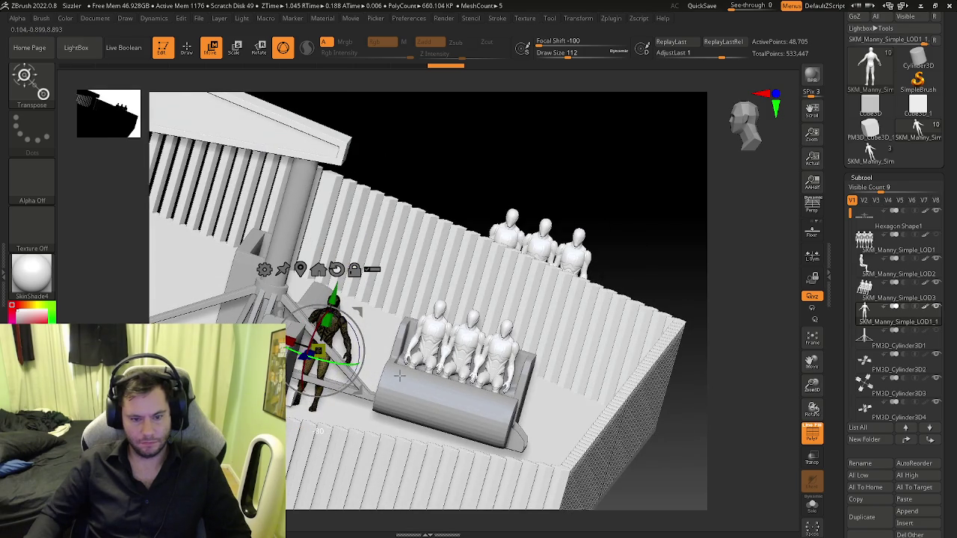
drag(322, 351, 426, 366)
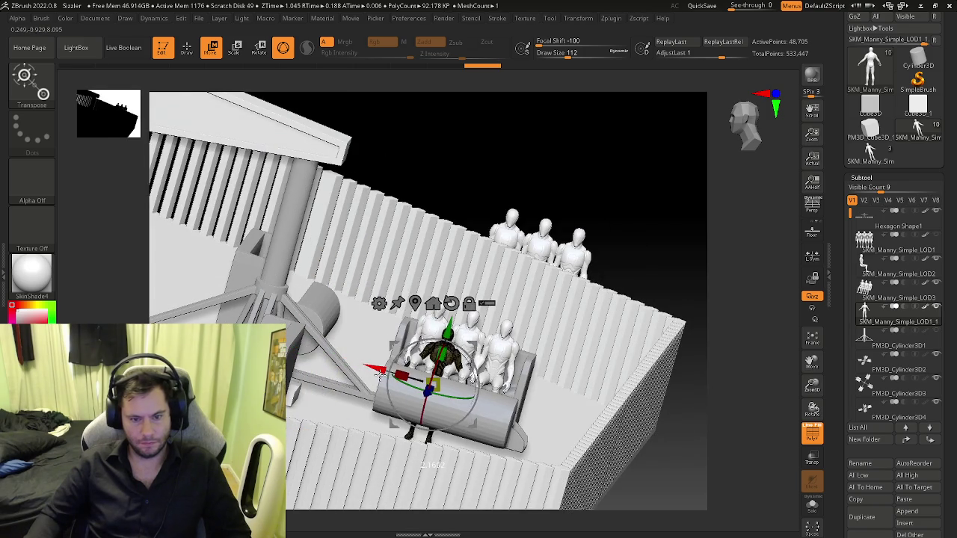
right_drag(426, 366, 461, 410)
scroll(462, 410, up, 3)
drag(452, 401, 458, 365)
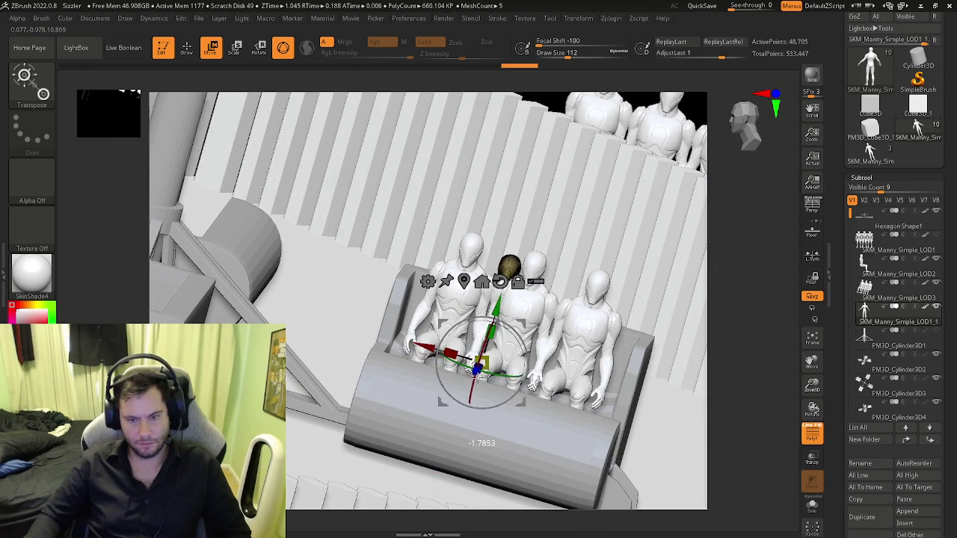
- Raise the yellow mannequin and slide it behind the white figure on the bench
right_drag(457, 374, 439, 367)
drag(440, 365, 443, 332)
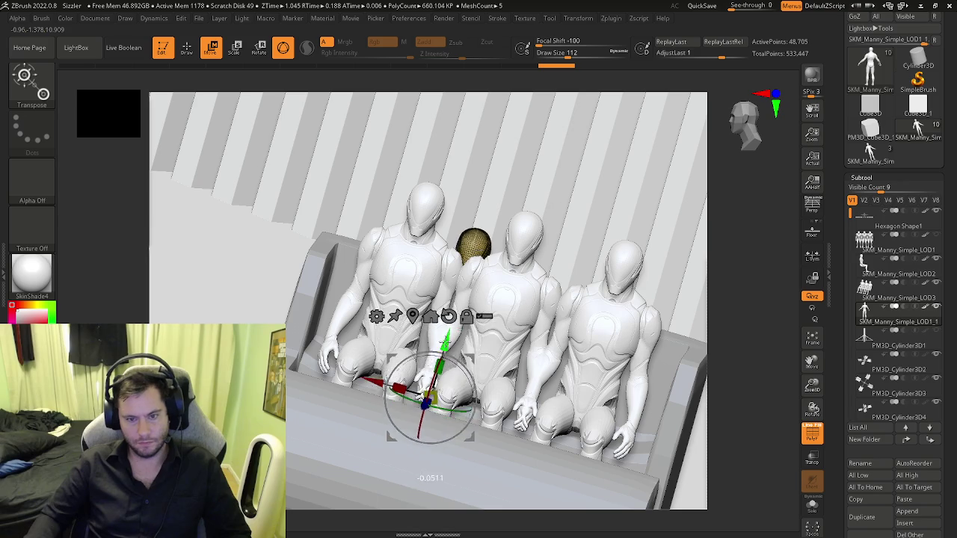
mouse_move(442, 332)
right_down()
mouse_move(415, 320)
mouse_move(393, 326)
right_up()
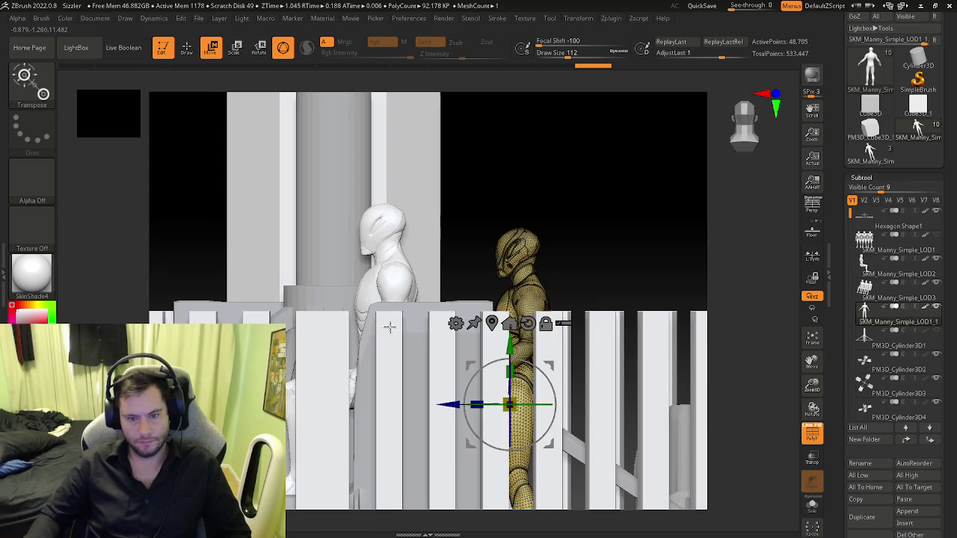
drag(449, 404, 321, 404)
mouse_move(322, 404)
right_down()
mouse_move(374, 407)
mouse_move(343, 380)
right_up()
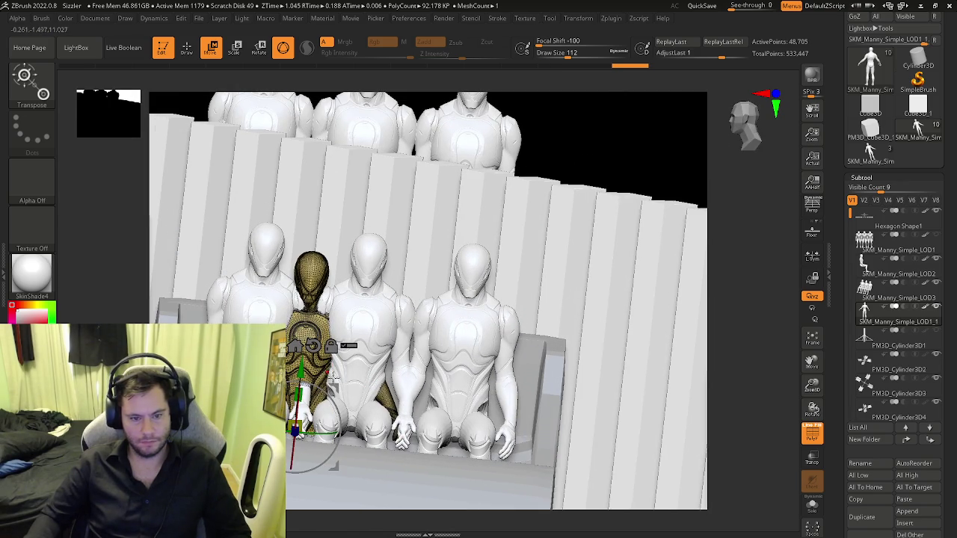
- Fine-tune the mannequin's height and scale, placing it in front of the leftmost rider
drag(304, 371, 312, 348)
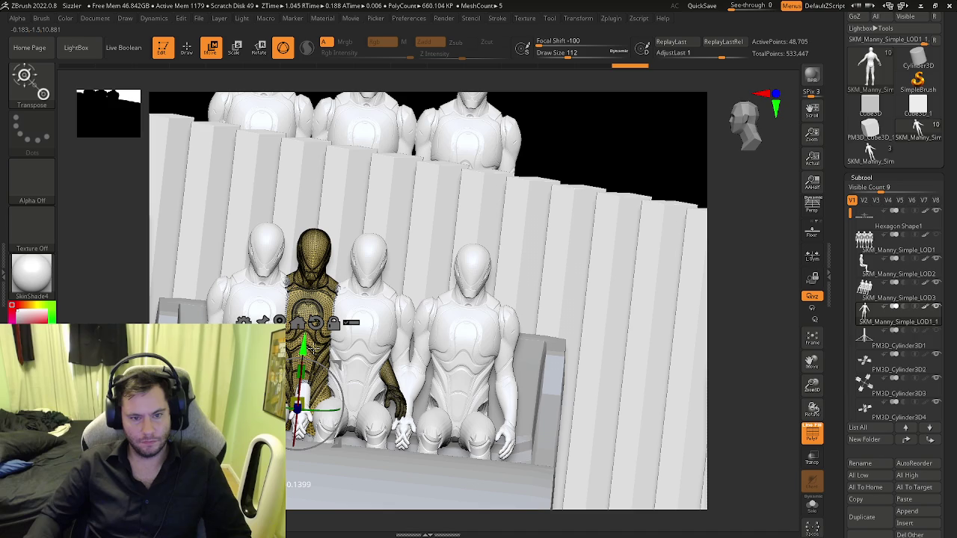
drag(298, 405, 300, 402)
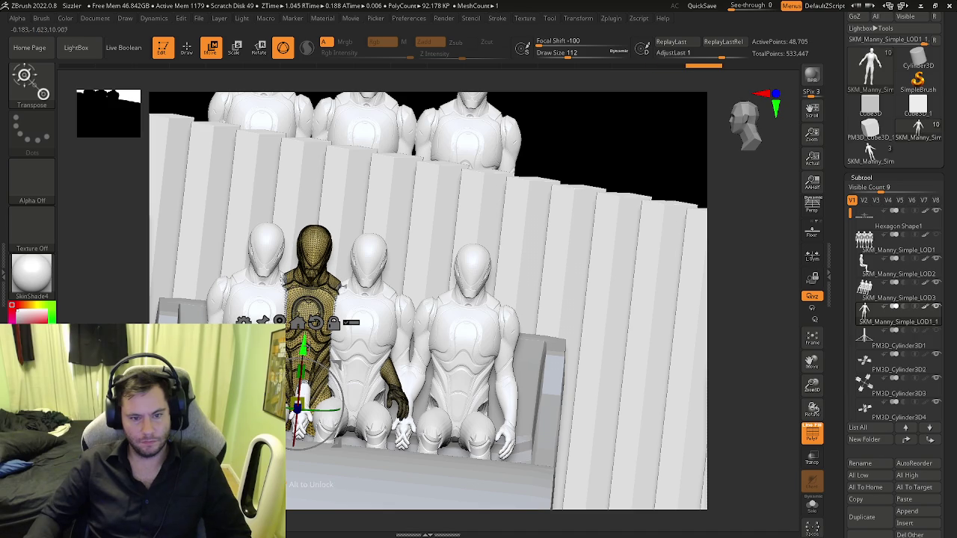
drag(304, 345, 307, 356)
drag(295, 434, 224, 426)
drag(636, 149, 568, 247)
drag(224, 426, 218, 433)
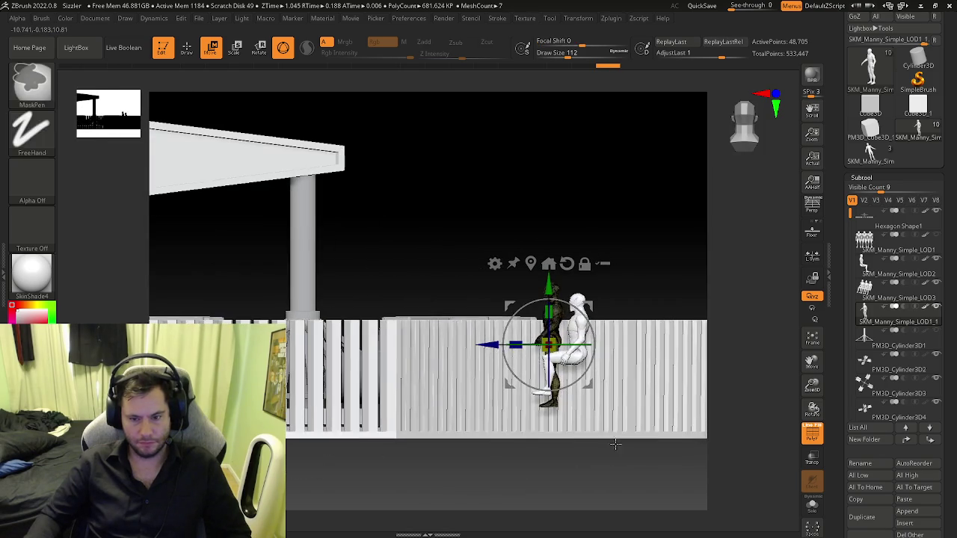
- Lower the mannequin onto the bench, shift it toward the riders, and mask most of it
drag(472, 280, 472, 314)
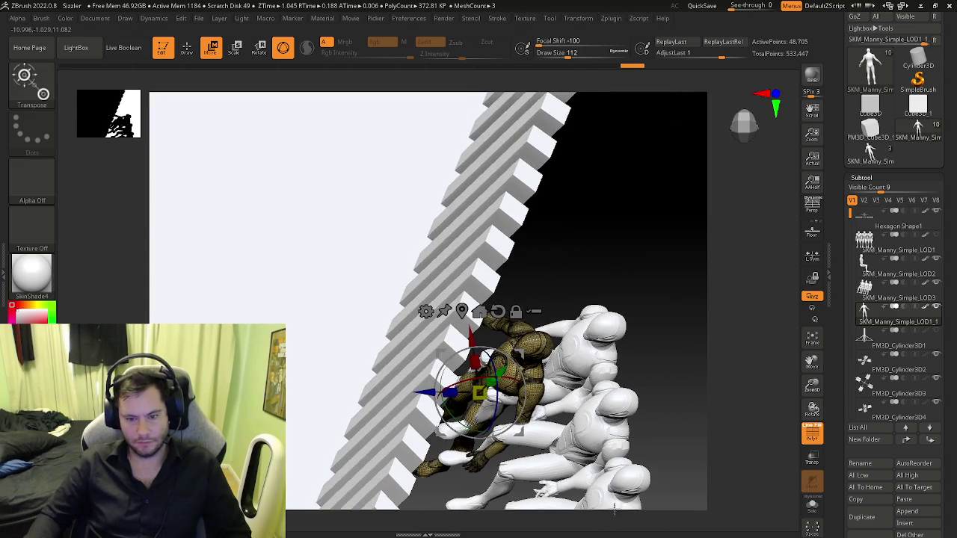
mouse_move(424, 397)
mouse_down()
mouse_move(493, 393)
mouse_move(553, 372)
mouse_up()
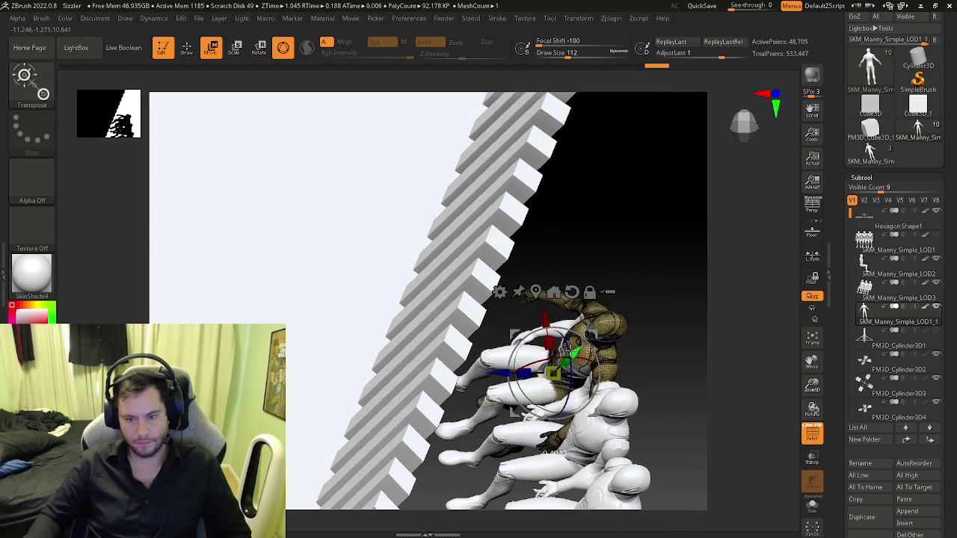
drag(649, 374, 421, 388)
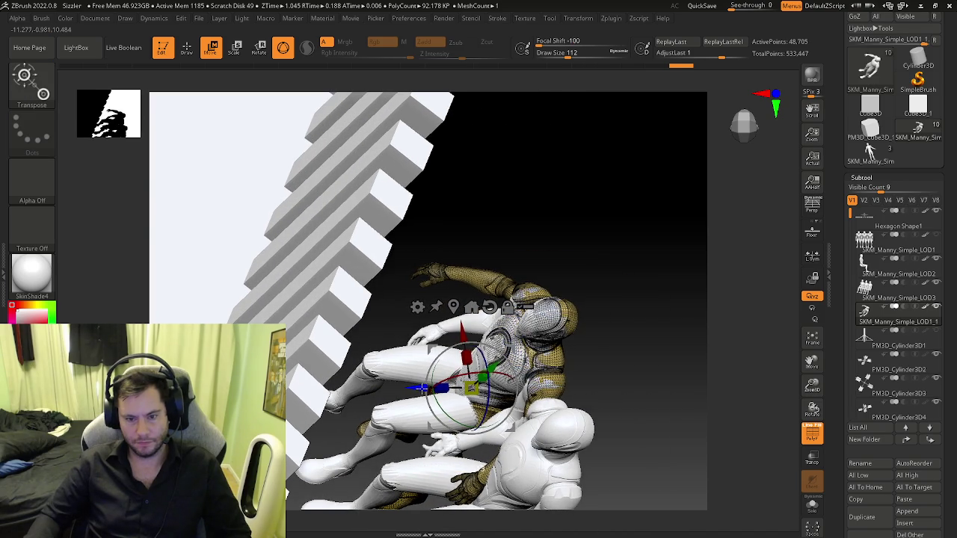
drag(490, 368, 489, 368)
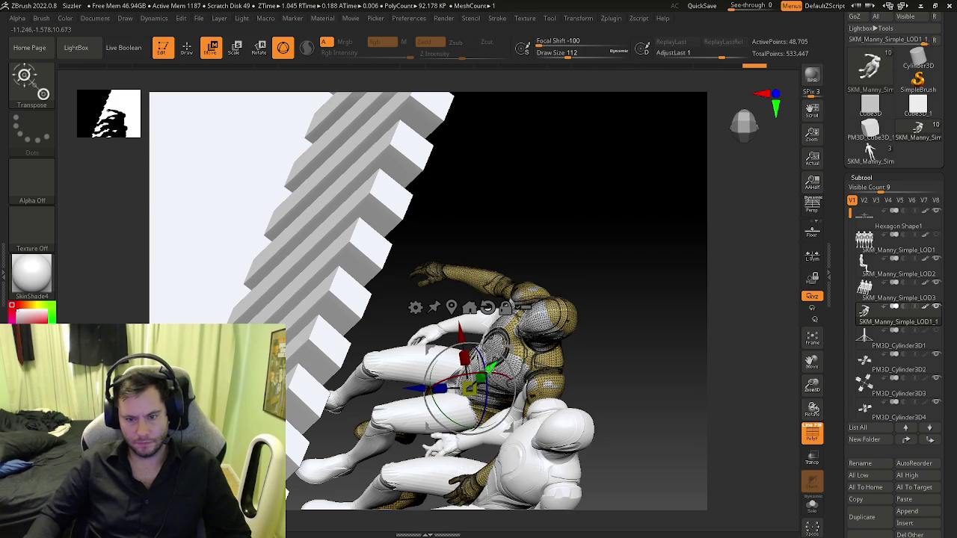
drag(490, 368, 489, 368)
right_drag(489, 368, 494, 382)
- Nudge the figure in depth, enlarge its head and upper torso, and adjust head and lower body
drag(466, 404, 465, 404)
drag(525, 405, 528, 405)
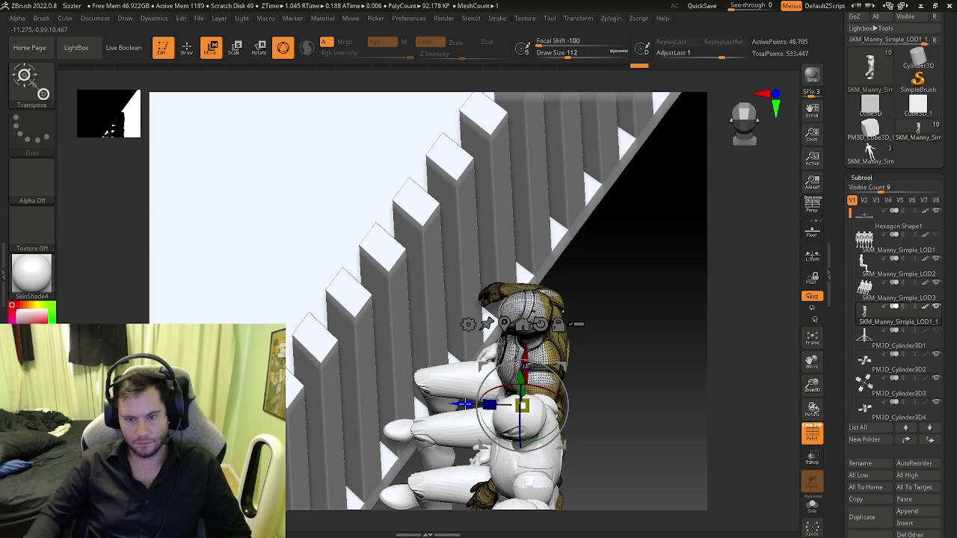
mouse_move(465, 404)
mouse_down()
mouse_move(522, 404)
mouse_move(620, 365)
mouse_up()
drag(550, 370, 551, 369)
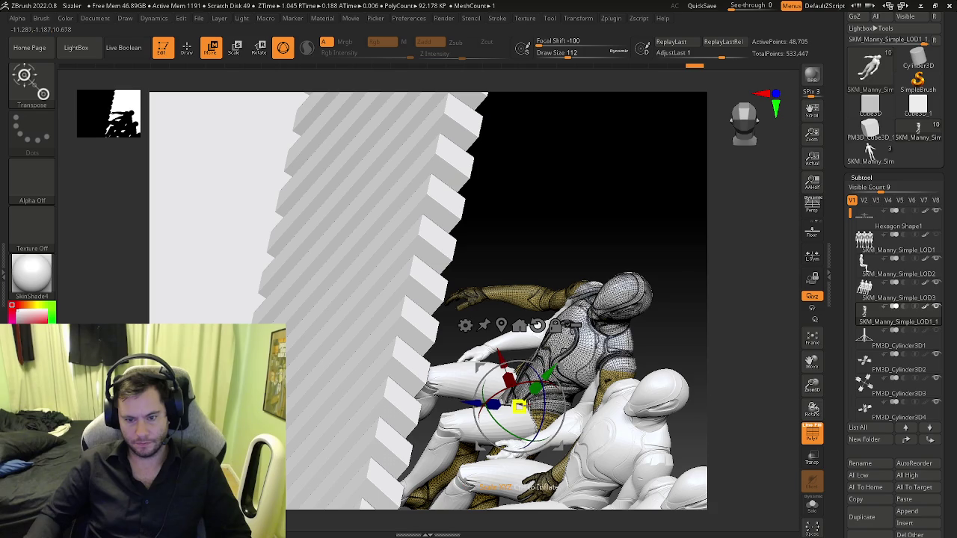
drag(518, 406, 523, 406)
drag(636, 194, 658, 172)
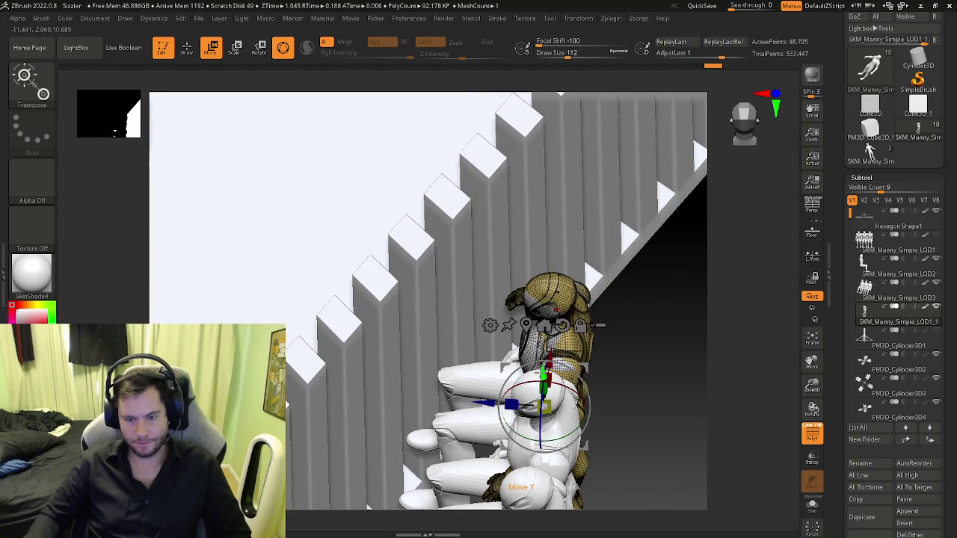
drag(543, 370, 543, 369)
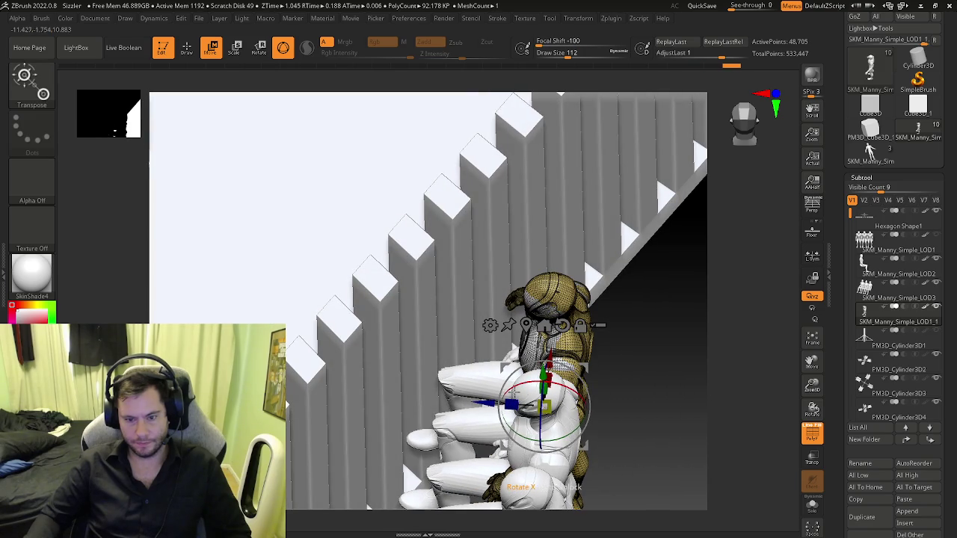
drag(527, 484, 549, 485)
mouse_move(224, 224)
mouse_down()
mouse_move(269, 247)
mouse_move(449, 224)
mouse_up()
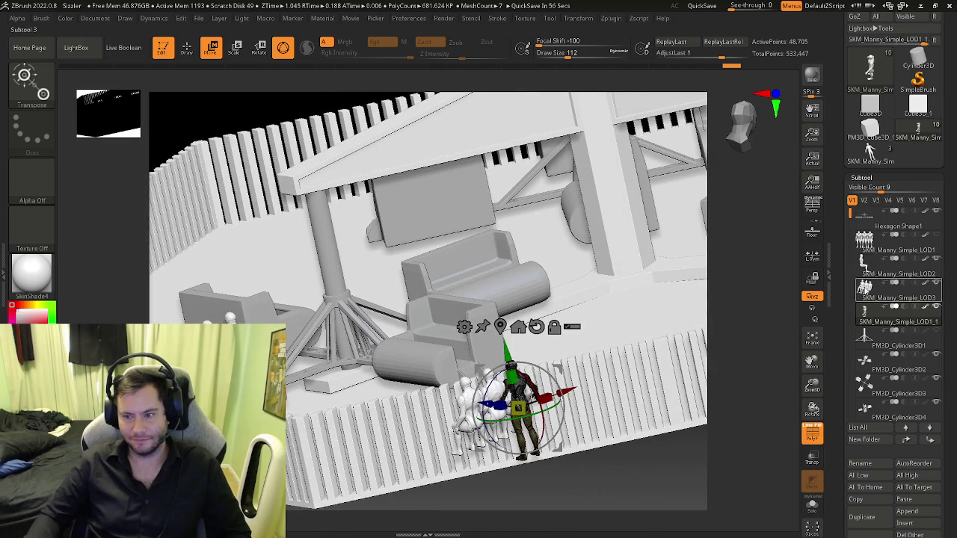
- Delete the SKM_Manny_Simple_LOD3 subtool holding the group of standing mannequins
click(866, 289)
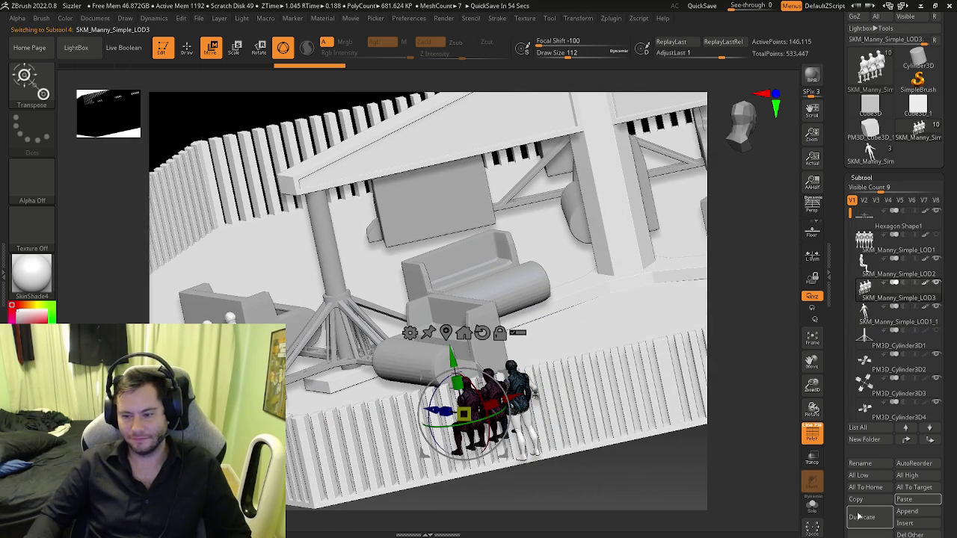
drag(841, 507, 846, 472)
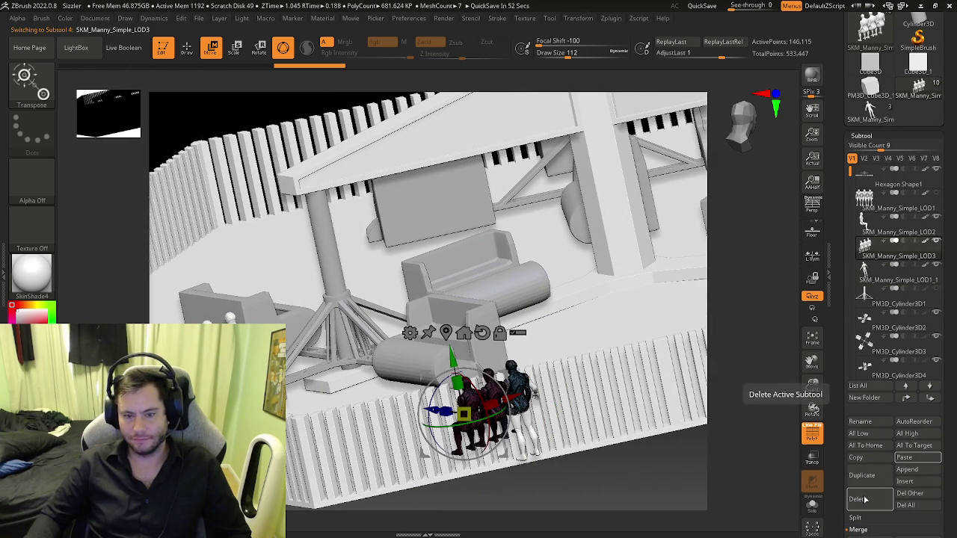
click(864, 498)
drag(673, 464, 669, 396)
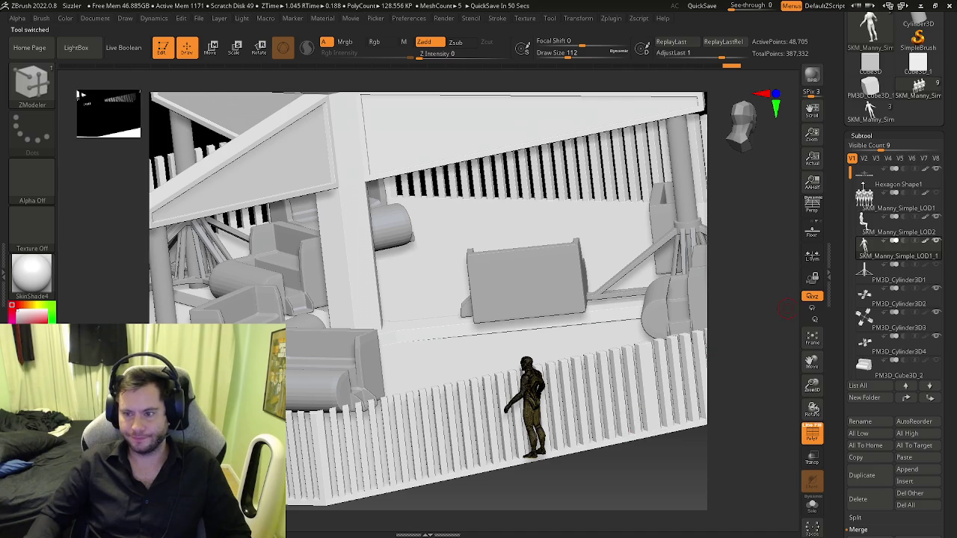
- Make the lone standing mannequin, SKM_Manny_Simple_LOD1_1, the active subtool
alt+click(673, 418)
mouse_move(717, 449)
mouse_down()
mouse_move(717, 388)
mouse_move(616, 381)
mouse_up()
click(869, 246)
mouse_move(662, 335)
shift+mouse_down()
mouse_move(619, 366)
mouse_move(613, 351)
mouse_move(591, 374)
mouse_move(594, 388)
mouse_move(638, 386)
mouse_move(640, 401)
mouse_move(653, 401)
shift+mouse_up()
- Move the standing mannequin left and down onto the platform surface
key(w)
mouse_move(541, 357)
mouse_down()
mouse_move(377, 395)
mouse_move(359, 383)
mouse_up()
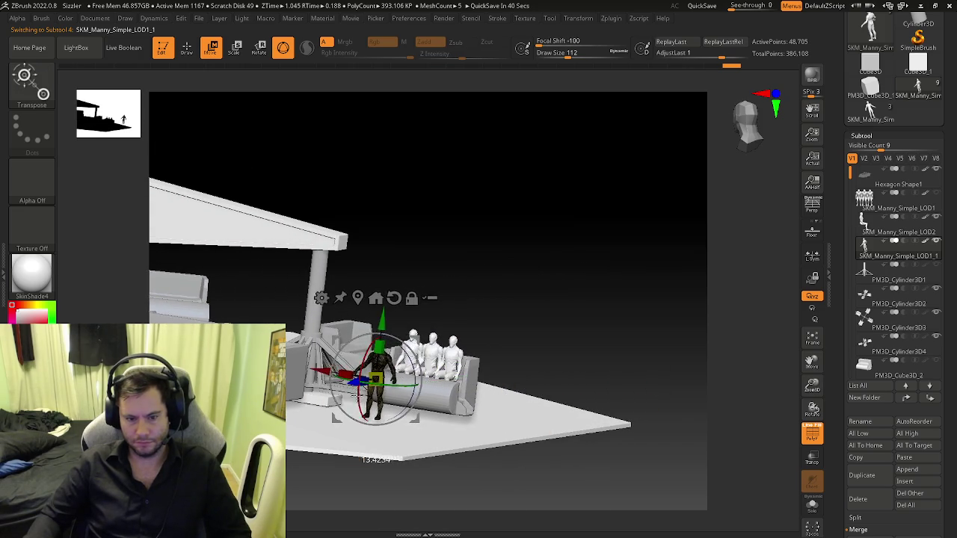
alt+drag(448, 419, 477, 435)
drag(383, 342, 381, 353)
shift+drag(418, 449, 492, 370)
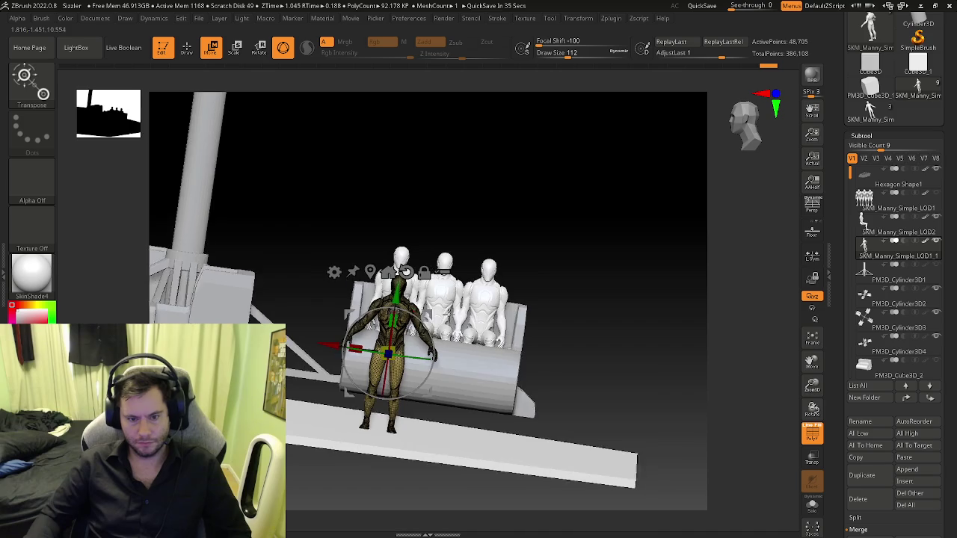
key(q)
mouse_move(478, 418)
alt+mouse_down()
mouse_move(492, 370)
mouse_move(424, 383)
mouse_move(247, 303)
alt+mouse_up()
key(w)
- Nudge the leftmost seated mannequin and add the upper mannequin to the selection
mouse_move(399, 332)
mouse_down()
mouse_move(419, 299)
mouse_move(390, 404)
mouse_move(371, 366)
mouse_up()
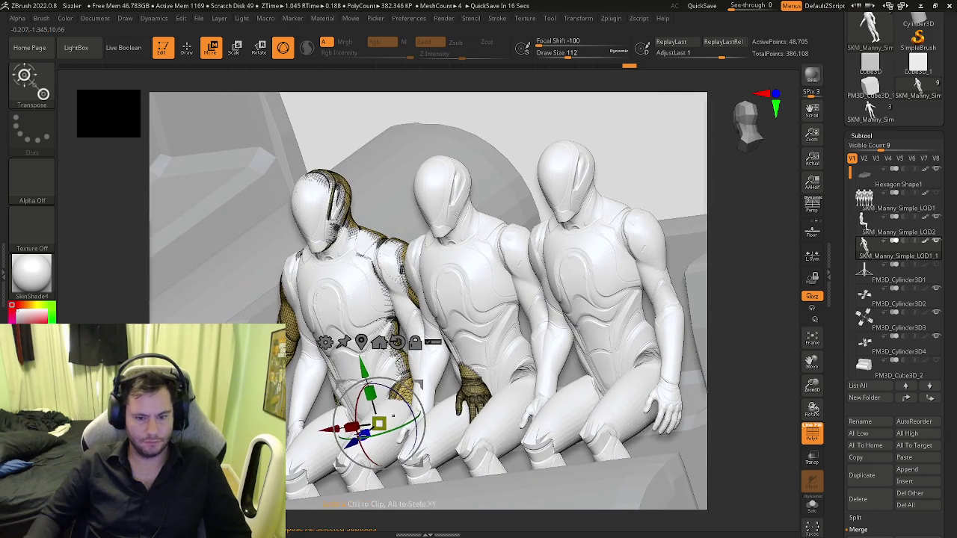
drag(349, 444, 346, 446)
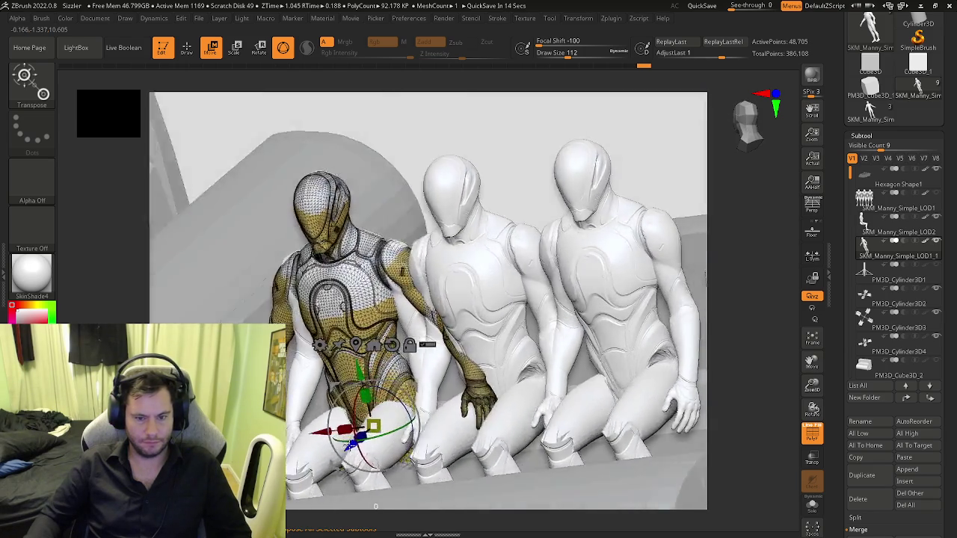
mouse_move(343, 497)
right_down()
mouse_move(321, 527)
mouse_move(353, 485)
right_up()
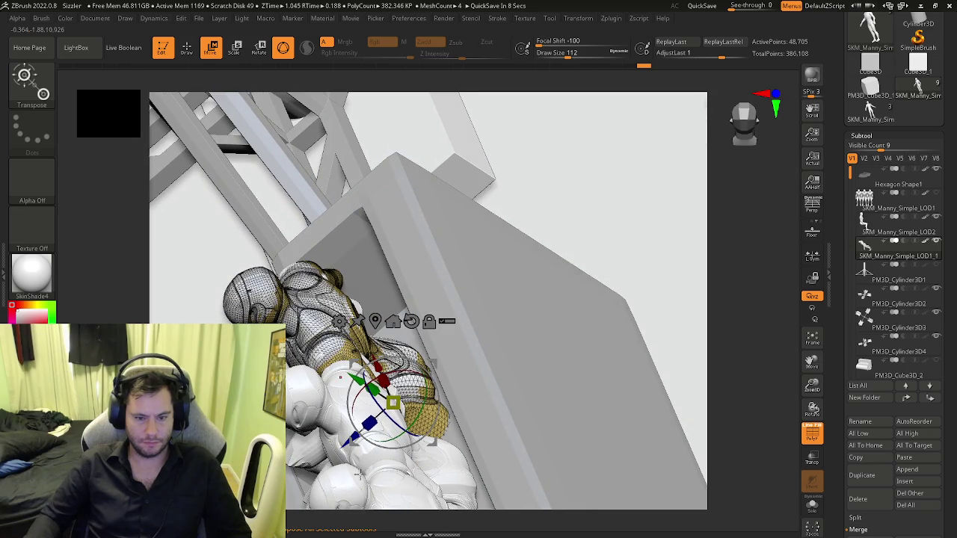
shift+click(284, 295)
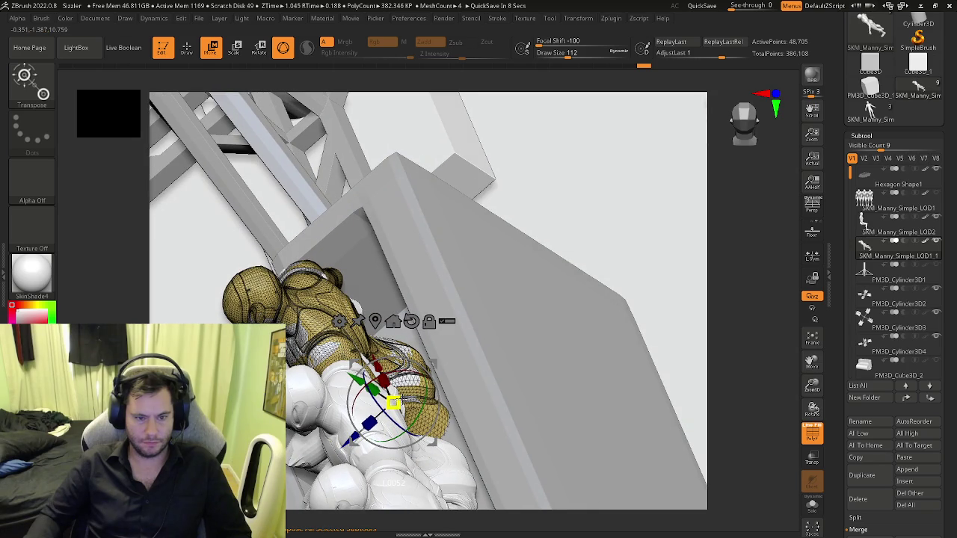
right_drag(348, 489, 350, 364)
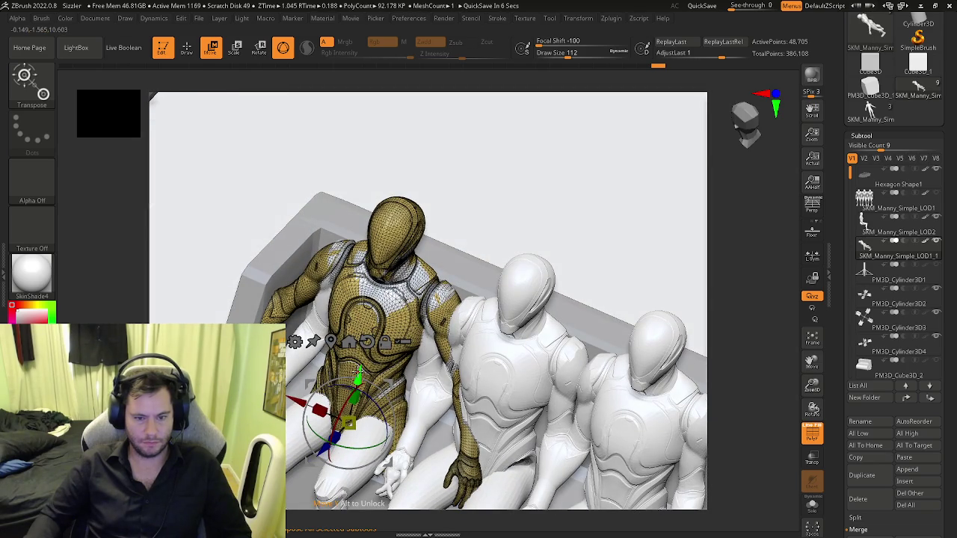
drag(349, 423, 348, 423)
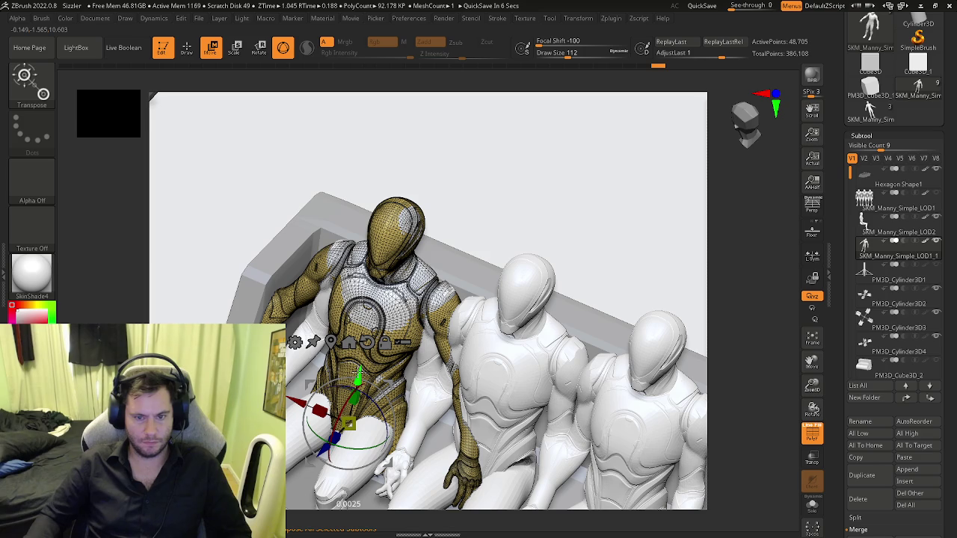
mouse_move(358, 372)
right_down()
mouse_move(387, 348)
mouse_move(355, 441)
right_up()
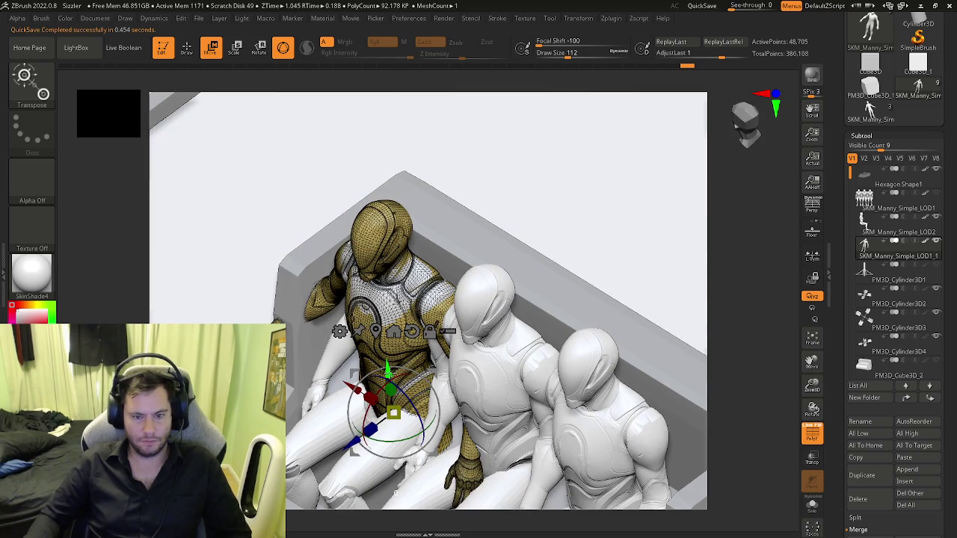
drag(394, 412, 394, 414)
- Blur the mask on the selected seated figure twice
ctrl+click(394, 413)
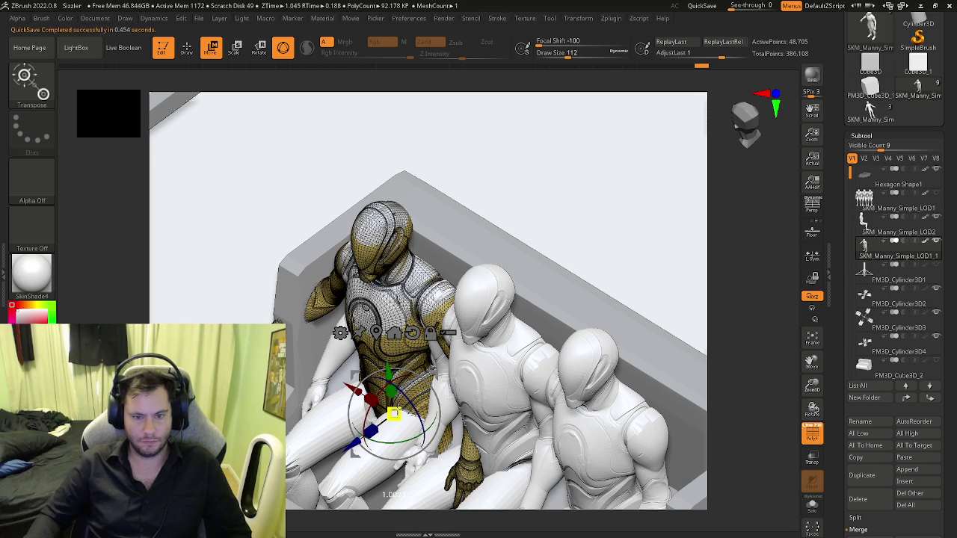
ctrl+click(398, 411)
shift+right_drag(399, 411, 449, 355)
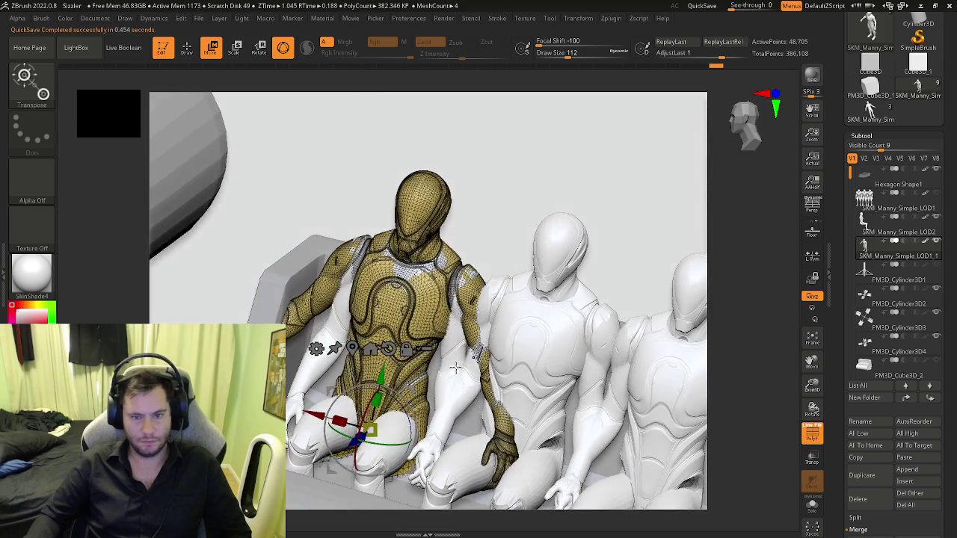
key(ctrl+z)
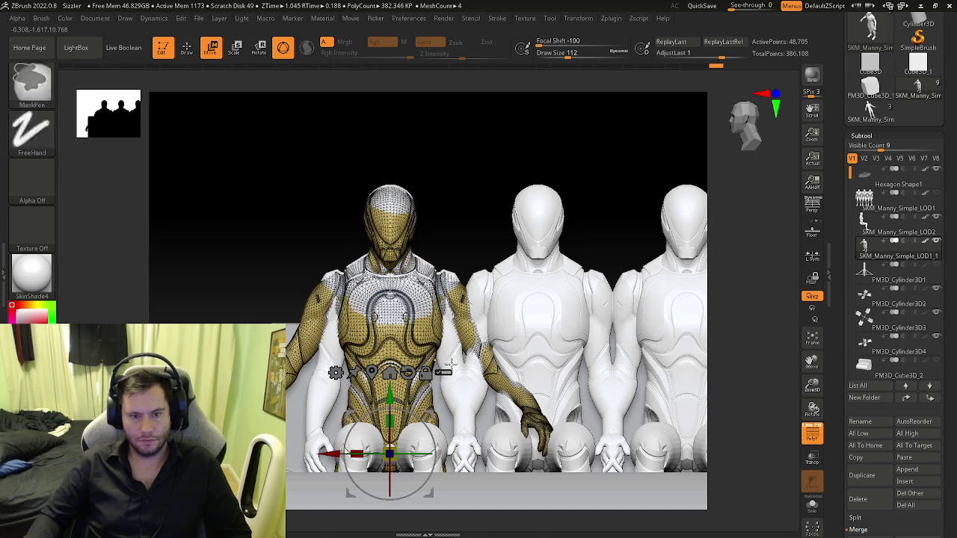
key(ctrl+shift+z)
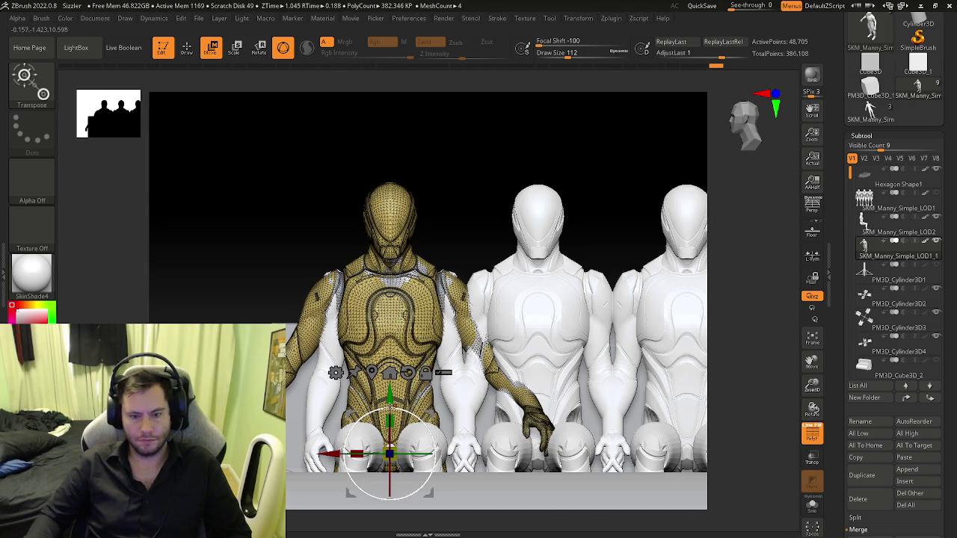
- Slide the seated figure right along X between its neighbours, then further along the platform
drag(331, 452, 378, 450)
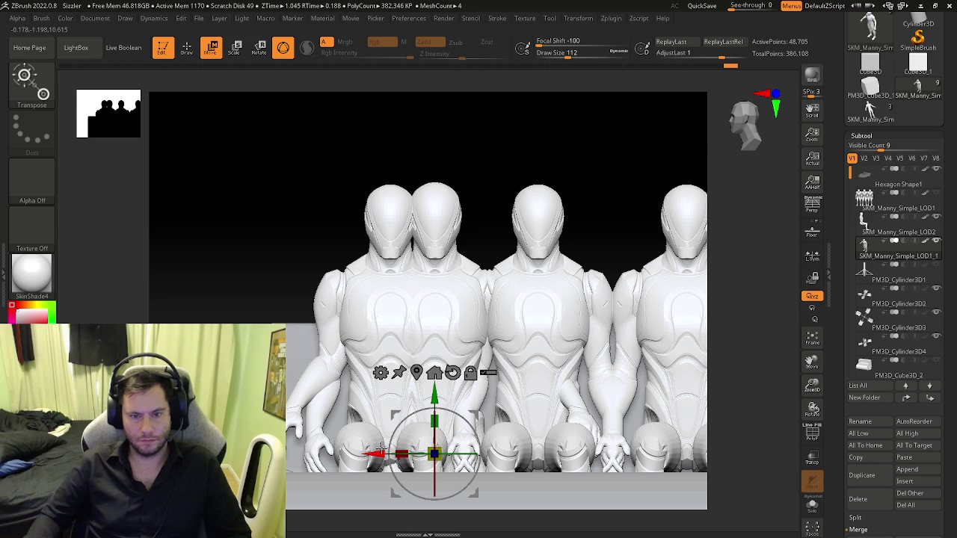
key(ctrl+z)
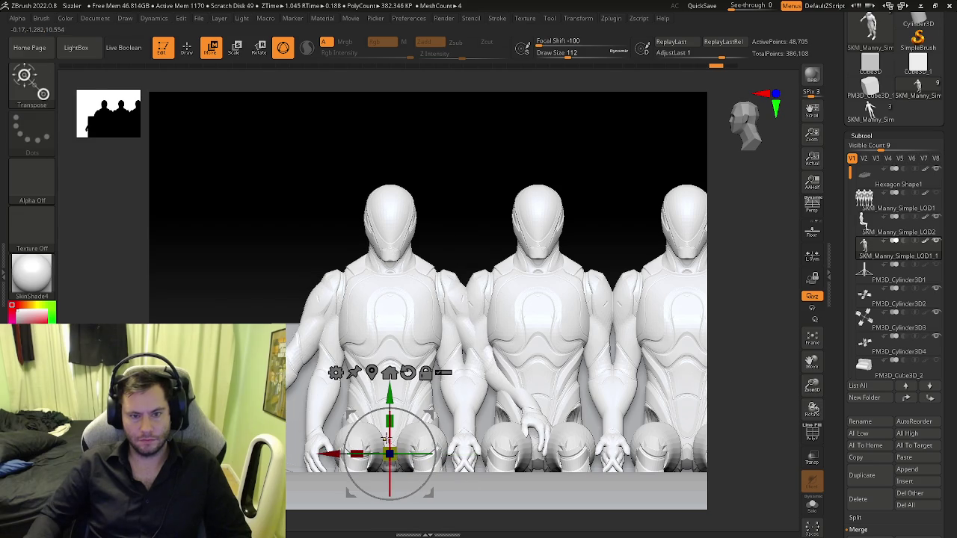
drag(342, 453, 395, 446)
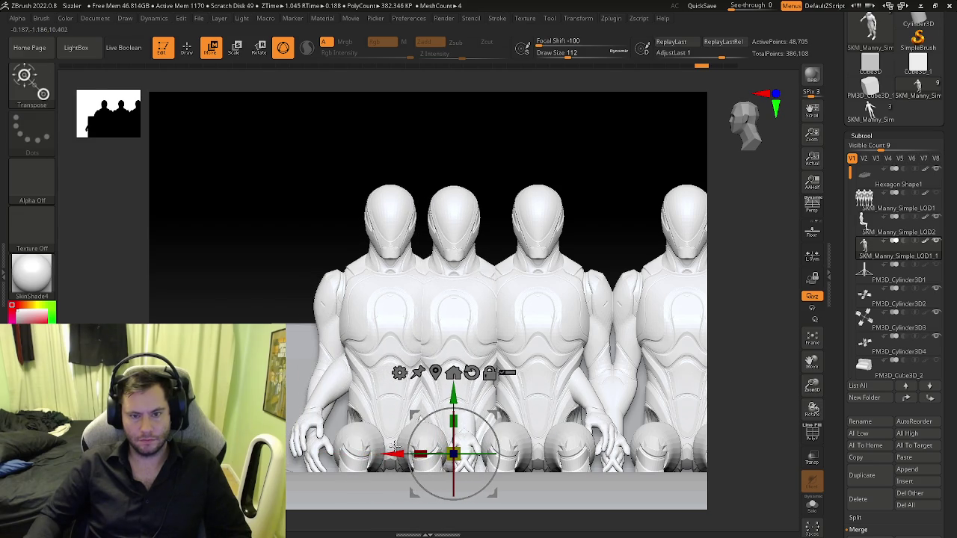
mouse_move(358, 429)
right_down()
mouse_move(421, 447)
mouse_move(359, 448)
right_up()
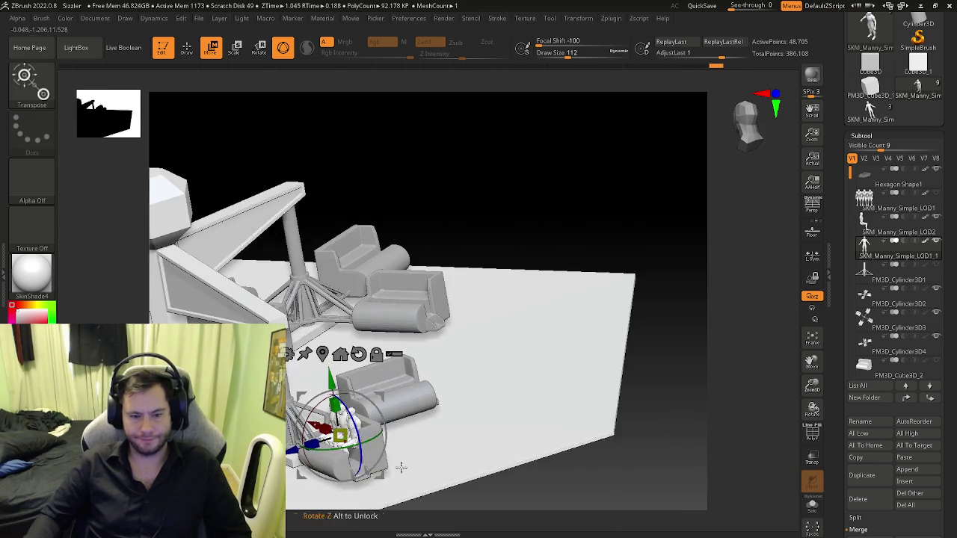
drag(321, 438, 628, 441)
mouse_move(628, 448)
right_down()
mouse_move(447, 477)
mouse_move(515, 447)
right_up()
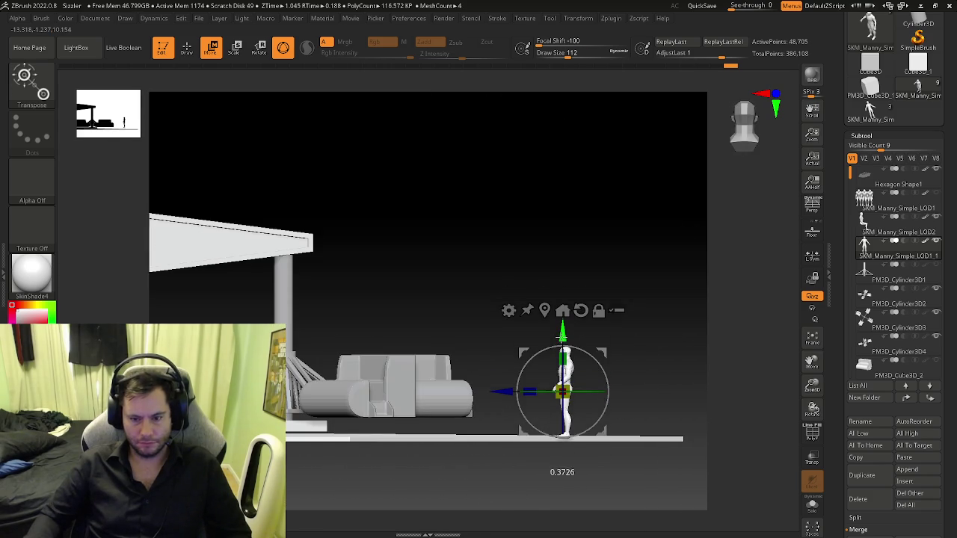
- Frame the standing mannequin and lift it slightly along the Transpose Y axis
key(f)
drag(530, 241, 534, 232)
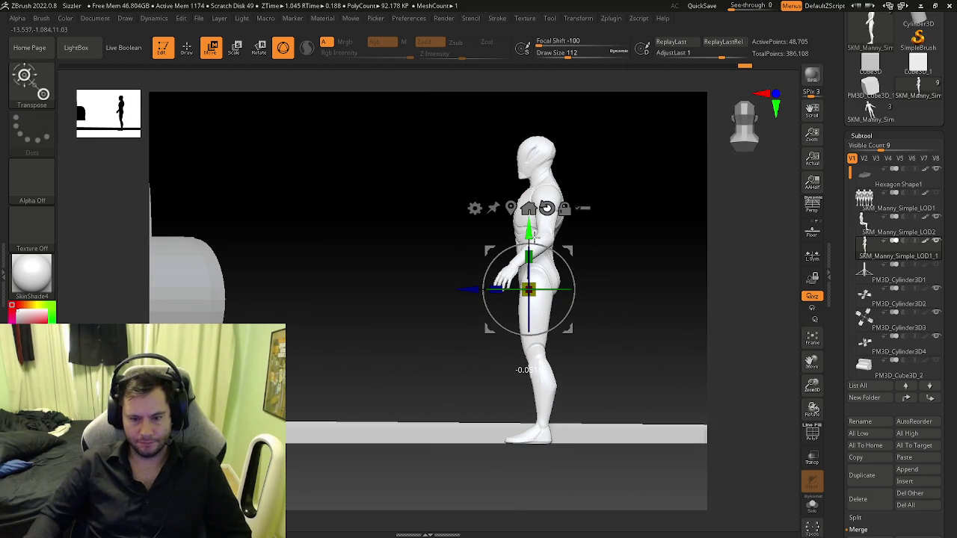
mouse_move(470, 287)
mouse_down()
mouse_move(372, 292)
mouse_move(342, 388)
mouse_move(365, 374)
mouse_move(349, 327)
mouse_up()
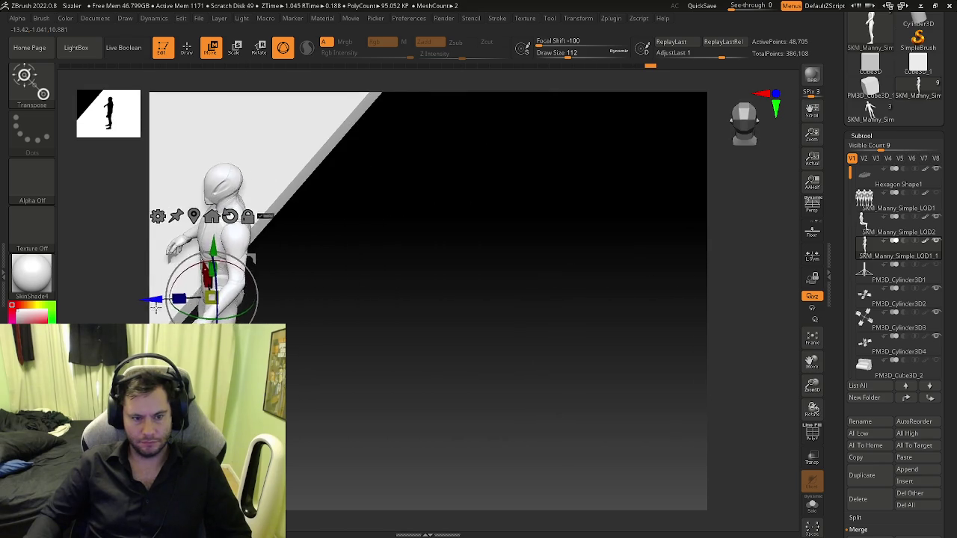
mouse_move(349, 327)
mouse_down()
mouse_move(286, 310)
mouse_move(254, 317)
mouse_move(414, 324)
mouse_up()
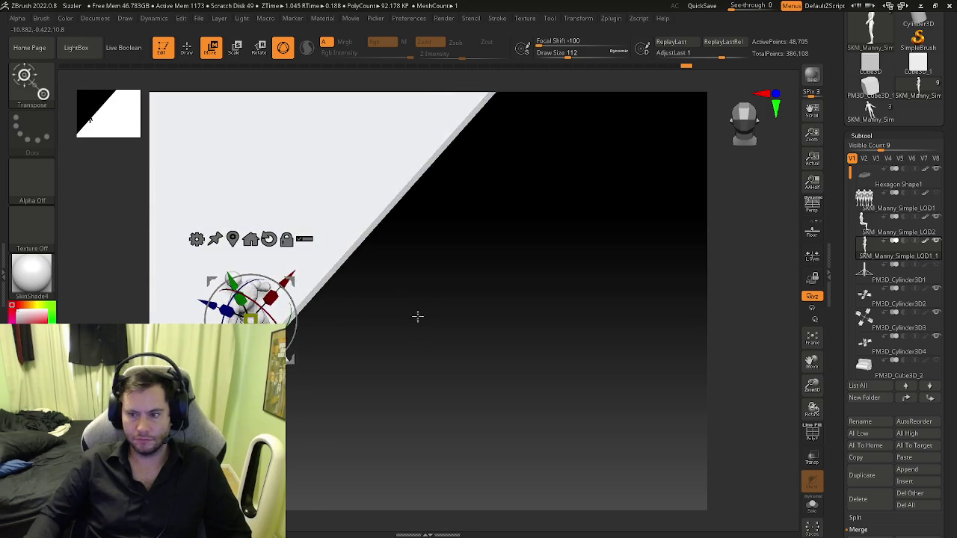
- Make Hexagon Shape1 the active subtool with Polyframe polygroup colours shown
click(867, 175)
key(f)
key(shift+f)
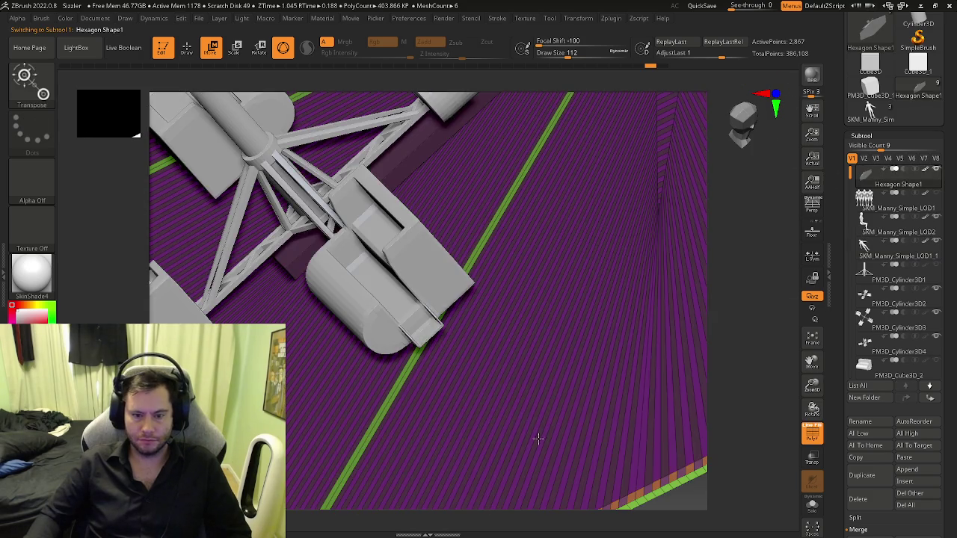
- With ZModeler Extrude Polygroup All, pull the platform edge strip up into red posts, then undo
drag(549, 478, 411, 362)
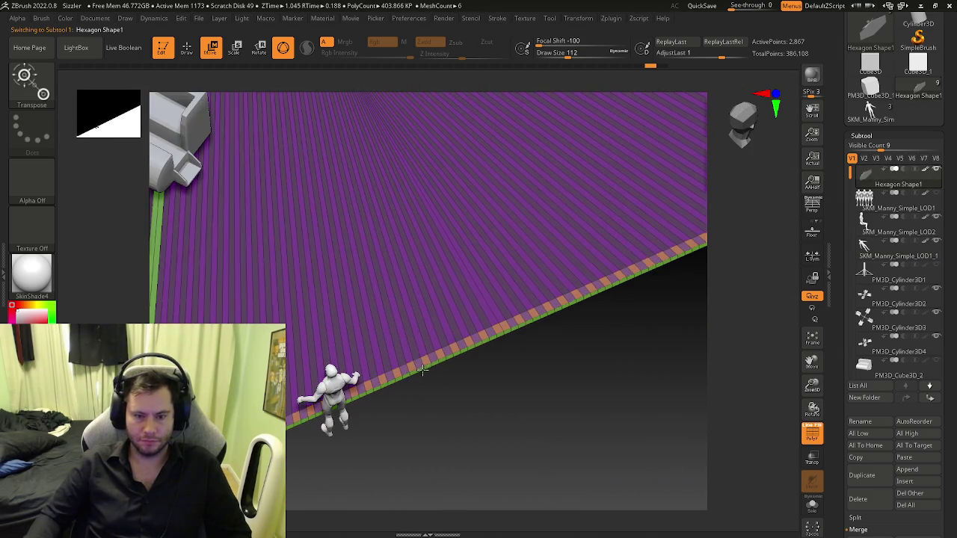
key(b)
key(z)
key(m)
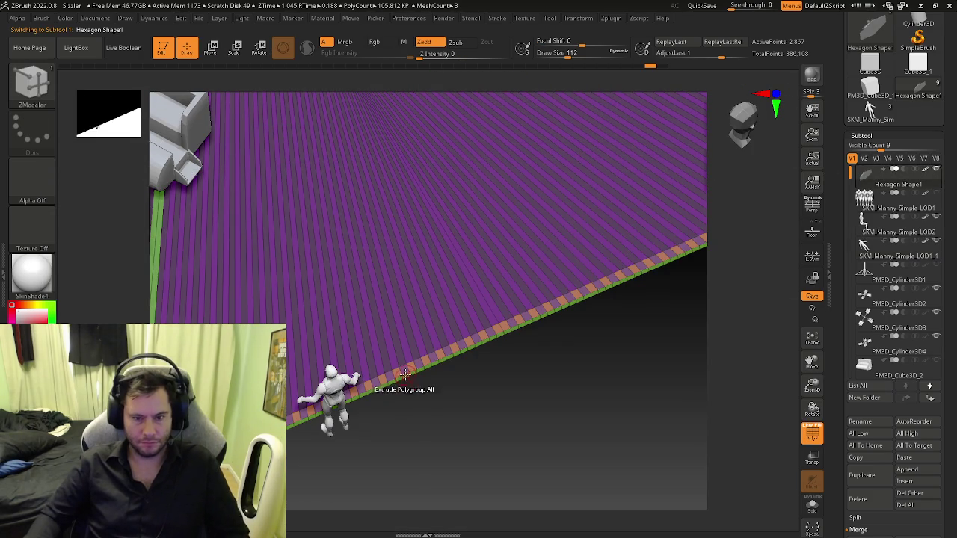
drag(411, 366, 408, 303)
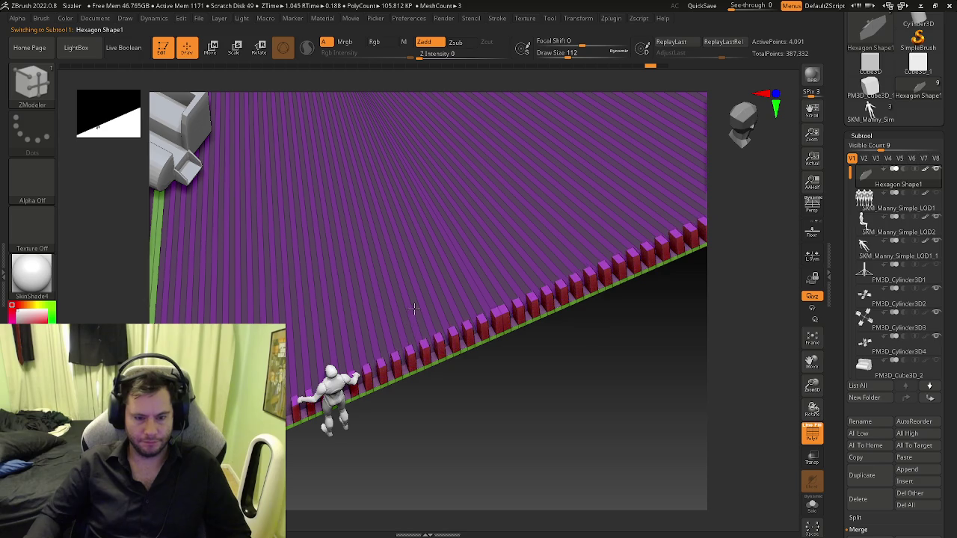
mouse_move(408, 302)
right_down()
mouse_move(374, 384)
mouse_move(383, 416)
right_up()
key(ctrl+z)
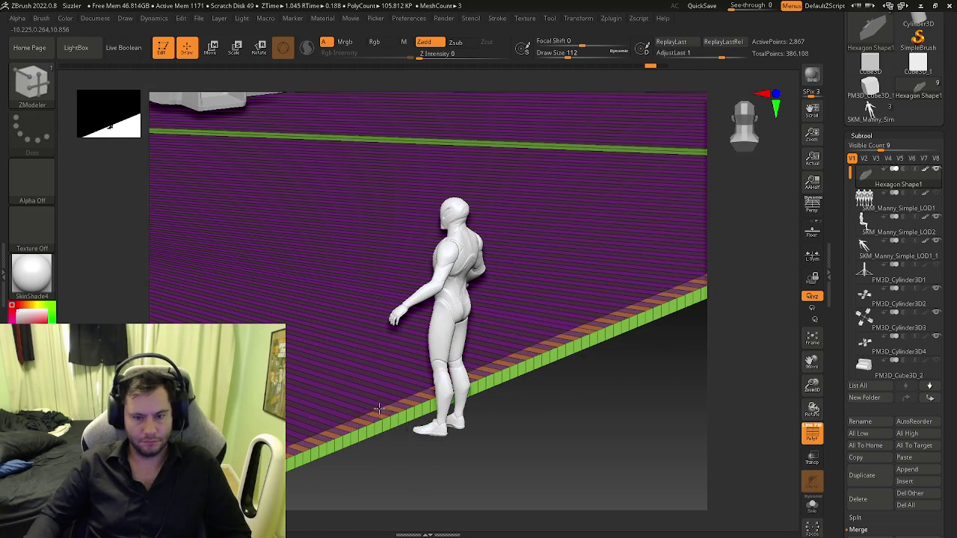
- Re-extrude the edge strip into tall red posts, retrying until the height looks right
drag(378, 415, 390, 296)
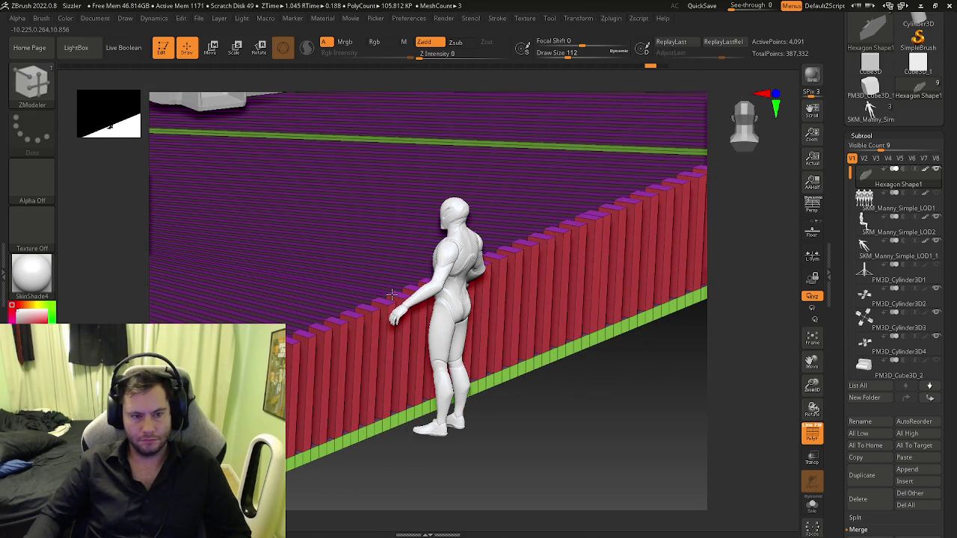
right_drag(390, 295, 341, 342)
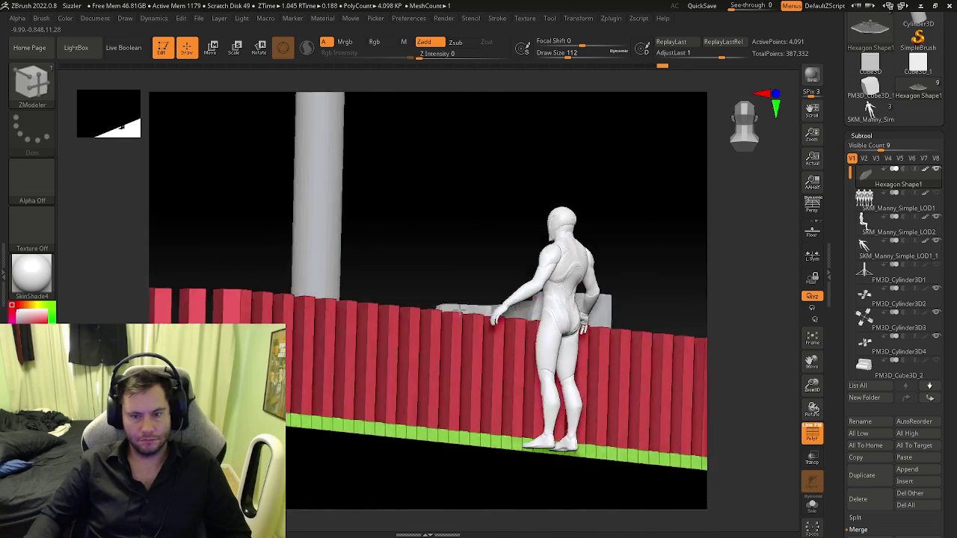
right_drag(460, 312, 452, 325)
key(ctrl+z)
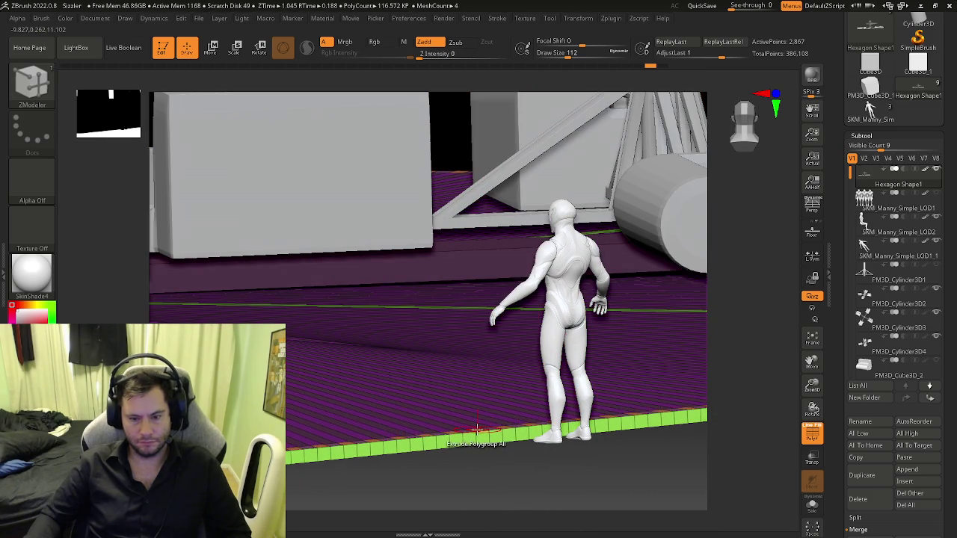
drag(476, 428, 486, 287)
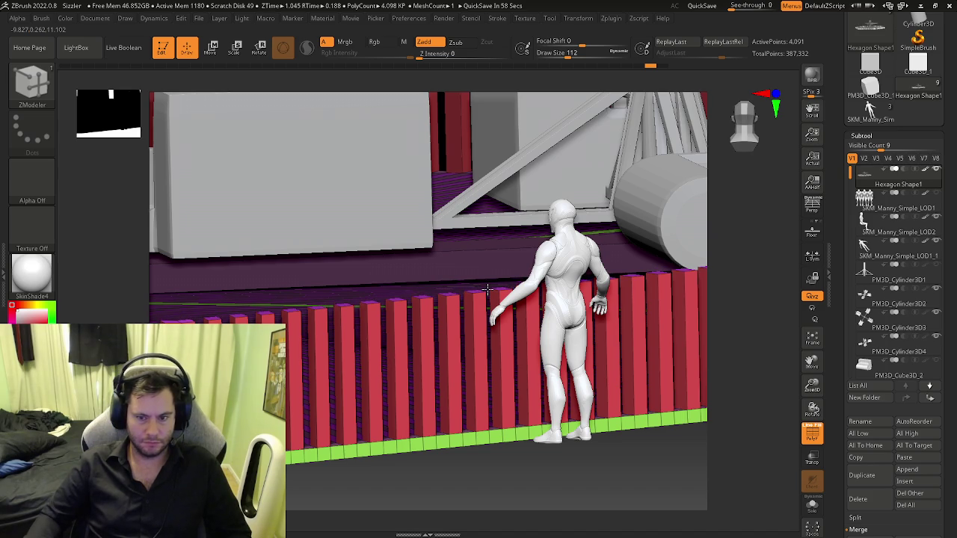
key(space)
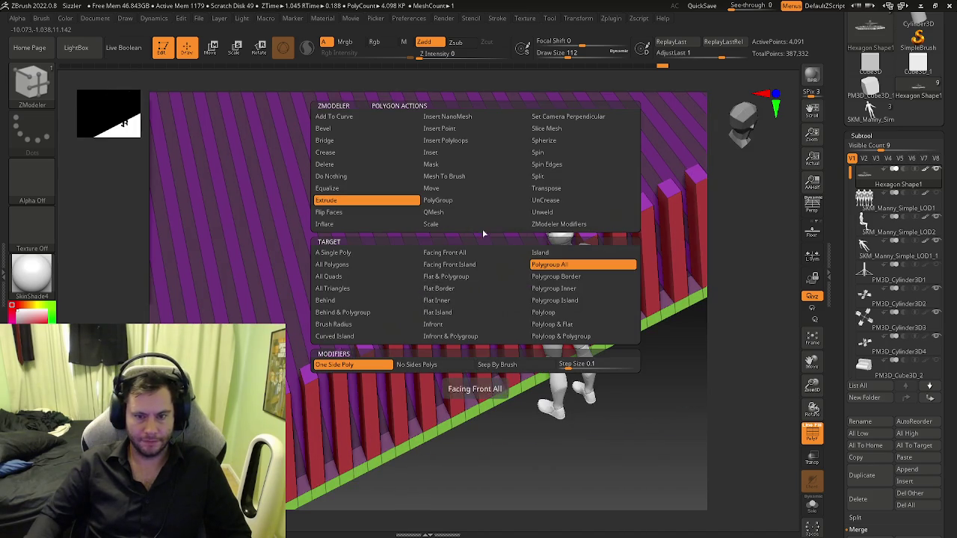
- Reselect Extrude with the Polygroup All target and drag the red posts taller
click(455, 202)
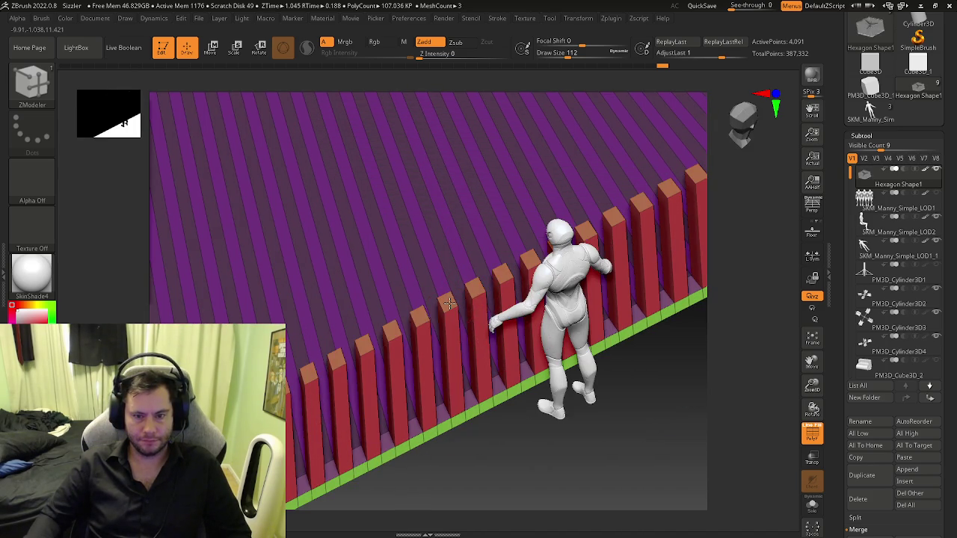
key(space)
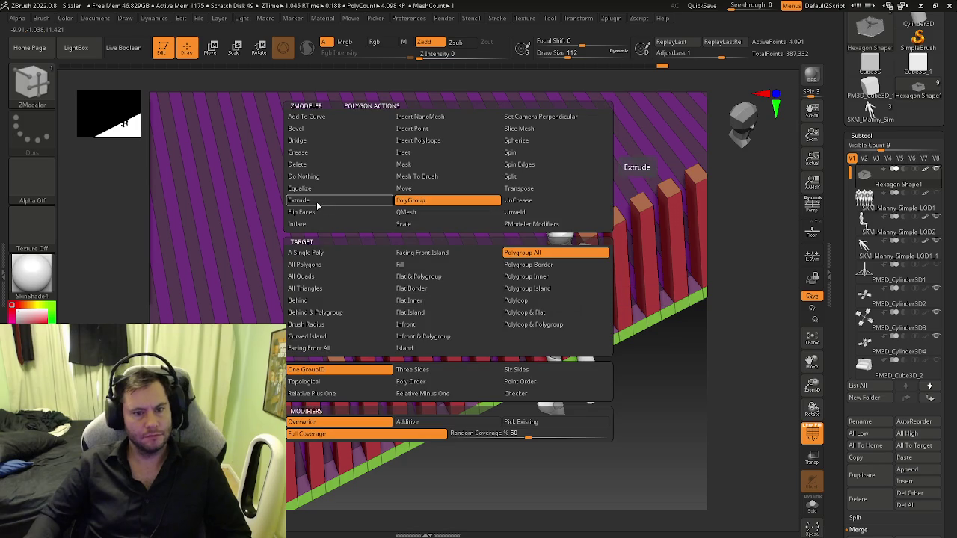
click(527, 264)
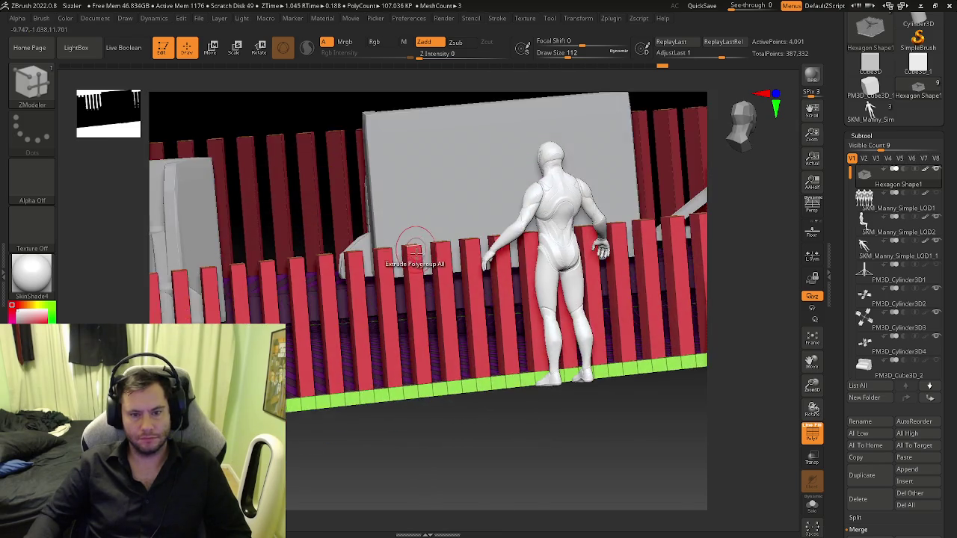
drag(408, 243, 412, 232)
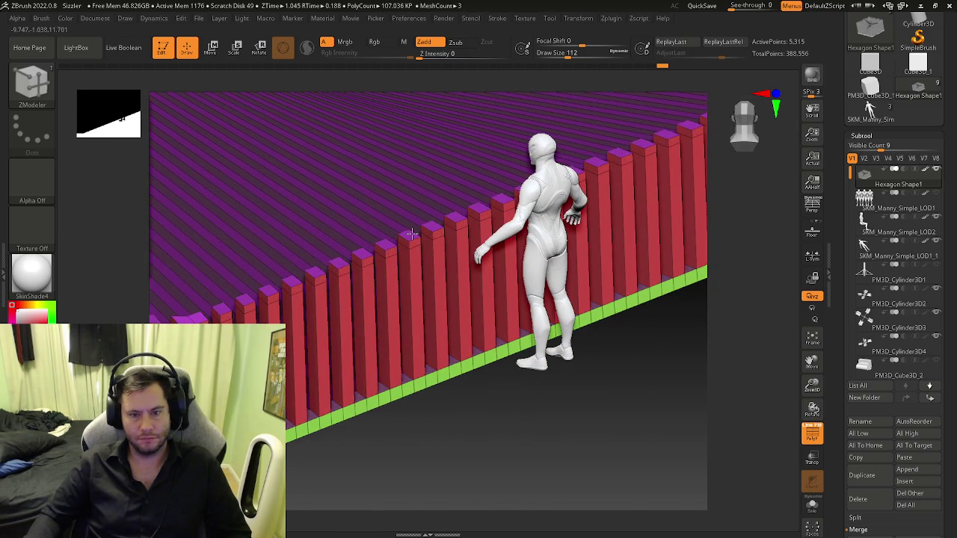
right_drag(413, 232, 400, 237)
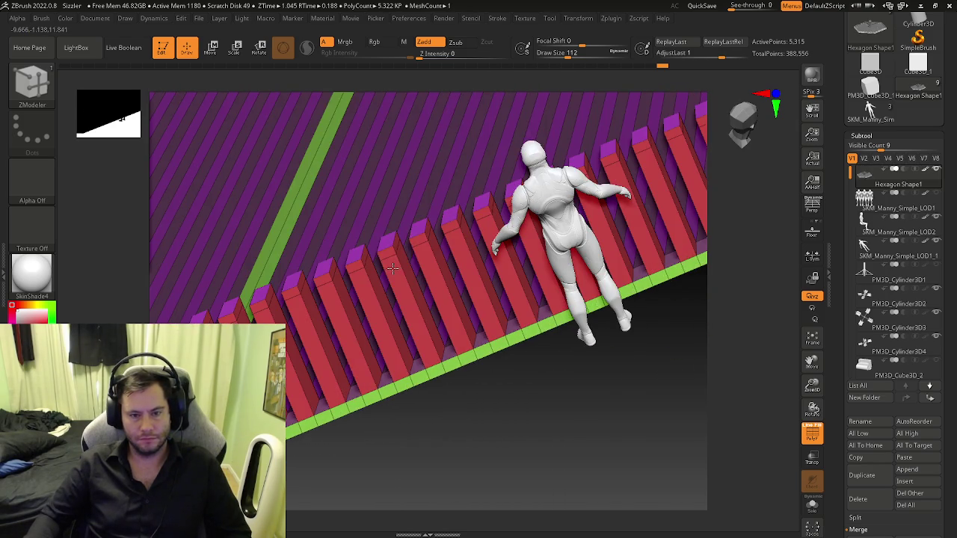
- Set the ZModeler action to PolyGroup on A Single Poly and inspect the post tops
key(space)
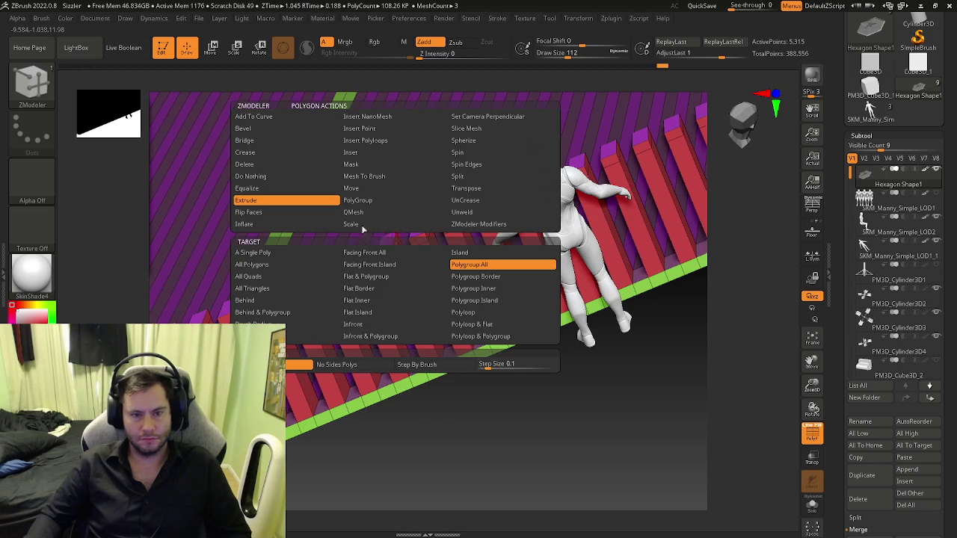
click(358, 200)
click(253, 253)
mouse_move(403, 314)
ctrl+right_down()
mouse_move(411, 276)
mouse_move(394, 238)
mouse_move(412, 254)
ctrl+right_up()
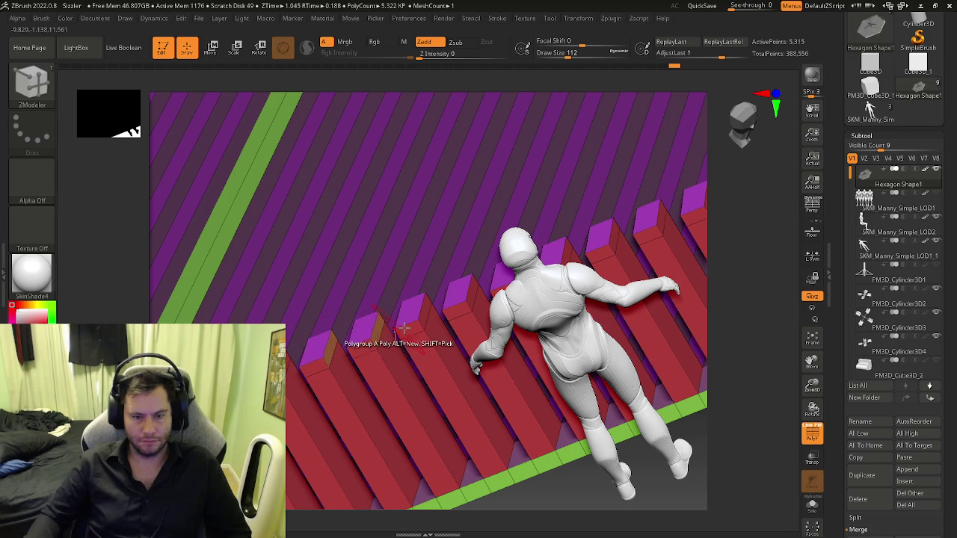
ctrl+right_drag(425, 317, 320, 360)
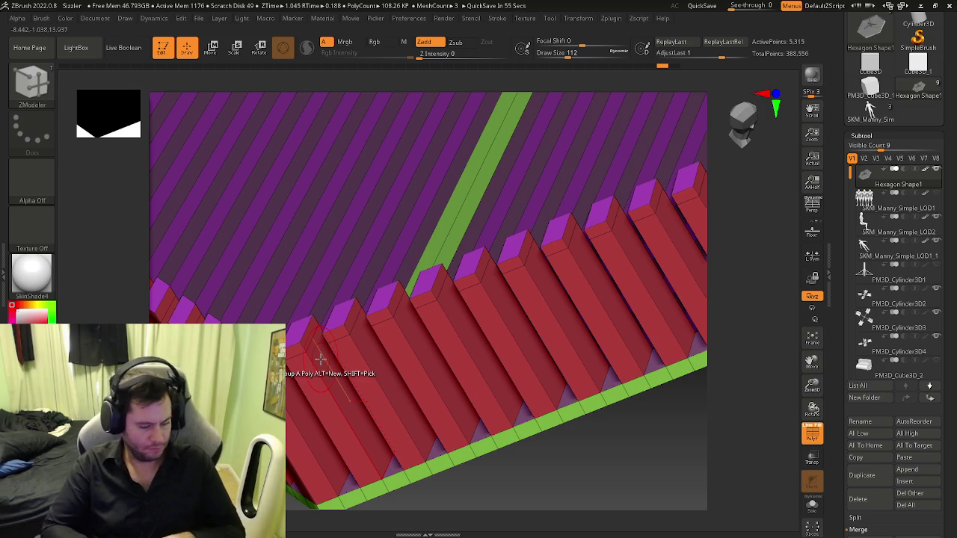
right_drag(322, 362, 266, 355)
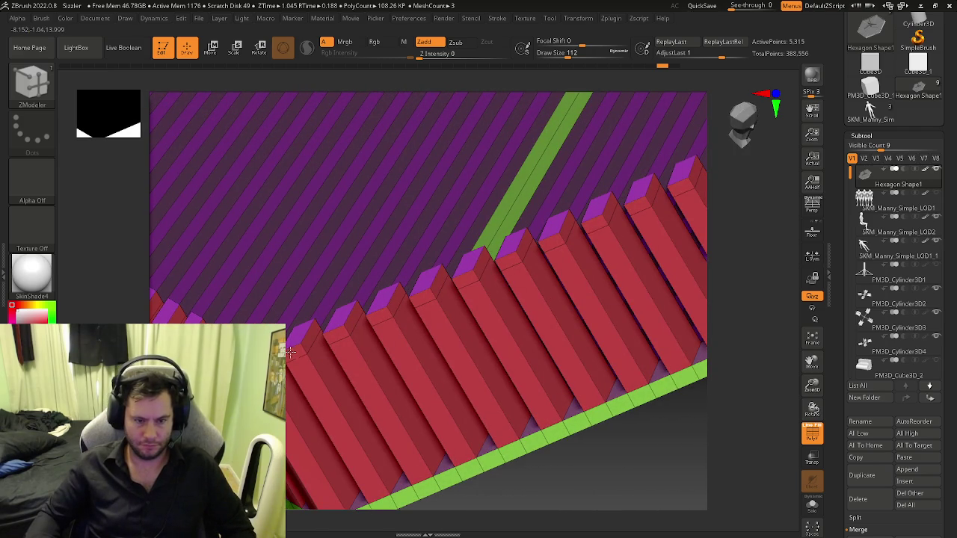
key(space)
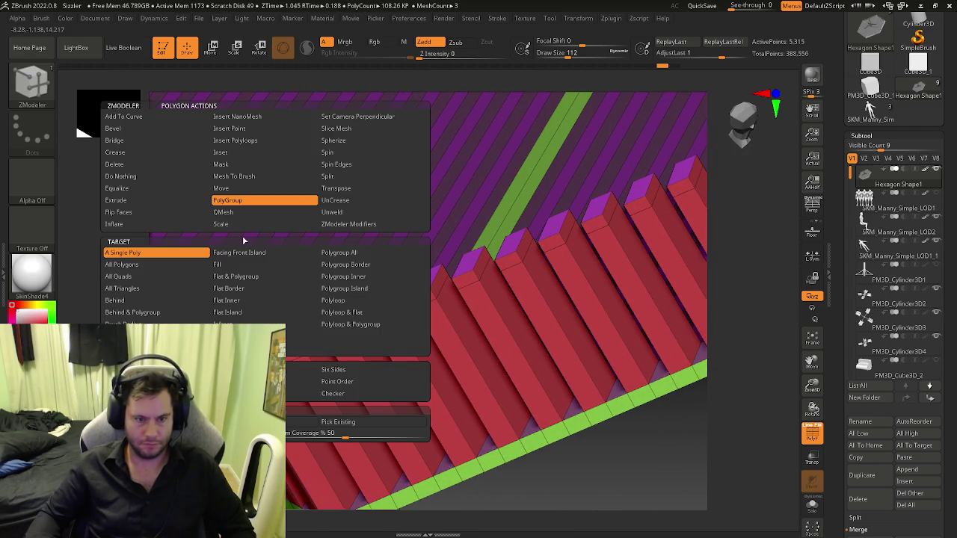
- Bridge neighbouring post tops into a continuous top rail using QMesh on a single poly
click(223, 212)
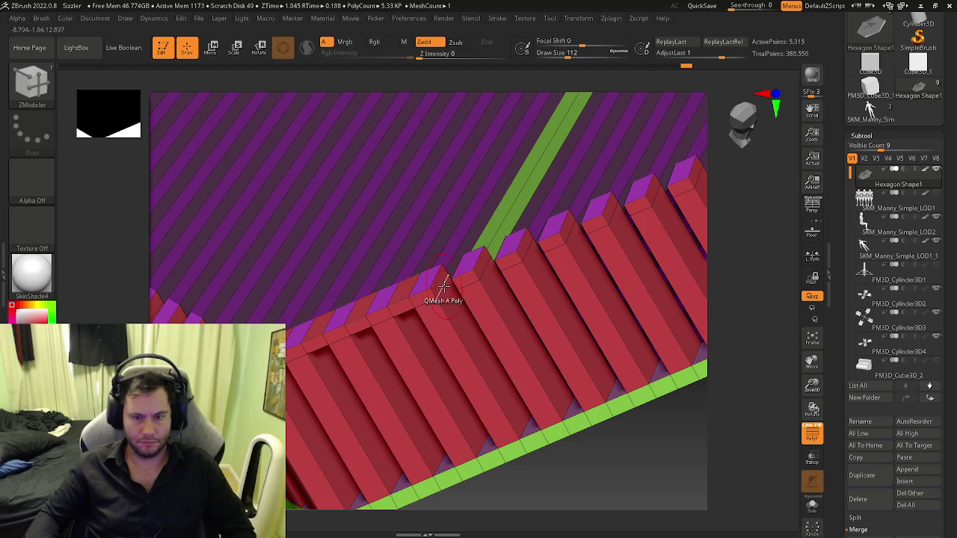
drag(466, 295, 484, 266)
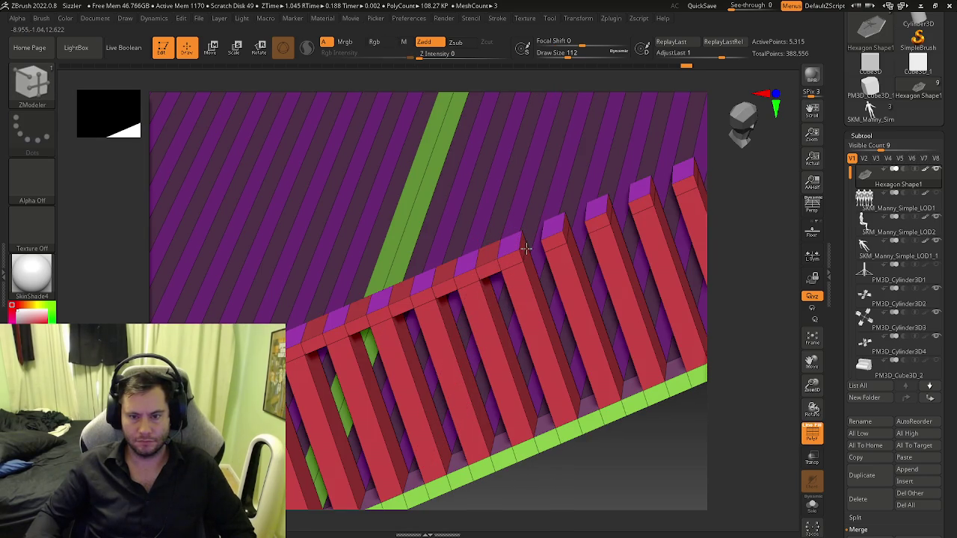
mouse_move(526, 248)
right_down()
mouse_move(438, 323)
mouse_move(429, 305)
right_up()
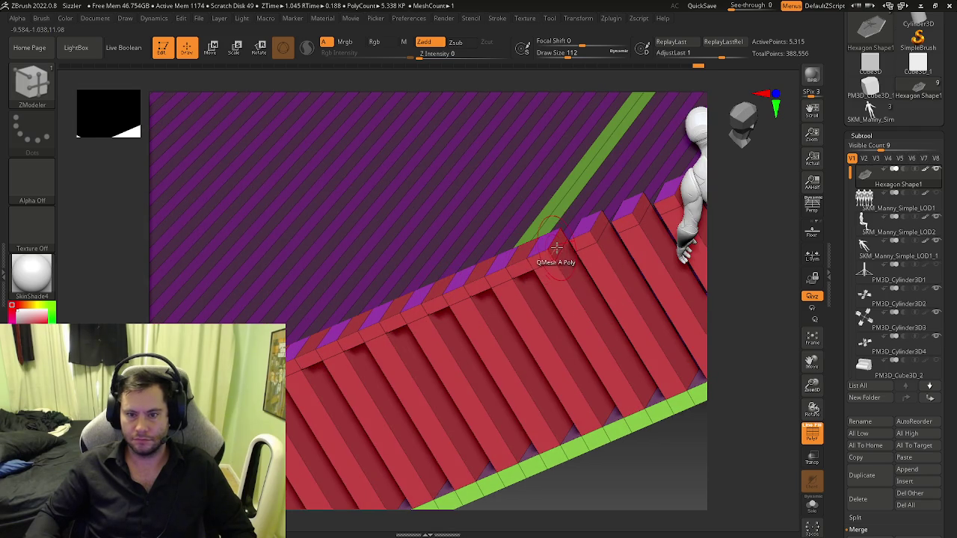
right_drag(599, 241, 446, 300)
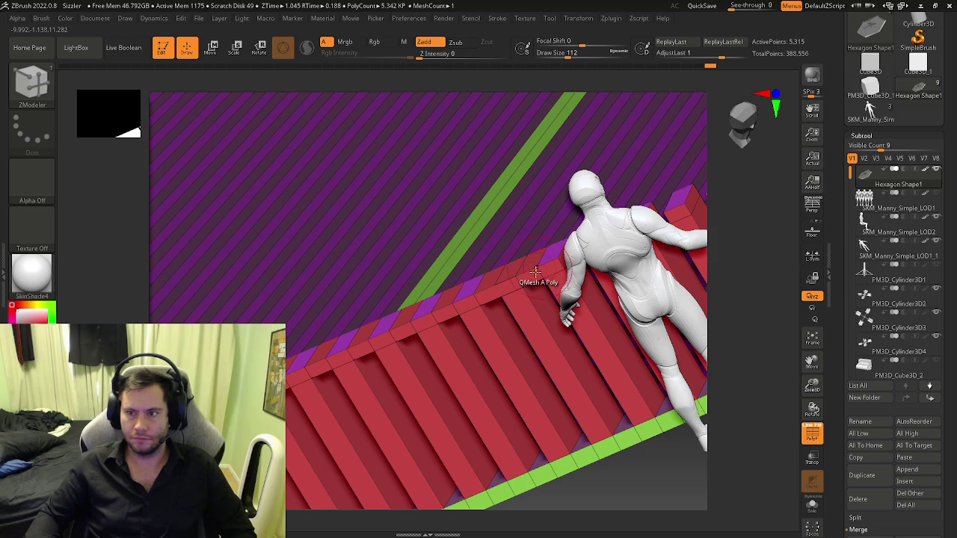
right_drag(500, 291, 494, 294)
drag(534, 273, 533, 257)
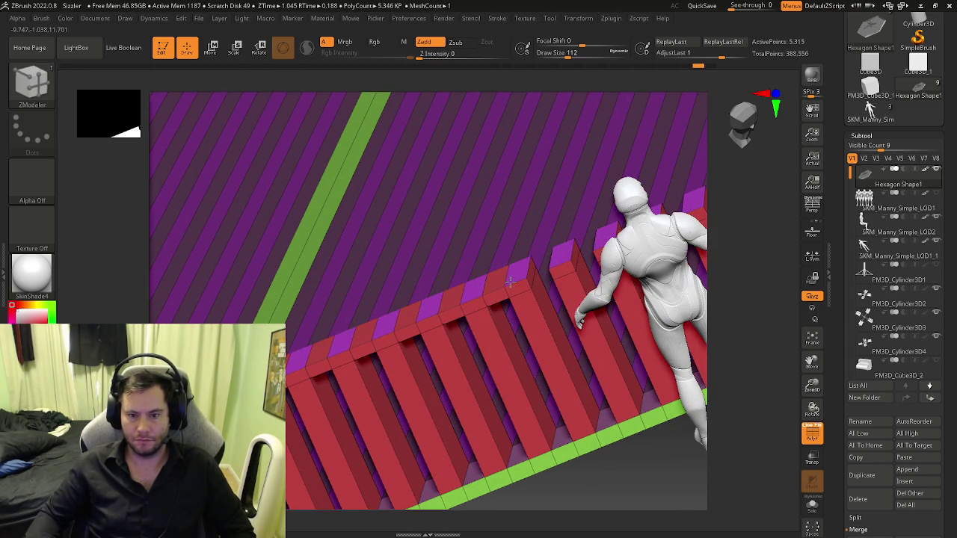
key(shift+f)
right_drag(509, 281, 540, 299)
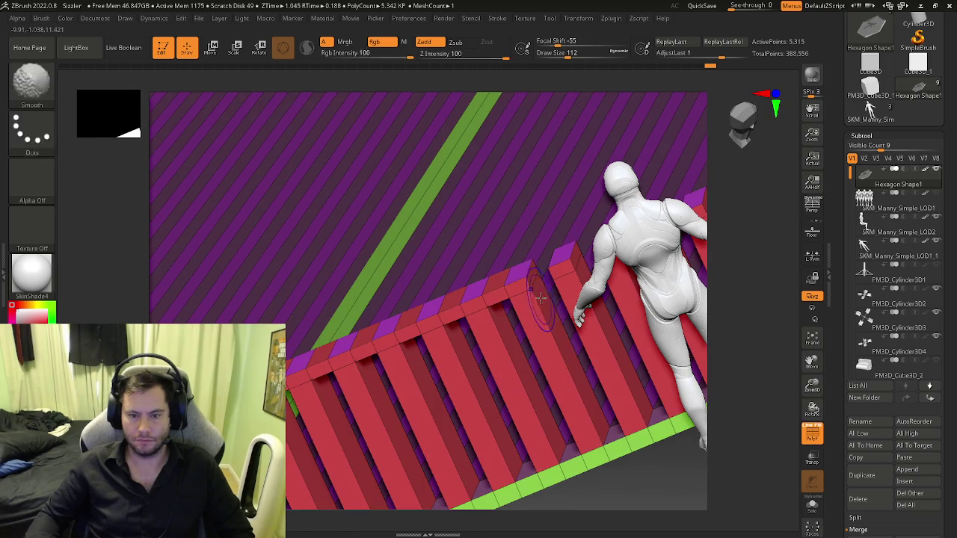